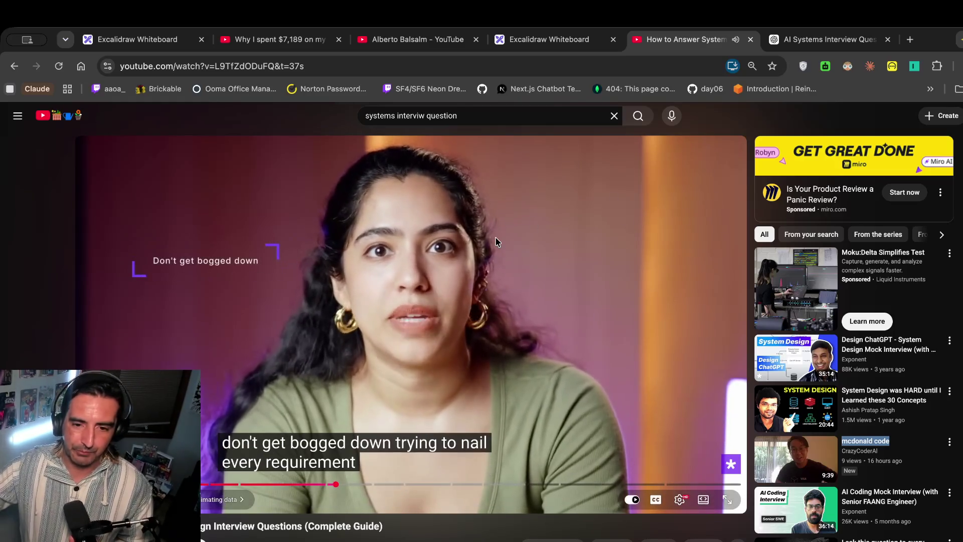
Pause and resume the system design tips video, then move to the ChatGPT interview-questions list.
{"action": "left_click", "coordinate": [495, 241]}
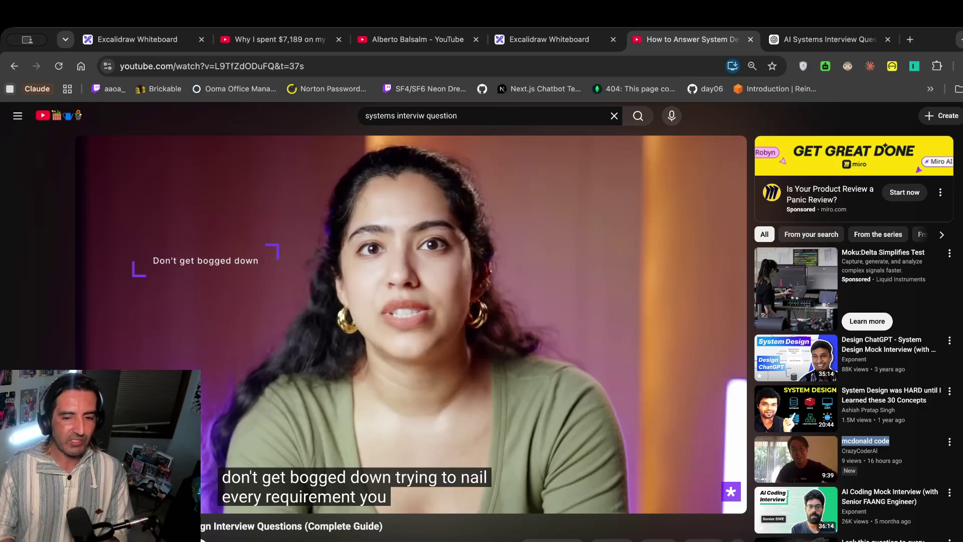
{"action": "left_click", "coordinate": [487, 216]}
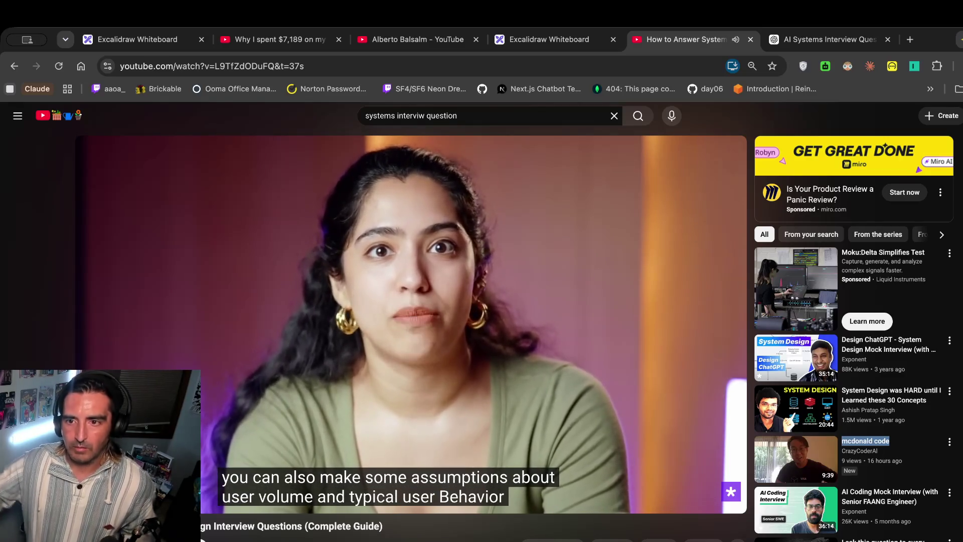
{"action": "left_click", "coordinate": [827, 39]}
{"action": "scroll", "coordinate": [371, 243], "scroll_direction": "down", "scroll_amount": 10}
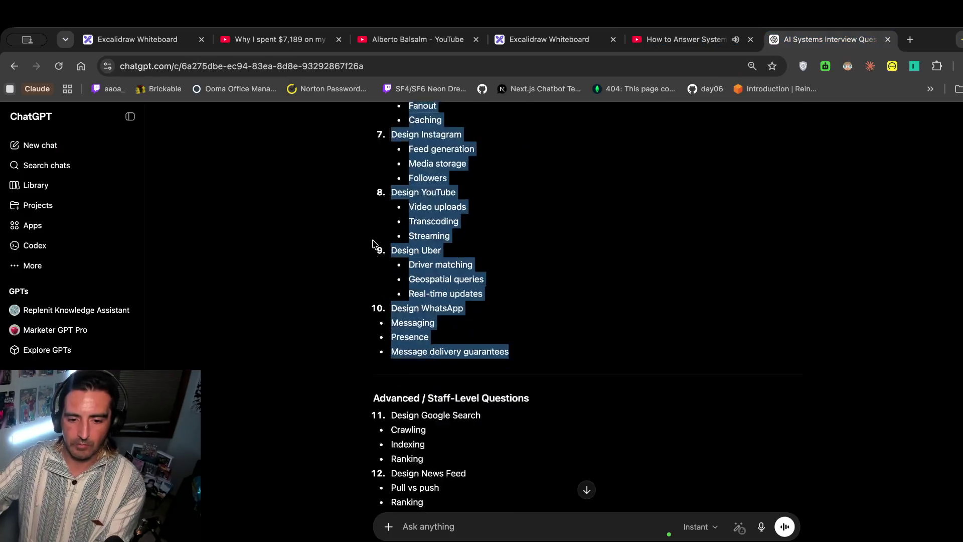
Scroll the interview questions list and select the evergreen and URL Shortener questions.
{"action": "scroll", "coordinate": [372, 244], "scroll_direction": "down", "scroll_amount": 5}
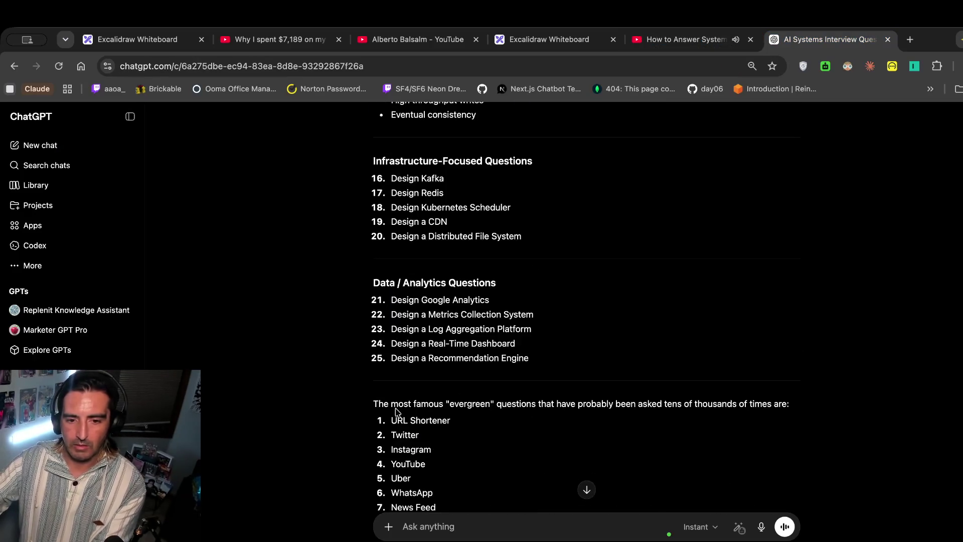
{"action": "scroll", "coordinate": [396, 412], "scroll_direction": "down", "scroll_amount": 4}
{"action": "left_click_drag", "start_coordinate": [358, 243], "coordinate": [371, 392]}
{"action": "left_click", "coordinate": [448, 258]}
{"action": "left_click_drag", "start_coordinate": [455, 245], "coordinate": [390, 241]}
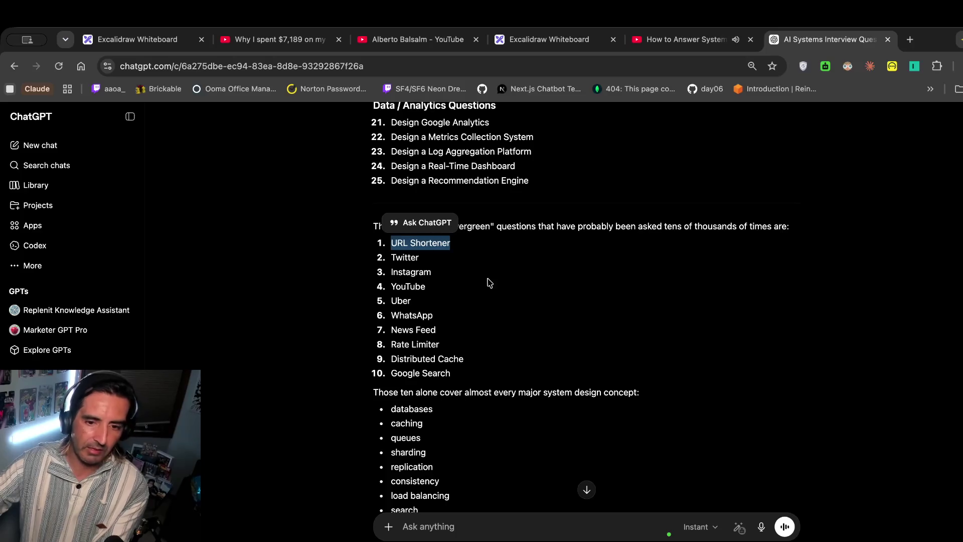
{"action": "left_click", "coordinate": [672, 41]}
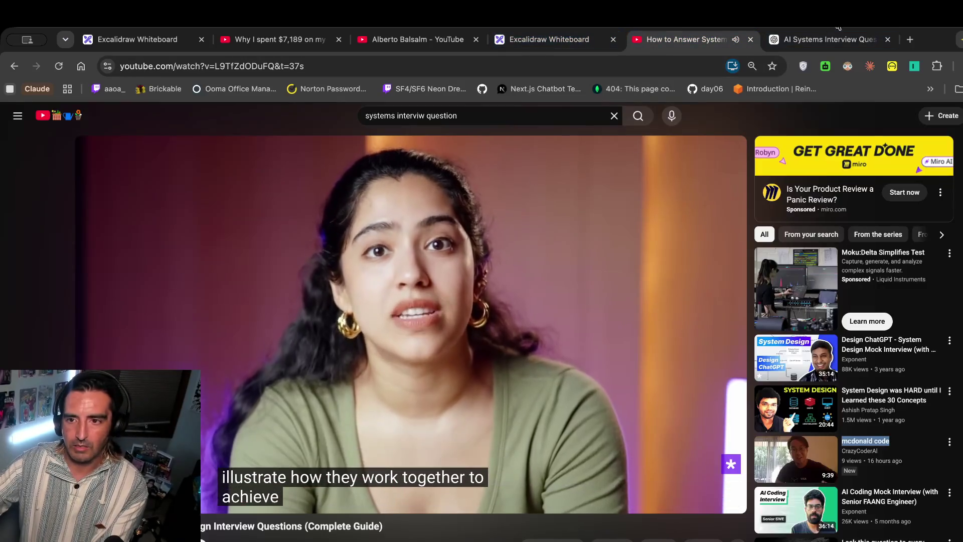
{"action": "left_click", "coordinate": [823, 37]}
Ask ChatGPT to act as an interviewer posing a Common Senior-Level Questions prompt.
{"action": "left_click", "coordinate": [434, 523]}
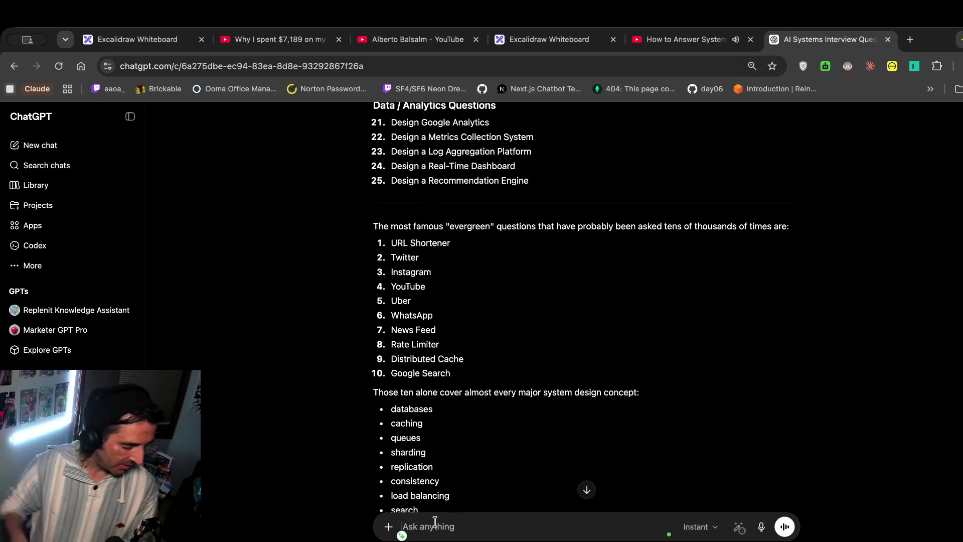
{"action": "type", "text": "give me an example quetion,"}
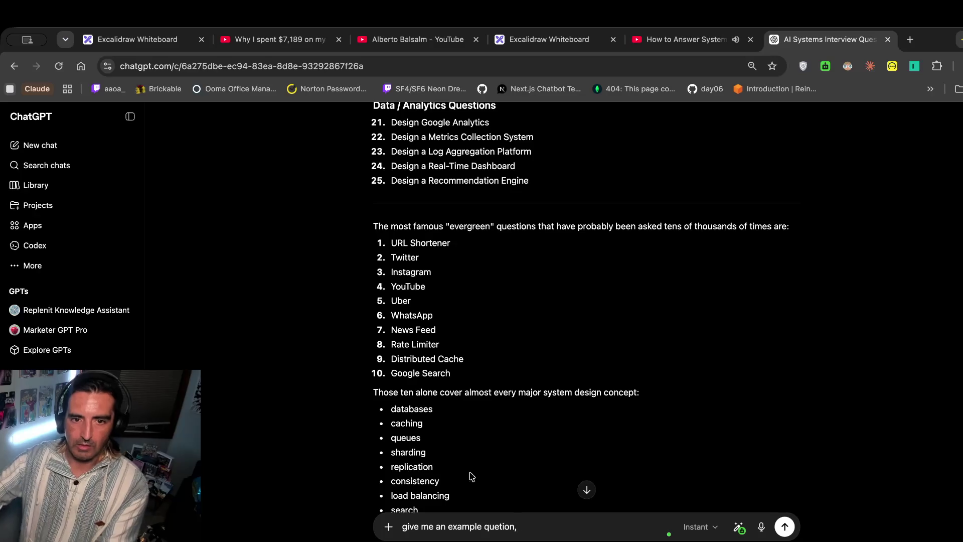
{"action": "scroll", "coordinate": [490, 318], "scroll_direction": "up", "scroll_amount": 10}
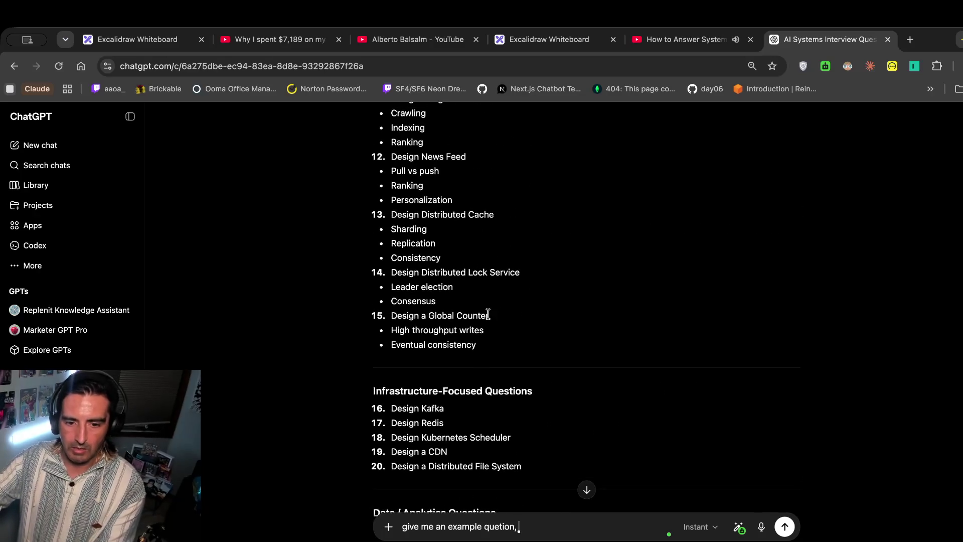
{"action": "scroll", "coordinate": [490, 318], "scroll_direction": "up", "scroll_amount": 6}
{"action": "mouse_move", "coordinate": [539, 241]}
{"action": "left_mouse_down"}
{"action": "mouse_move", "coordinate": [482, 241]}
{"action": "mouse_move", "coordinate": [373, 268]}
{"action": "left_mouse_up"}
{"action": "key", "text": "super+c"}
{"action": "left_click", "coordinate": [559, 528]}
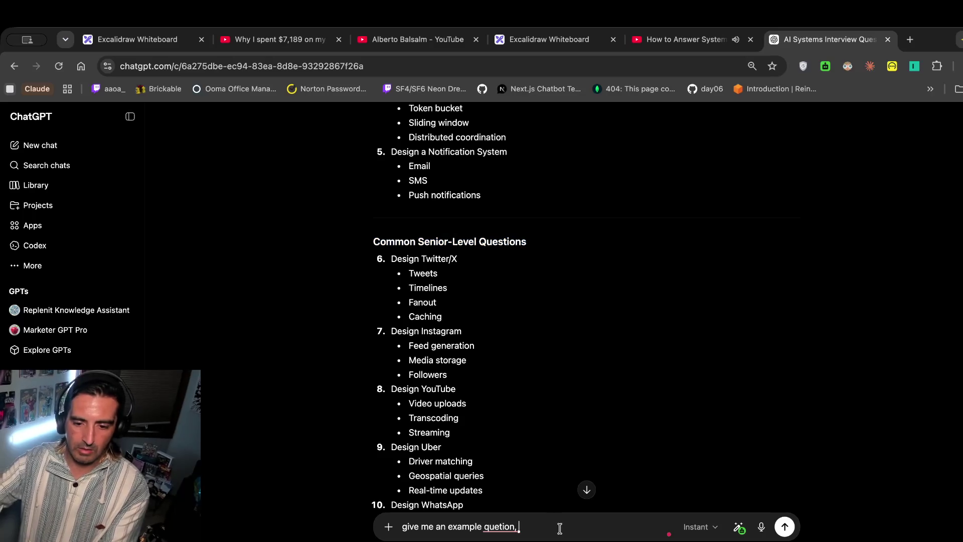
{"action": "key", "text": "super+v"}
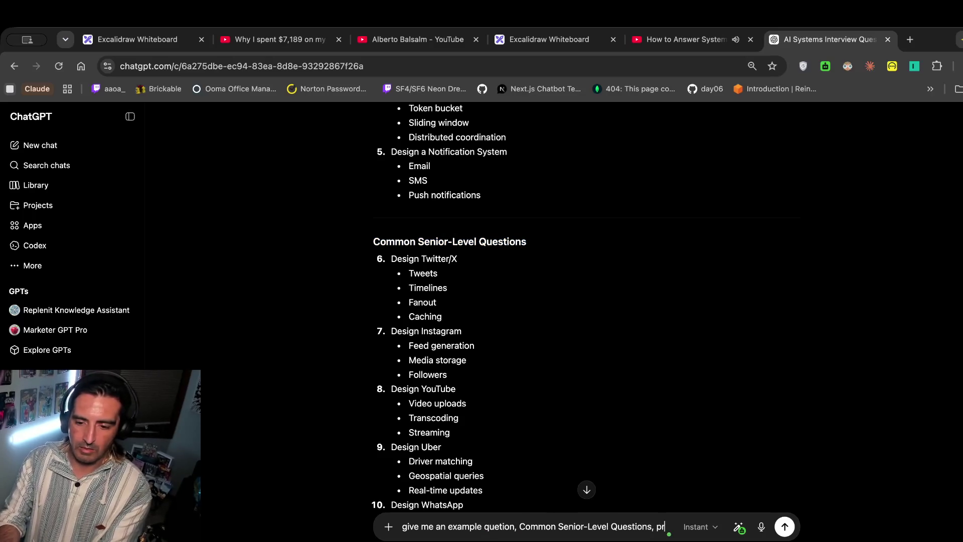
{"action": "type", "text": "etend to"}
{"action": "type", "text": "e a d"}
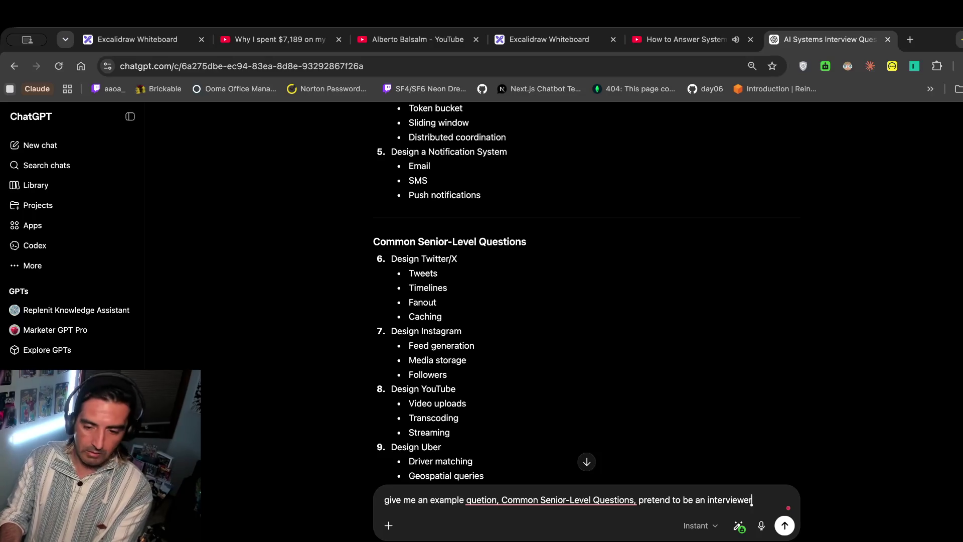
{"action": "type", "text": " me the question"}
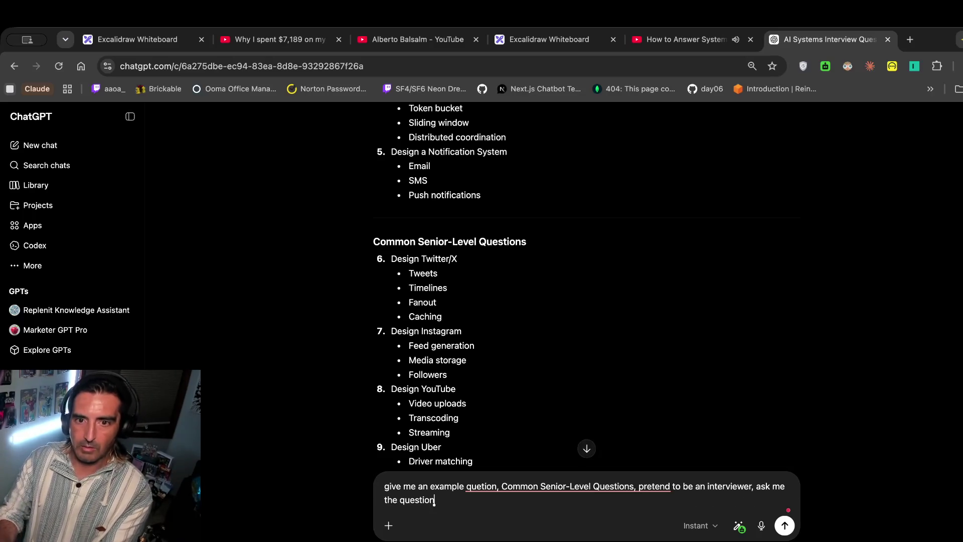
{"action": "key", "text": "Return"}
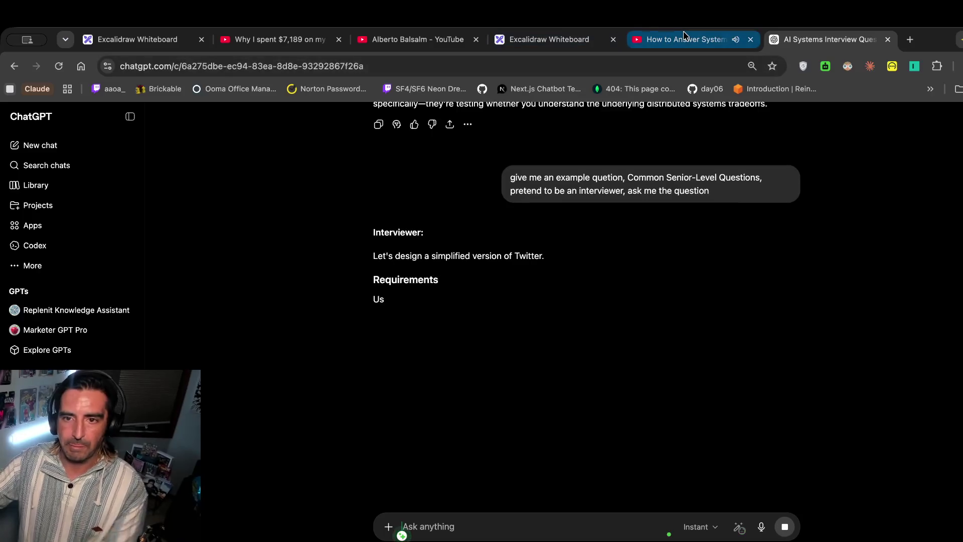
{"action": "left_click", "coordinate": [684, 37]}
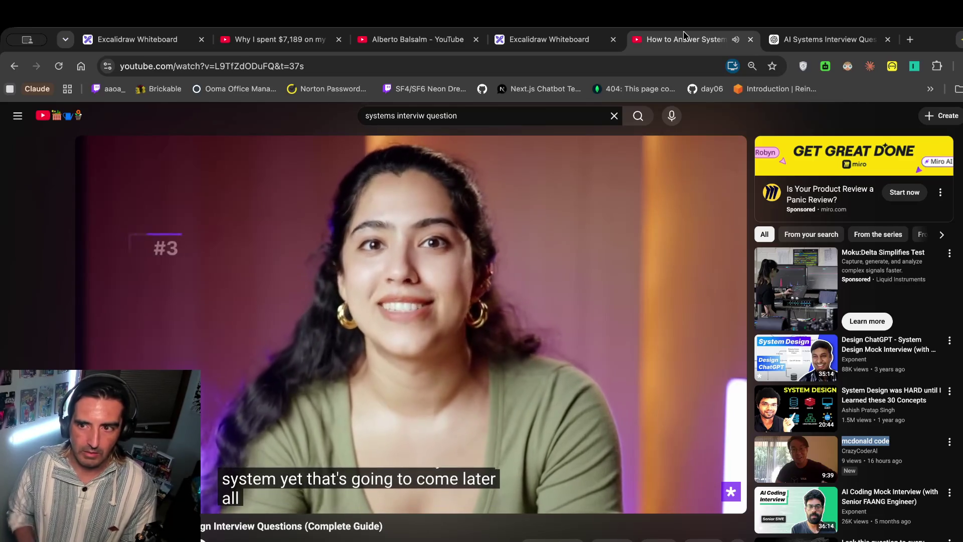
Return to ChatGPT to read the completed simplified-Twitter interview question.
{"action": "key", "text": "ctrl+Tab"}
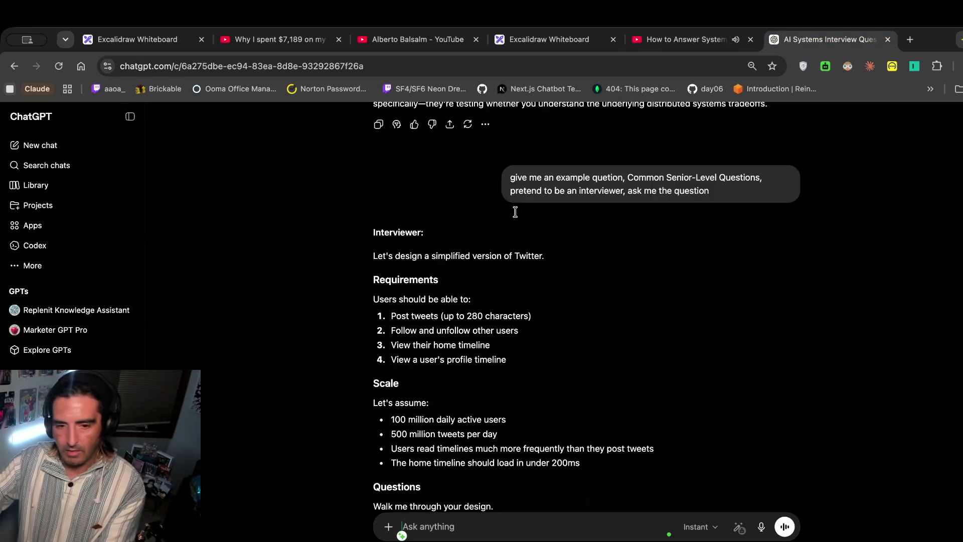
Skim the Twitter design requirements and pause the interview tips video.
{"action": "scroll", "coordinate": [401, 298], "scroll_direction": "down", "scroll_amount": 1}
{"action": "left_click_drag", "start_coordinate": [373, 214], "coordinate": [371, 314]}
{"action": "left_click", "coordinate": [509, 301]}
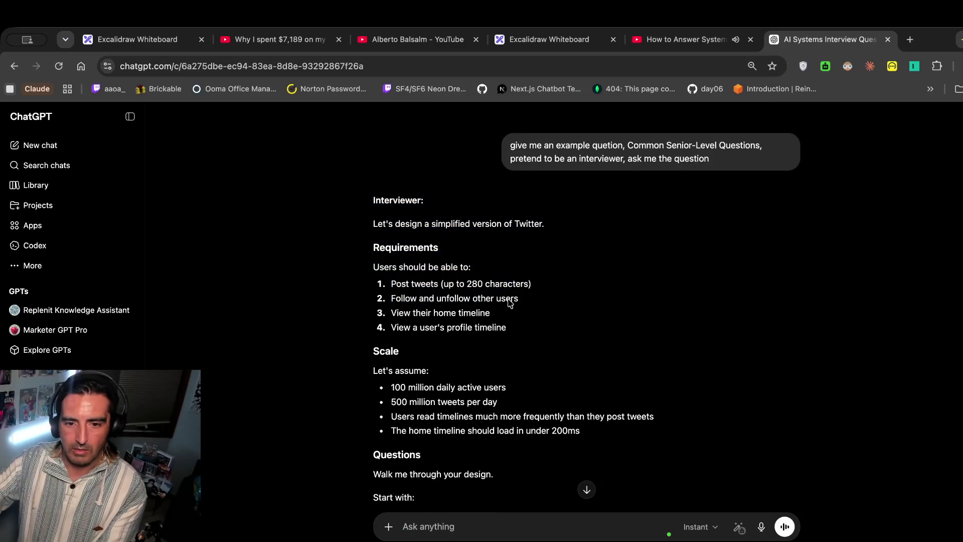
{"action": "left_click", "coordinate": [682, 40]}
{"action": "key", "text": "space"}
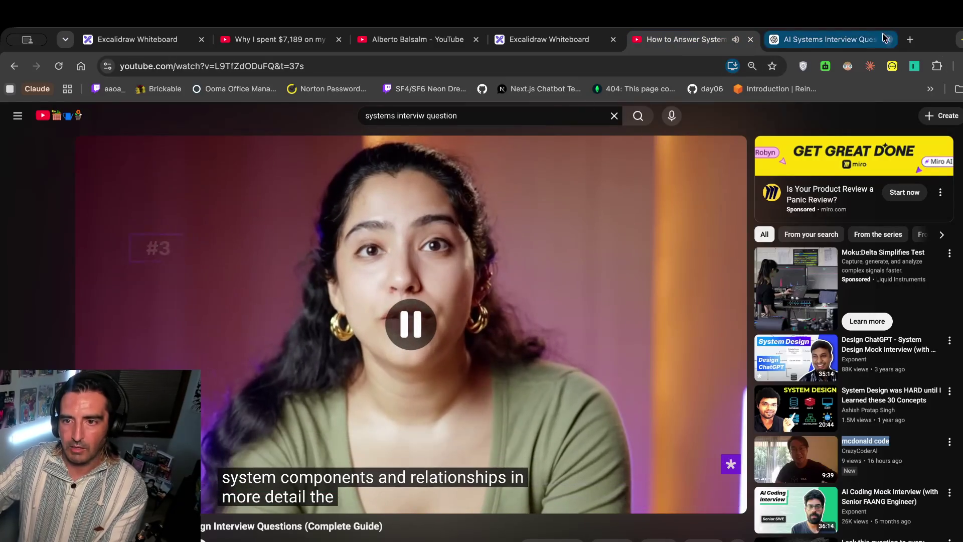
{"action": "left_click", "coordinate": [845, 42]}
Enlarge the ChatGPT text and bring up the Excalidraw board with the june 8 plan.
{"action": "key", "text": "super+Tab"}
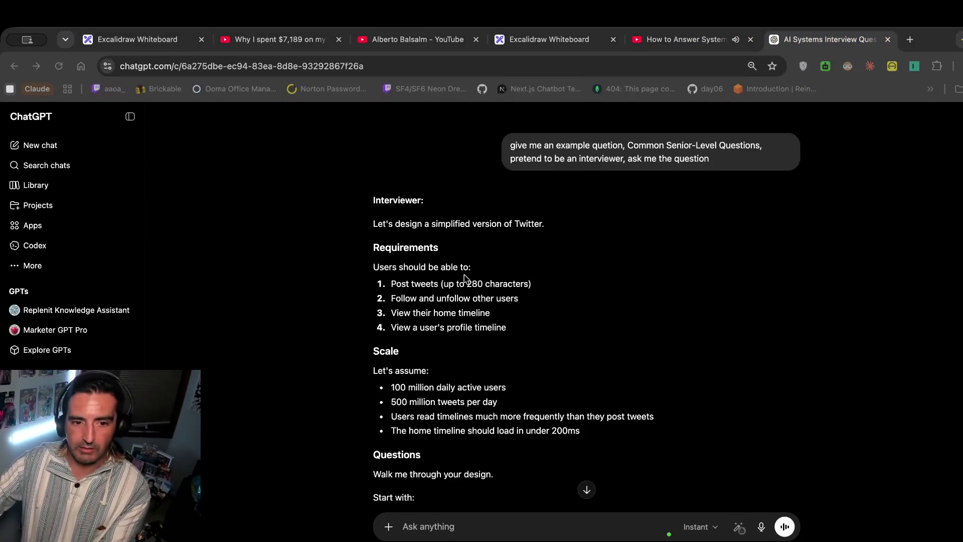
{"action": "scroll", "coordinate": [440, 321], "scroll_direction": "down", "scroll_amount": 1}
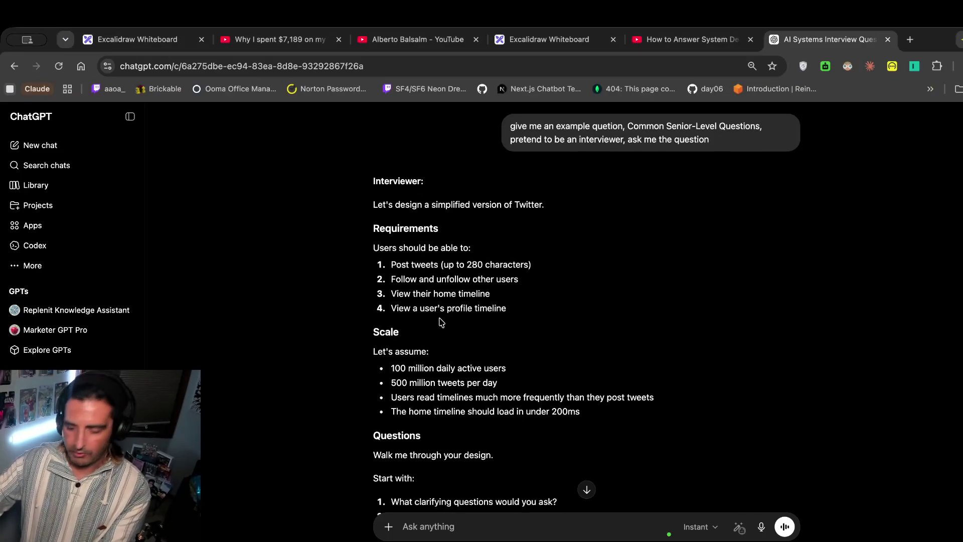
{"action": "scroll", "coordinate": [441, 321], "scroll_direction": "down", "scroll_amount": 2}
{"action": "key", "text": "super+equal"}
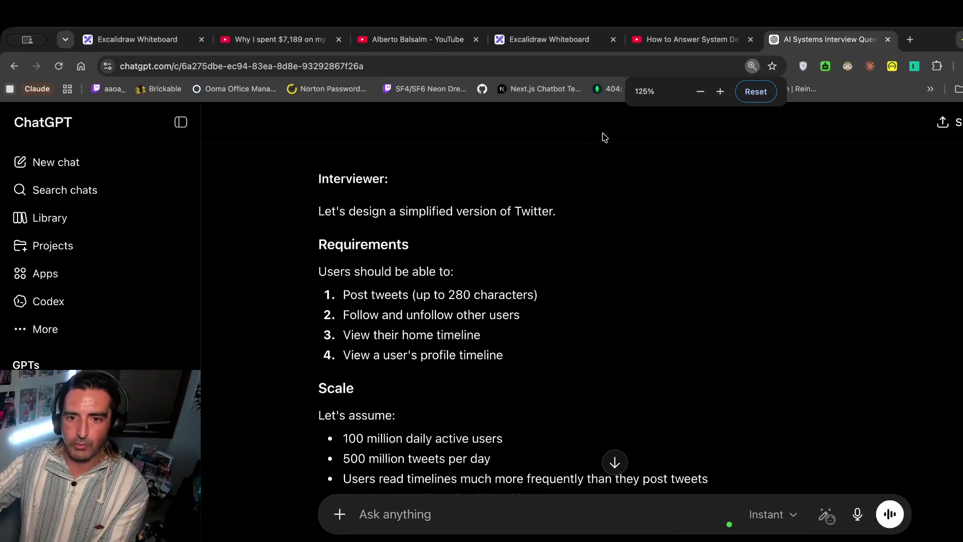
{"action": "left_click", "coordinate": [535, 46]}
{"action": "scroll", "coordinate": [406, 274], "scroll_direction": "down", "scroll_amount": 5}
{"action": "scroll", "coordinate": [406, 273], "scroll_direction": "right", "scroll_amount": 3}
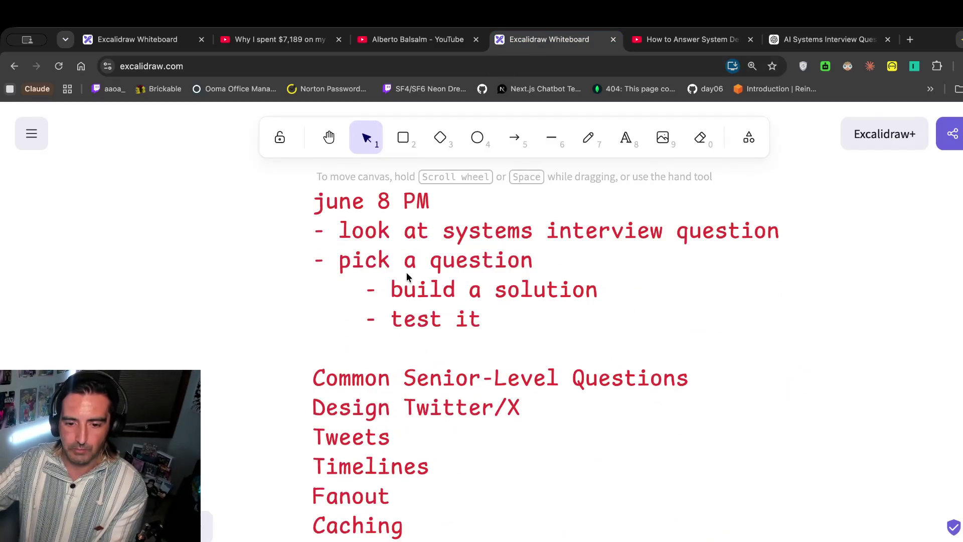
Add a 'design twitter' text heading to the right of the june 8 notes.
{"action": "scroll", "coordinate": [406, 273], "scroll_direction": "up", "scroll_amount": 4}
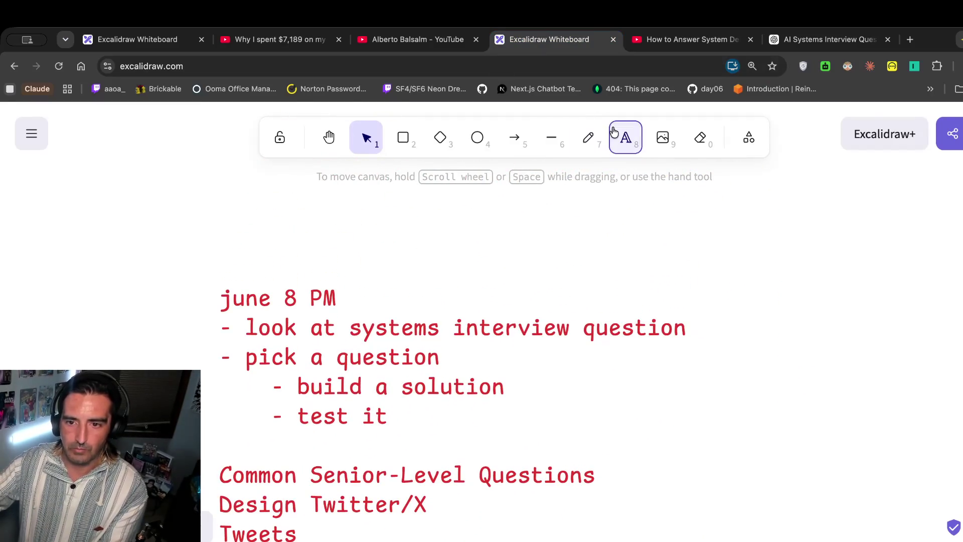
{"action": "left_click", "coordinate": [625, 138]}
{"action": "scroll", "coordinate": [687, 348], "scroll_direction": "right", "scroll_amount": 5}
{"action": "left_click", "coordinate": [638, 258]}
{"action": "type", "text": "design twitter"}
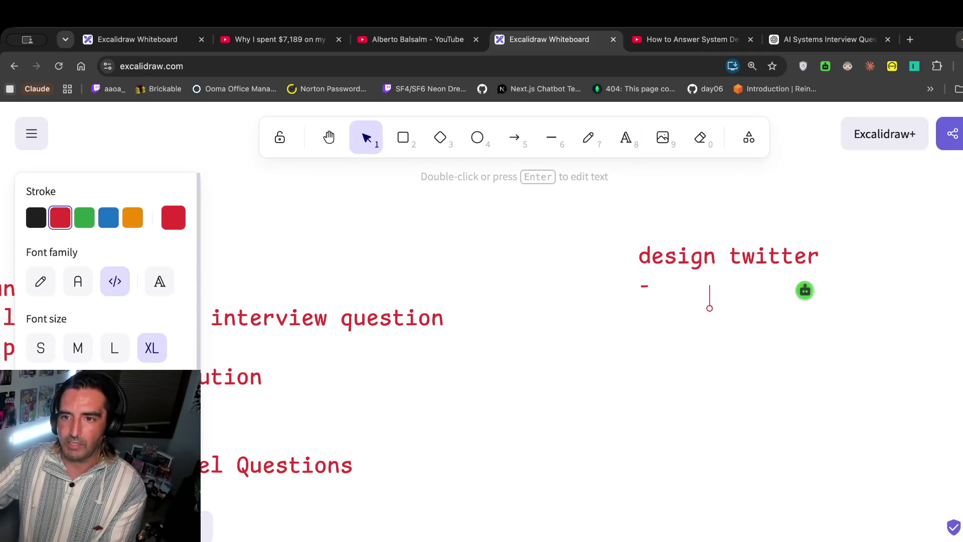
Select the full Twitter interview question text in ChatGPT.
{"action": "left_click", "coordinate": [830, 39]}
{"action": "scroll", "coordinate": [425, 405], "scroll_direction": "down", "scroll_amount": 2}
{"action": "scroll", "coordinate": [413, 288], "scroll_direction": "down", "scroll_amount": 5}
{"action": "mouse_move", "coordinate": [747, 410]}
{"action": "left_mouse_down"}
{"action": "mouse_move", "coordinate": [351, 145]}
{"action": "mouse_move", "coordinate": [366, 231]}
{"action": "mouse_move", "coordinate": [616, 477]}
{"action": "mouse_move", "coordinate": [354, 365]}
{"action": "mouse_move", "coordinate": [296, 161]}
{"action": "left_mouse_up"}
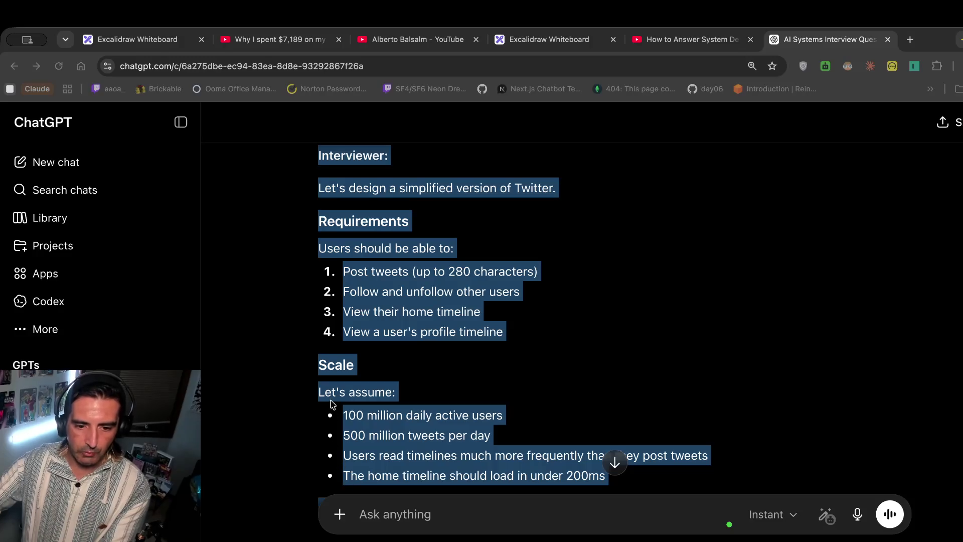
Exit Claude Code and create a twitter folder in home with an empty intstructins.md.
{"action": "key", "text": "super+Tab"}
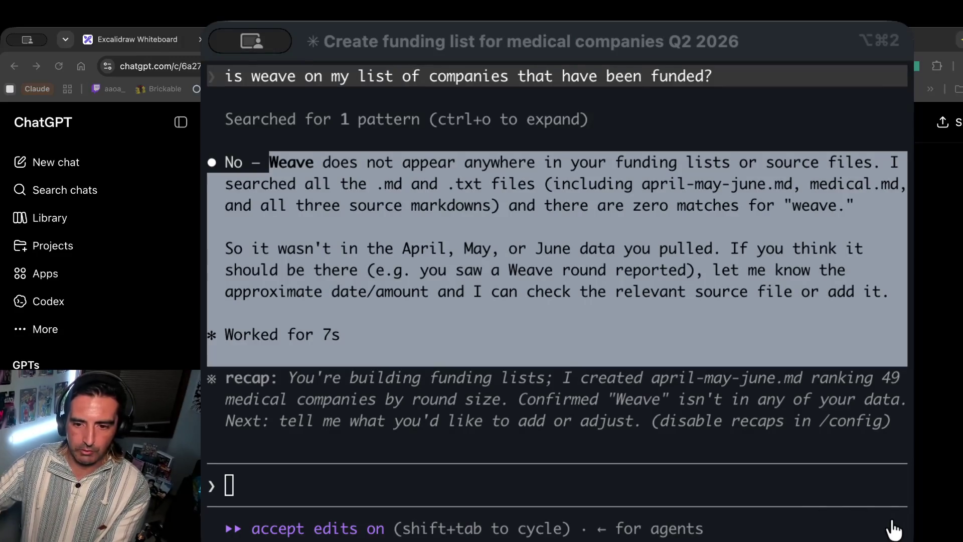
{"action": "left_click", "coordinate": [705, 396]}
{"action": "key", "text": "ctrl+c"}
{"action": "key", "text": "ctrl+c"}
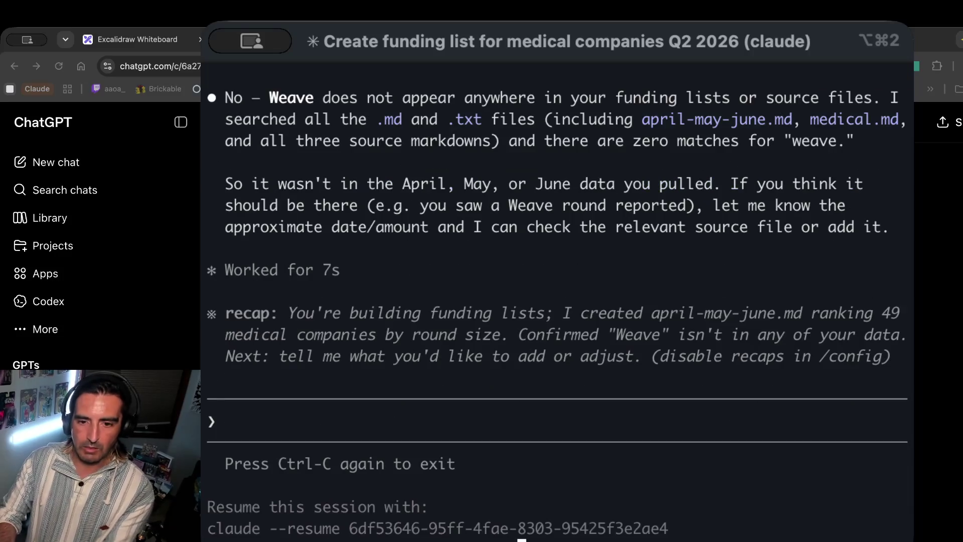
{"action": "type", "text": "cd ~/"}
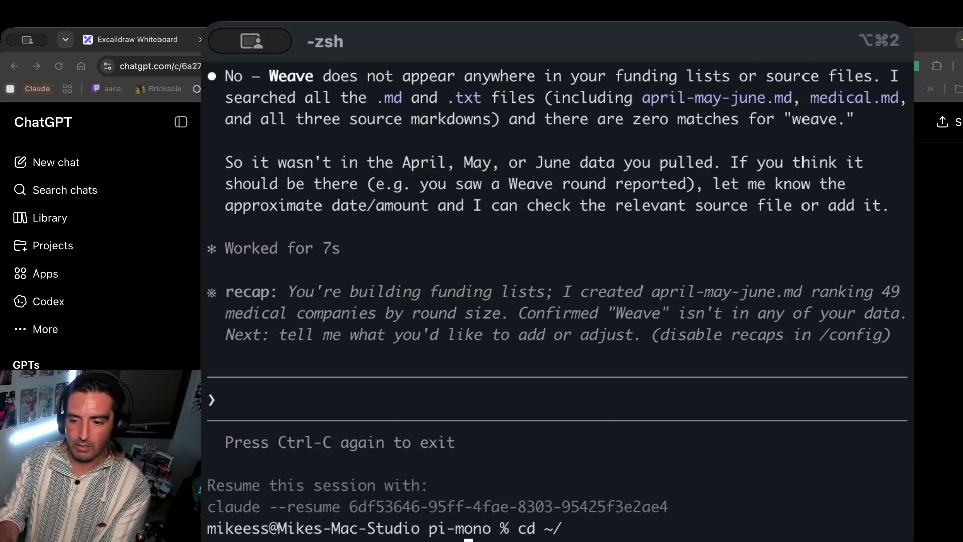
{"action": "key", "text": "Return"}
{"action": "type", "text": "mkdir twitter"}
{"action": "type", "text": "witter"}
{"action": "key", "text": "Return"}
{"action": "type", "text": "ls"}
{"action": "key", "text": "Return"}
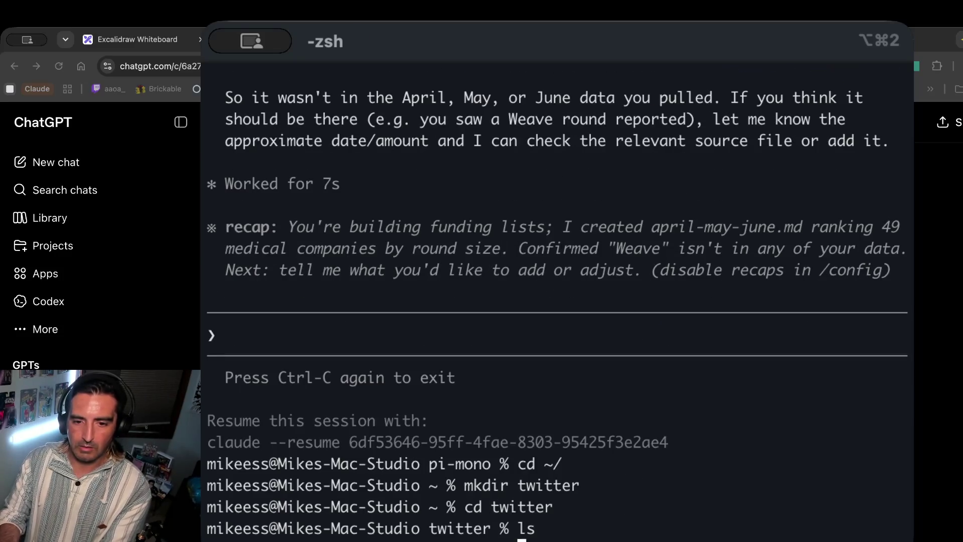
{"action": "key", "text": "super+v"}
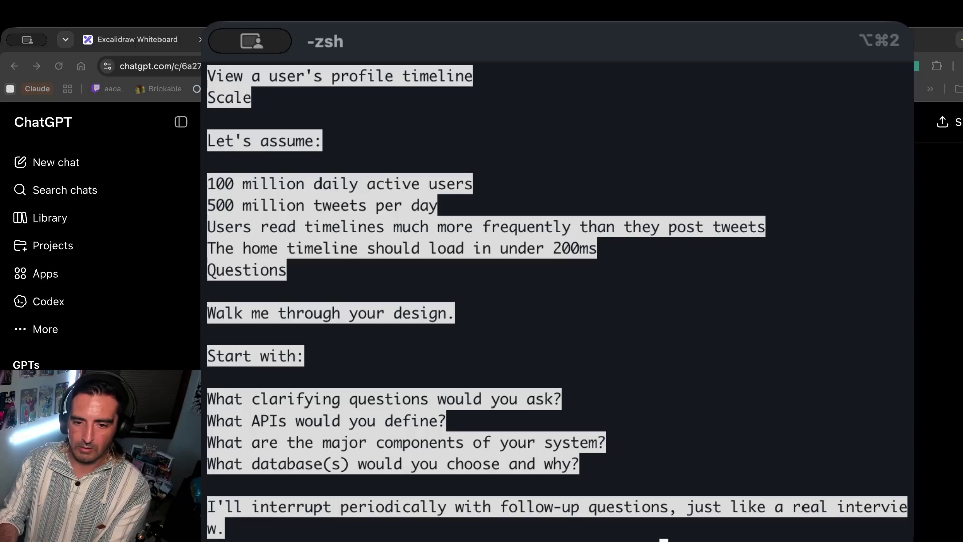
{"action": "key", "text": "Return"}
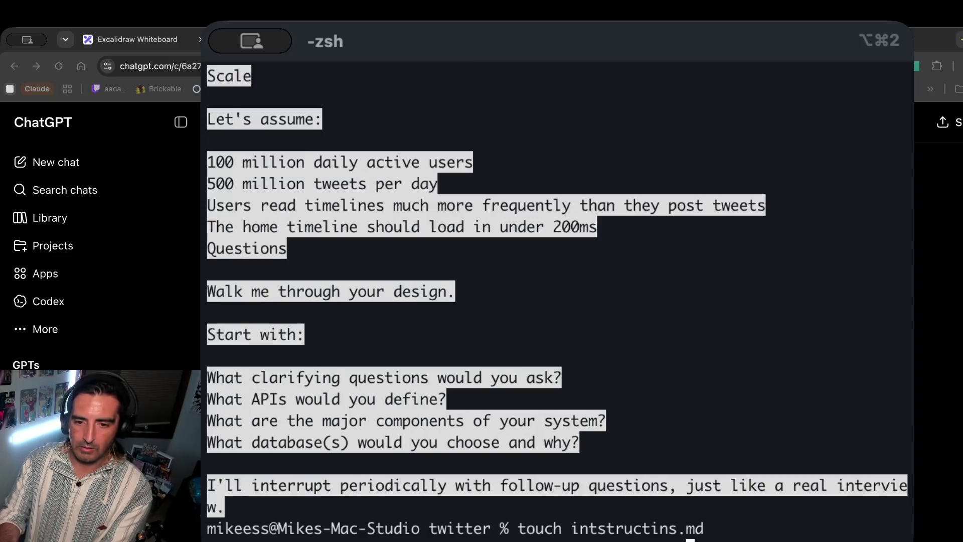
Paste the Twitter interview prompt into intstructins.md in vi and save it.
{"action": "type", "text": "vi intstructins.md"}
{"action": "key", "text": "Return"}
{"action": "key", "text": "super+v"}
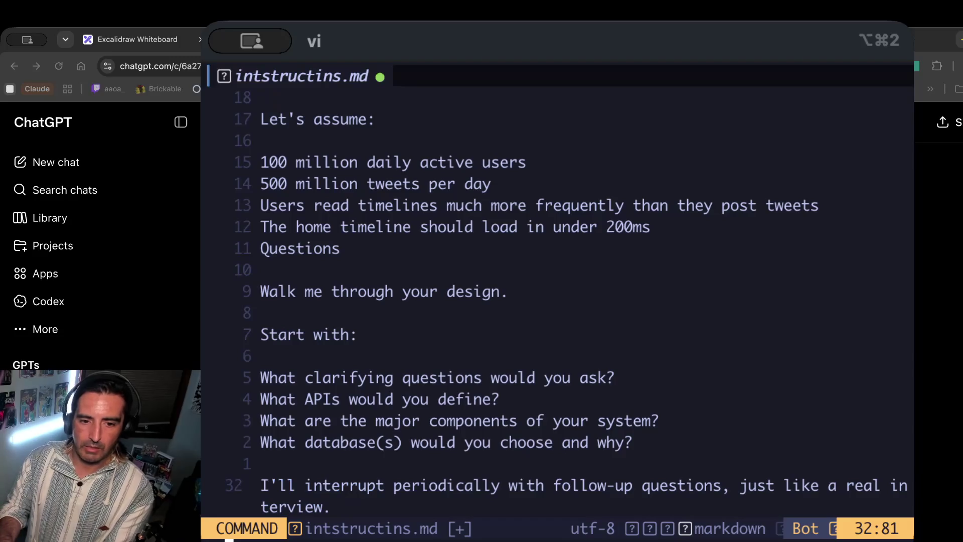
{"action": "key", "text": "Return"}
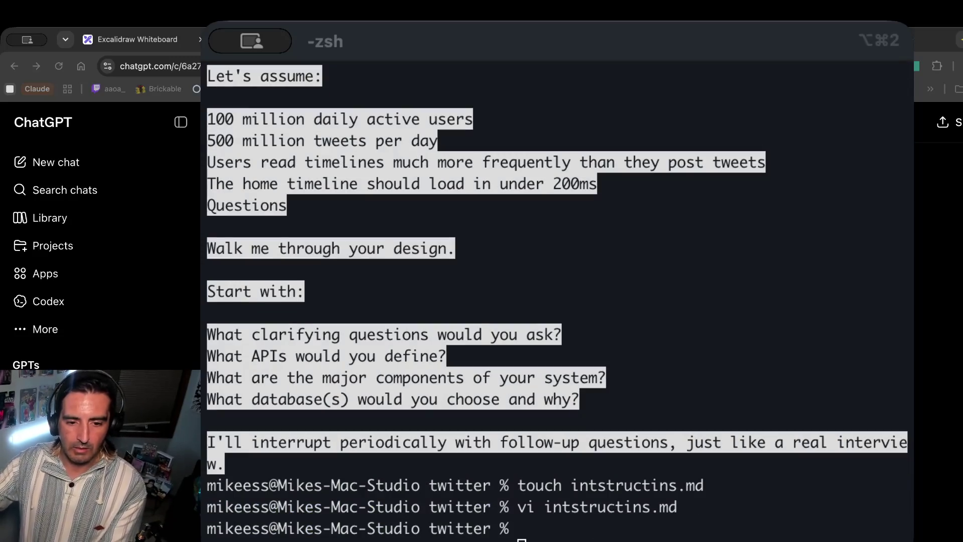
{"action": "key", "text": "super+Tab"}
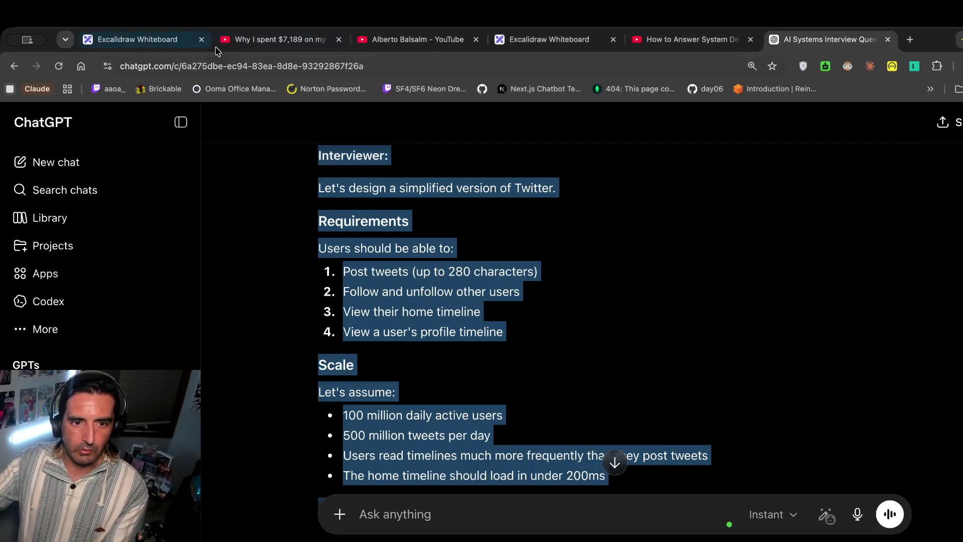
{"action": "key", "text": "super+3"}
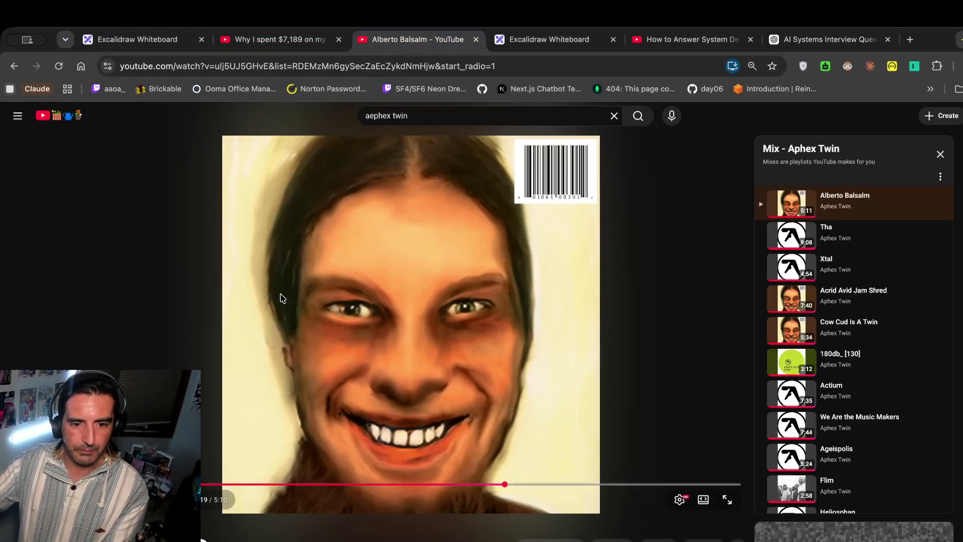
{"action": "key", "text": "f"}
{"action": "key", "text": "f"}
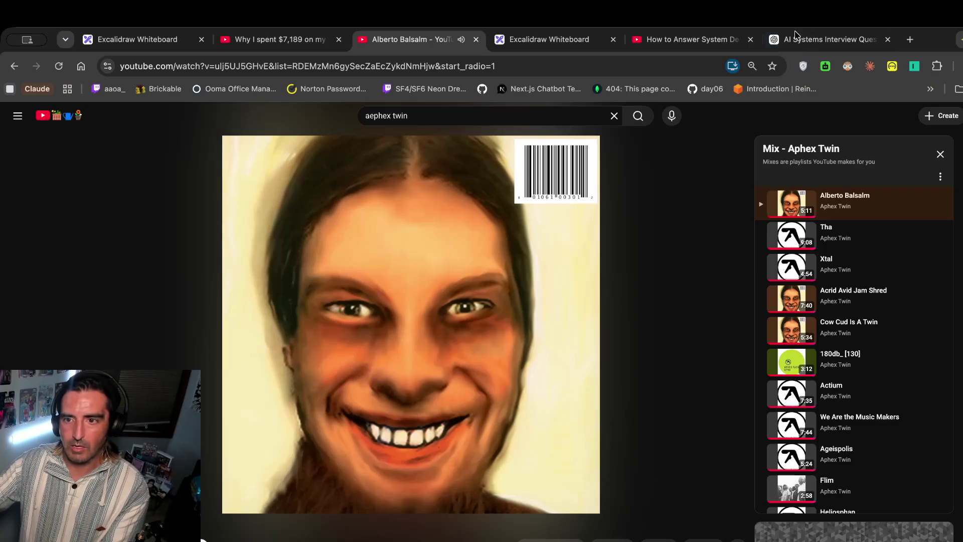
{"action": "left_click", "coordinate": [788, 42]}
{"action": "left_click", "coordinate": [369, 295]}
{"action": "scroll", "coordinate": [358, 293], "scroll_direction": "up", "scroll_amount": 1}
{"action": "mouse_move", "coordinate": [315, 201]}
{"action": "left_mouse_down"}
{"action": "mouse_move", "coordinate": [325, 236]}
{"action": "mouse_move", "coordinate": [318, 365]}
{"action": "left_mouse_up"}
{"action": "scroll", "coordinate": [382, 296], "scroll_direction": "down", "scroll_amount": 1}
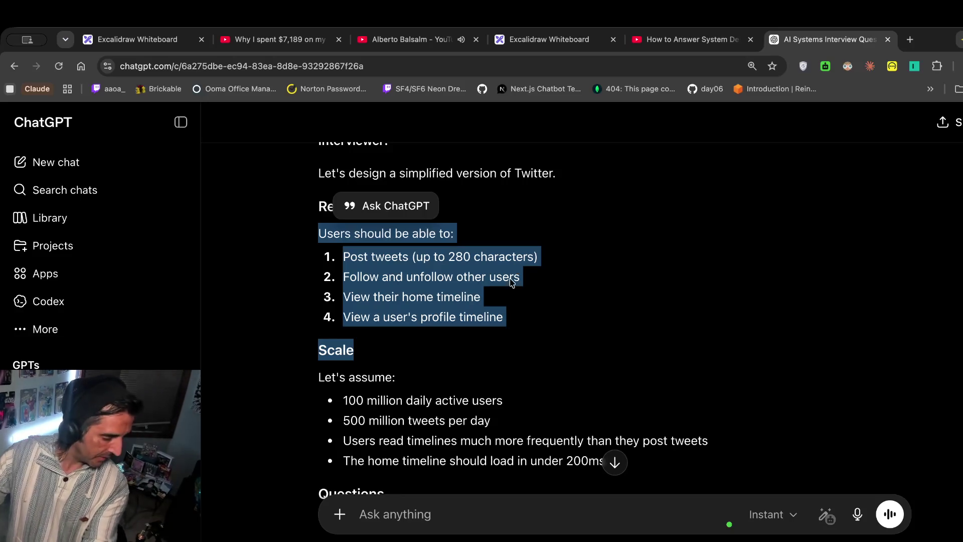
Scroll through ChatGPT's Twitter design prompt and its scale figures.
{"action": "mouse_move", "coordinate": [357, 399]}
{"action": "left_mouse_down"}
{"action": "mouse_move", "coordinate": [351, 420]}
{"action": "mouse_move", "coordinate": [364, 440]}
{"action": "left_mouse_up"}
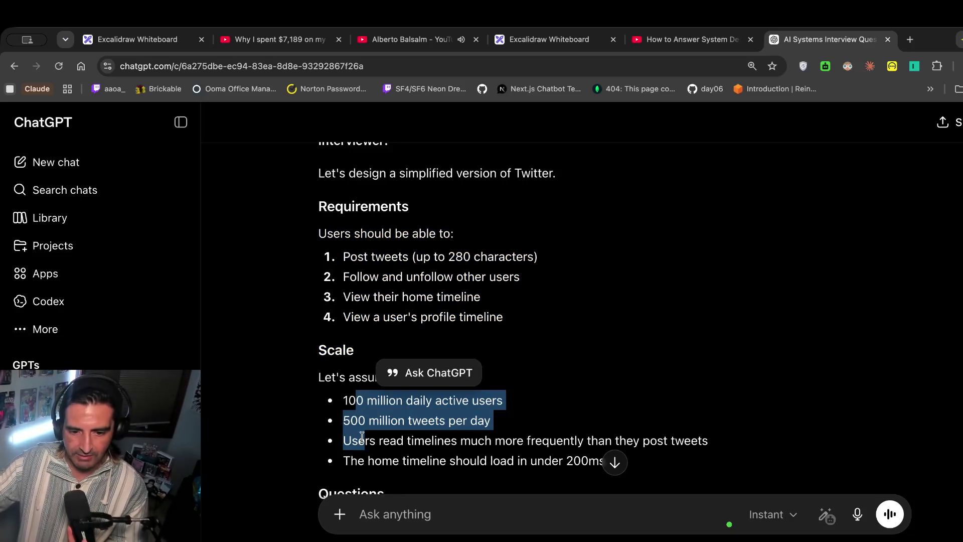
{"action": "scroll", "coordinate": [362, 437], "scroll_direction": "down", "scroll_amount": 3}
{"action": "scroll", "coordinate": [362, 436], "scroll_direction": "down", "scroll_amount": 2}
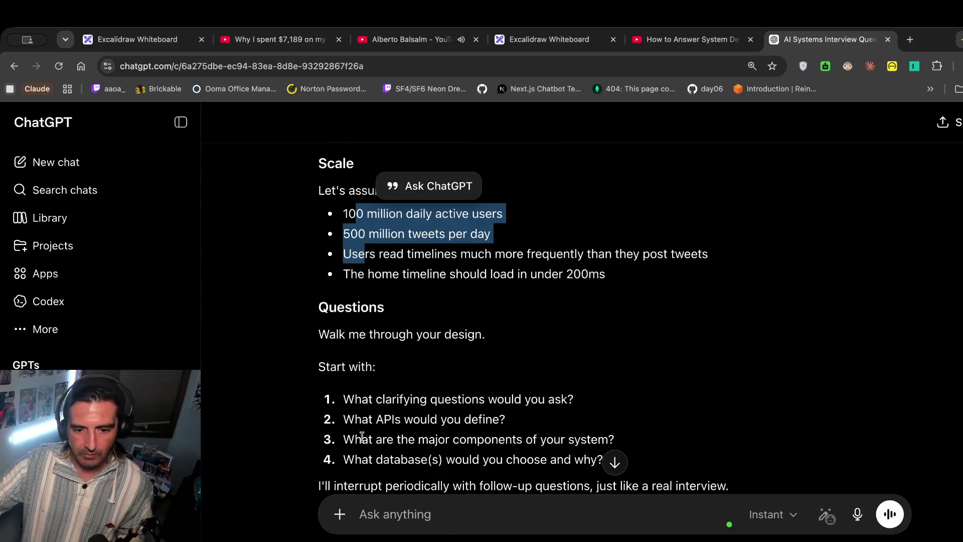
{"action": "scroll", "coordinate": [362, 436], "scroll_direction": "down", "scroll_amount": 2}
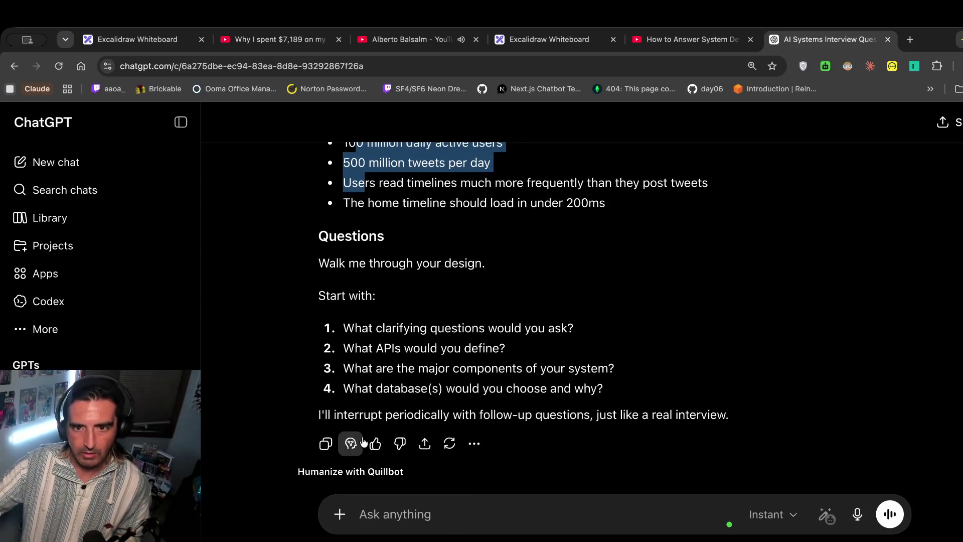
{"action": "scroll", "coordinate": [411, 276], "scroll_direction": "up", "scroll_amount": 5}
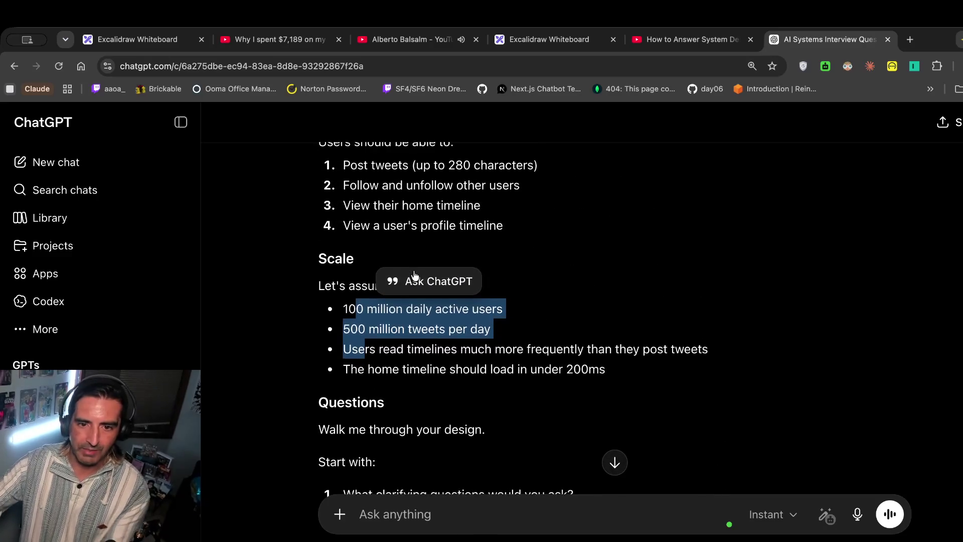
{"action": "scroll", "coordinate": [414, 274], "scroll_direction": "up", "scroll_amount": 1}
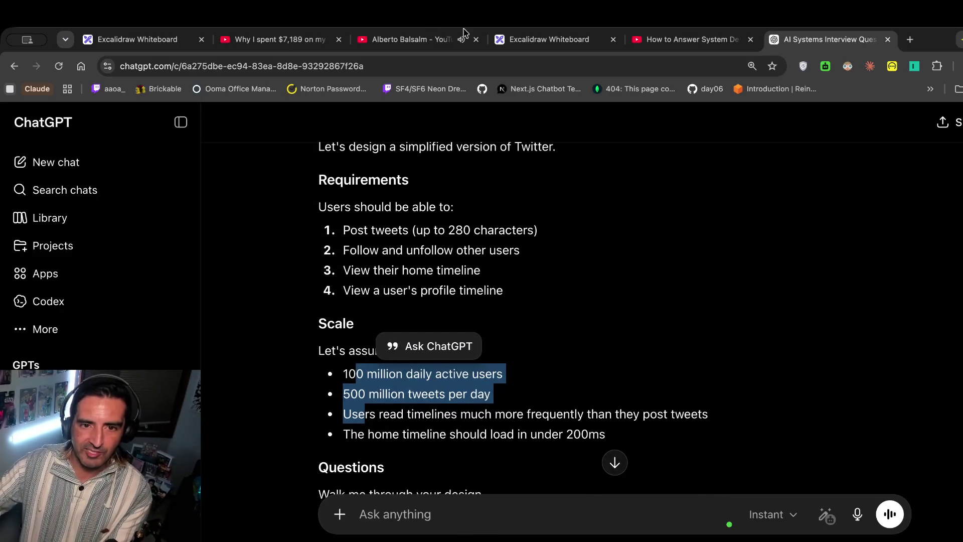
Pause the Aphex Twin track and start the system design interview video.
{"action": "left_click", "coordinate": [441, 39]}
{"action": "key", "text": "space"}
{"action": "left_click", "coordinate": [687, 39]}
{"action": "left_click", "coordinate": [668, 423]}
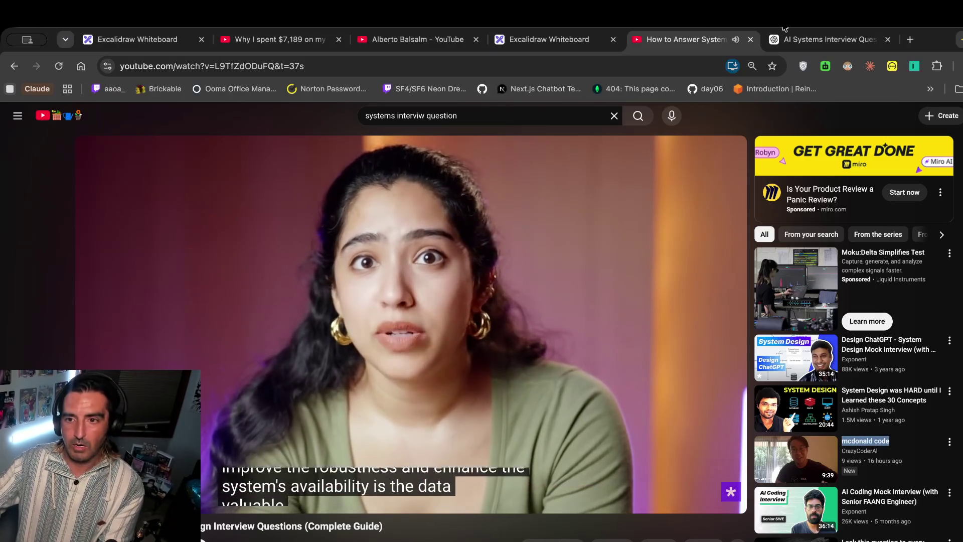
Return to the design twitter whiteboard and clear the canvas selection.
{"action": "left_click", "coordinate": [792, 39]}
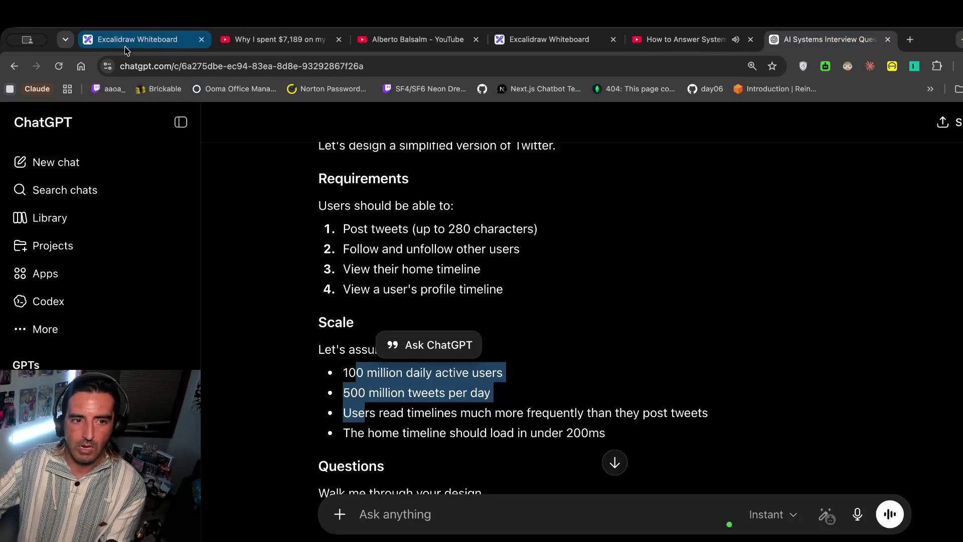
{"action": "left_click", "coordinate": [140, 39]}
{"action": "scroll", "coordinate": [366, 299], "scroll_direction": "right", "scroll_amount": 5}
{"action": "left_click", "coordinate": [357, 304]}
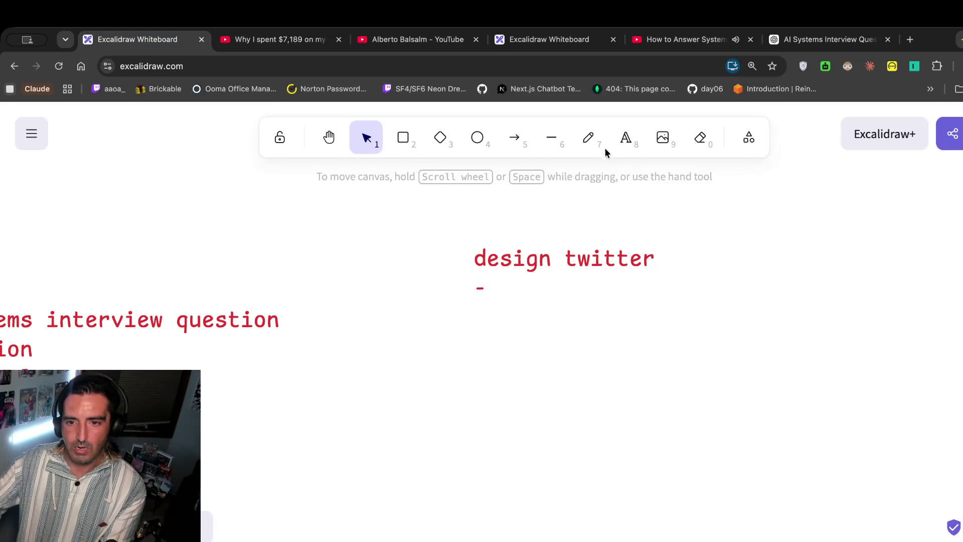
Add a 'functional requiremetns' text heading with a starter dash below the design twitter title.
{"action": "left_click", "coordinate": [626, 138]}
{"action": "left_click", "coordinate": [460, 351]}
{"action": "type", "text": "functional requiremetns"}
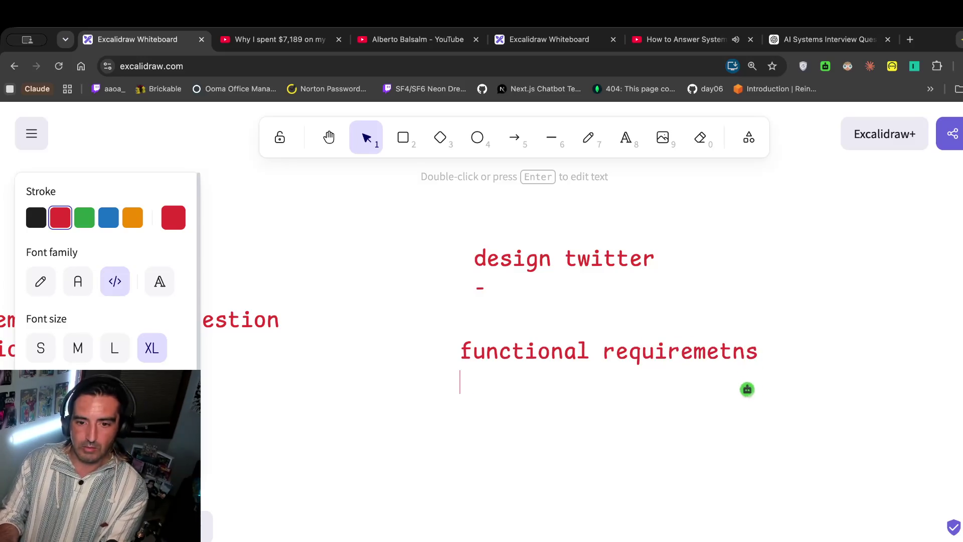
{"action": "type", "text": "-"}
{"action": "key", "text": "Escape"}
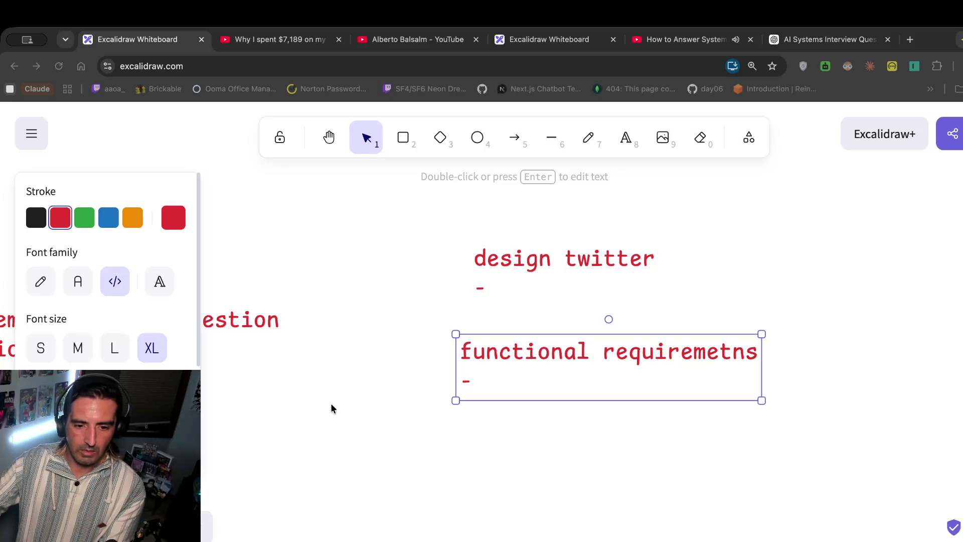
{"action": "key", "text": "super+Tab"}
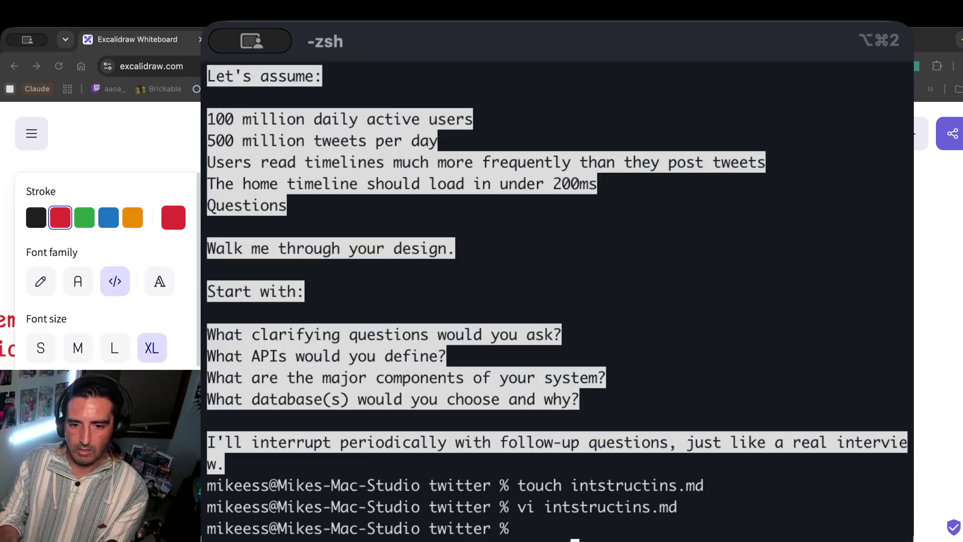
Reopen intstructins.md in vi and select the requirement lines from Post tweets through Scale.
{"action": "key", "text": "Up"}
{"action": "key", "text": "Return"}
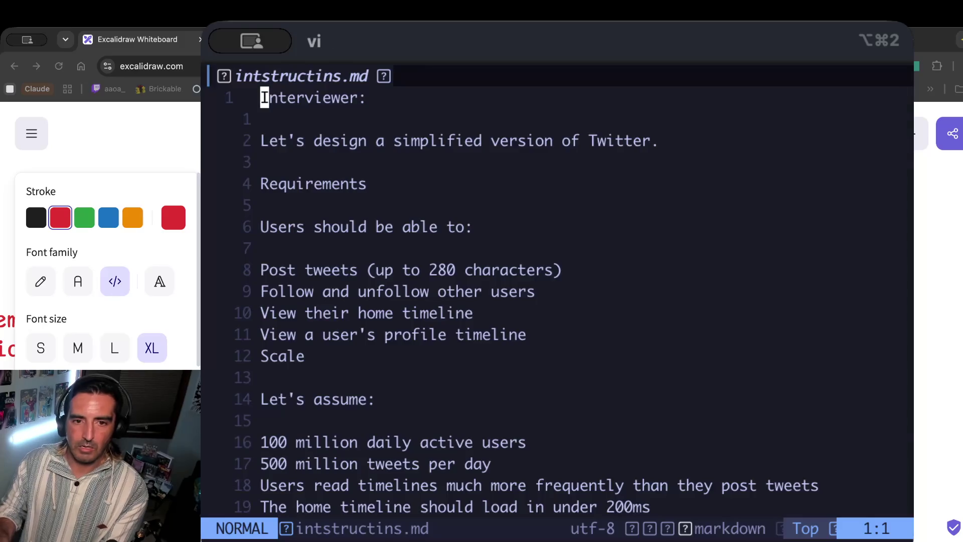
{"action": "scroll", "coordinate": [551, 300], "scroll_direction": "down", "scroll_amount": 6}
{"action": "scroll", "coordinate": [552, 301], "scroll_direction": "up", "scroll_amount": 6}
{"action": "key", "text": "k"}
{"action": "key", "text": "k"}
{"action": "key", "text": "k"}
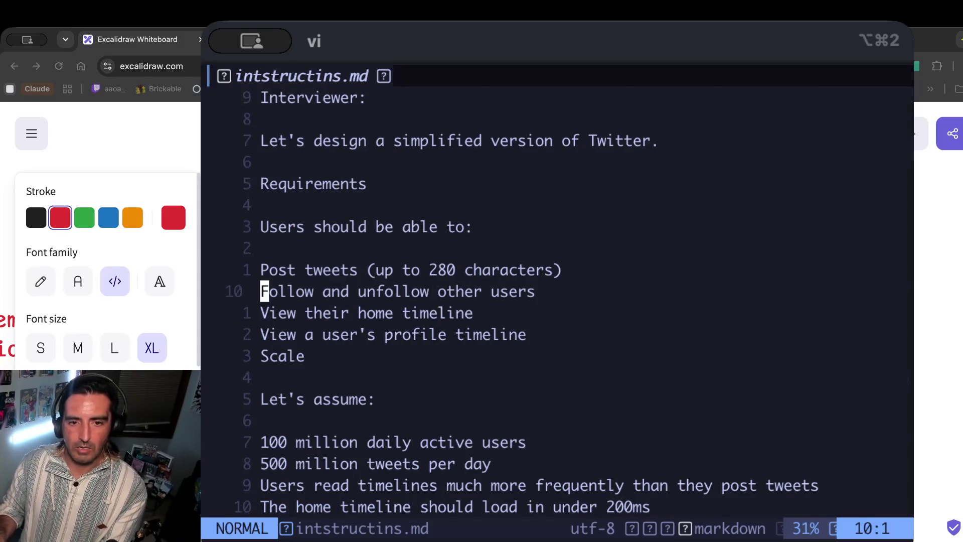
{"action": "key", "text": "k"}
{"action": "key", "text": "j"}
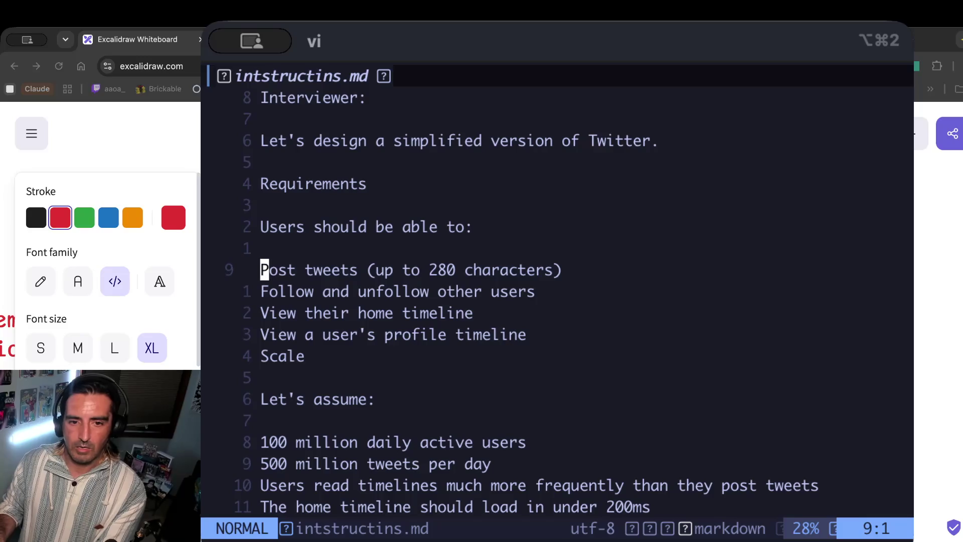
{"action": "key", "text": "v"}
{"action": "key", "text": "j"}
{"action": "key", "text": "j"}
{"action": "key", "text": "j"}
{"action": "key", "text": "j"}
{"action": "key", "text": "j"}
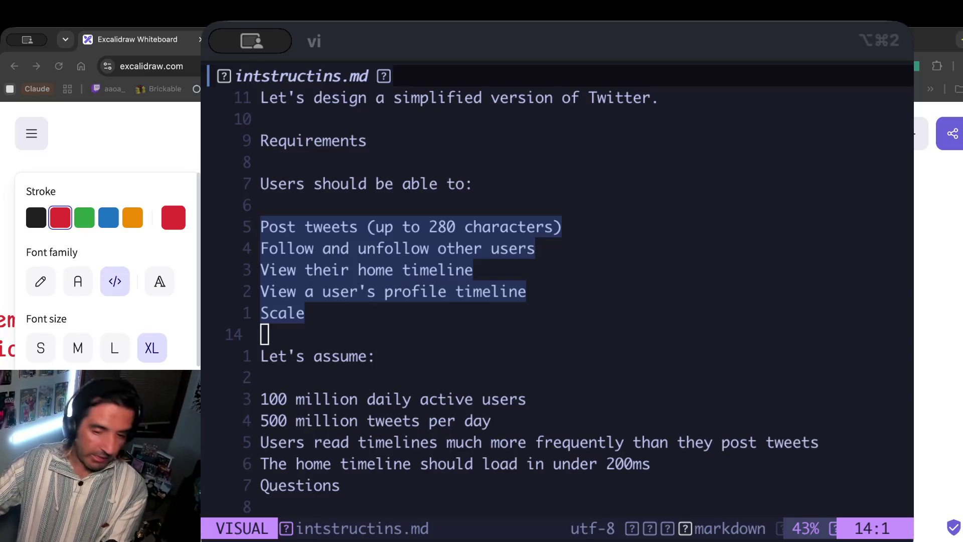
{"action": "key", "text": "alt+super+2"}
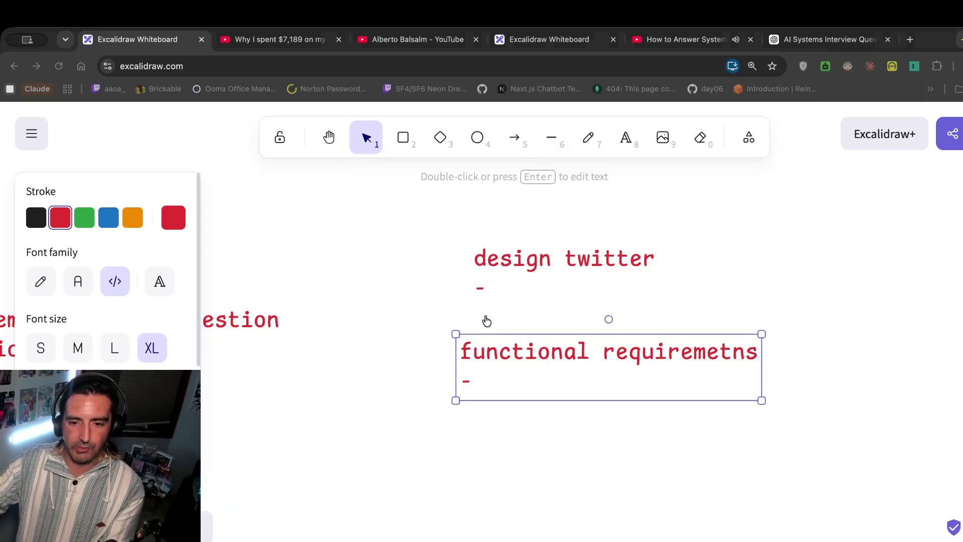
Write 'post tweet' after the first dash under functional requiremetns and add a new dash line.
{"action": "left_click", "coordinate": [571, 390]}
{"action": "double_click", "coordinate": [561, 377]}
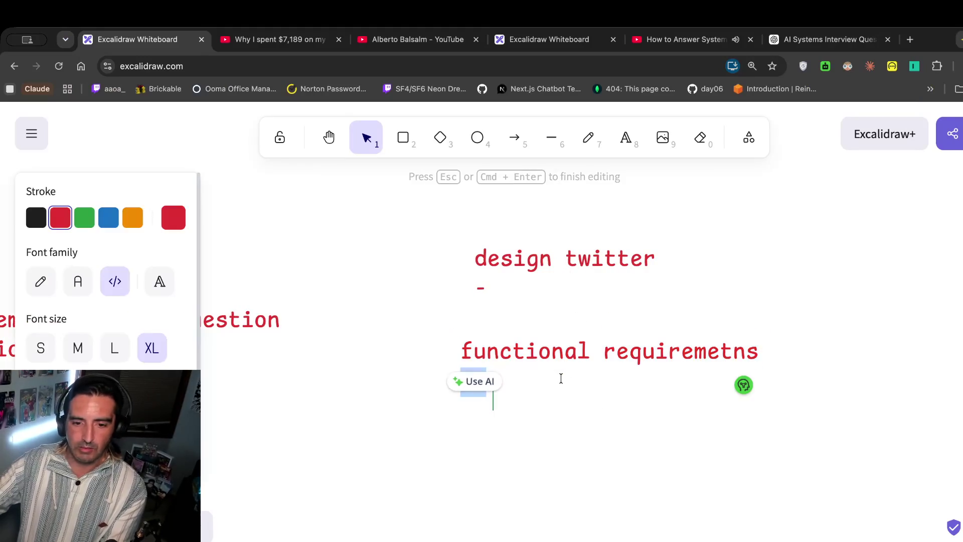
{"action": "key", "text": "Escape"}
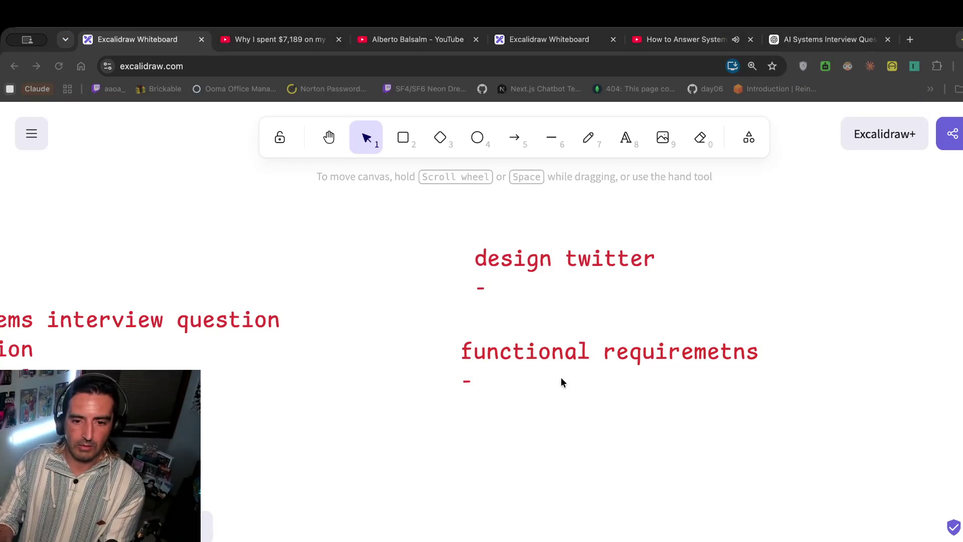
{"action": "key", "text": "p"}
{"action": "key", "text": "o"}
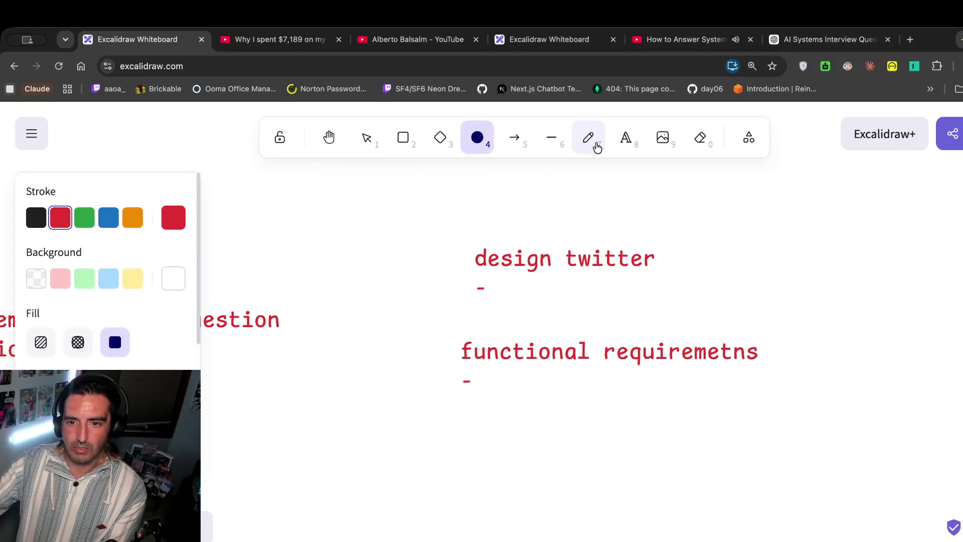
{"action": "left_click", "coordinate": [616, 144]}
{"action": "left_click", "coordinate": [501, 382]}
{"action": "type", "text": "post tweet"}
{"action": "key", "text": "Return"}
{"action": "key", "text": "Tab"}
{"action": "type", "text": "-"}
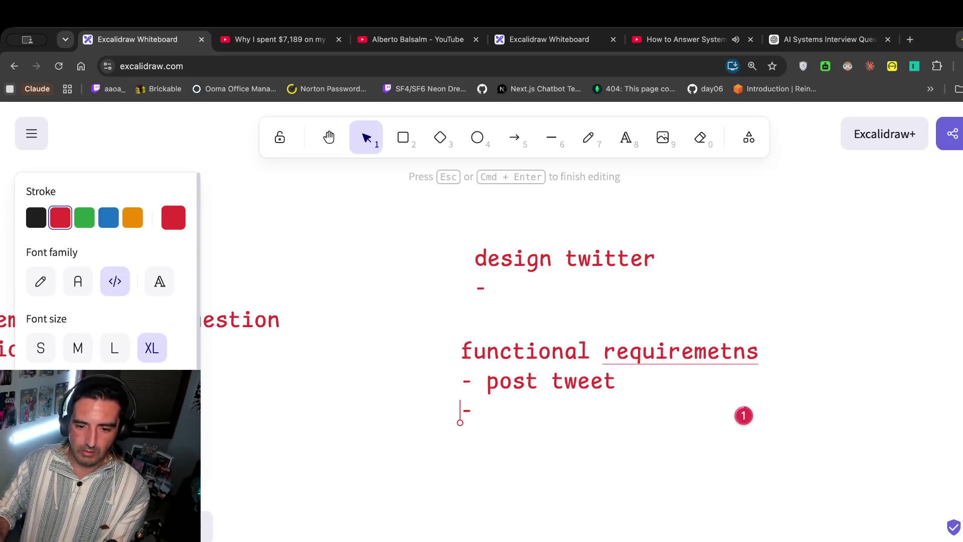
{"action": "left_click", "coordinate": [404, 318]}
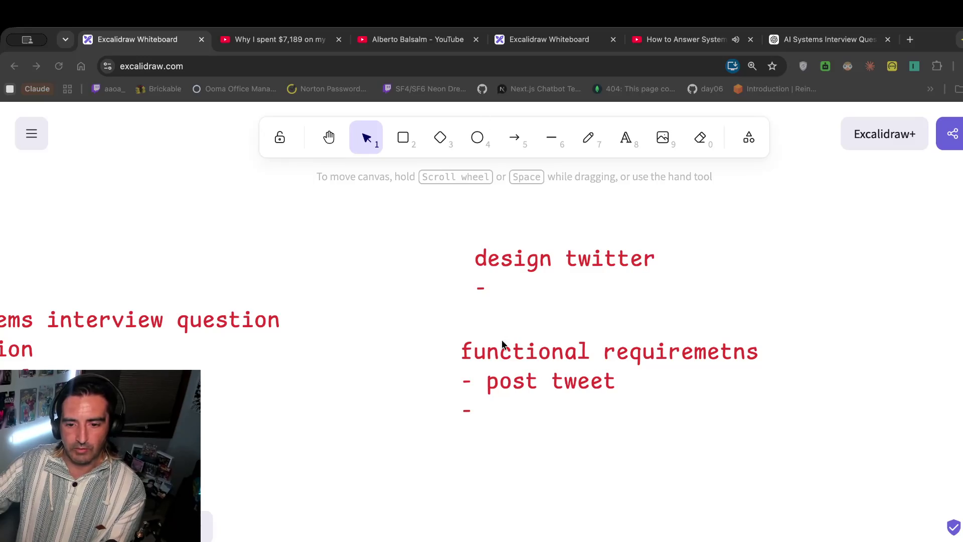
Add the '-follow and unfollow user' bullet and start another line.
{"action": "double_click", "coordinate": [506, 406]}
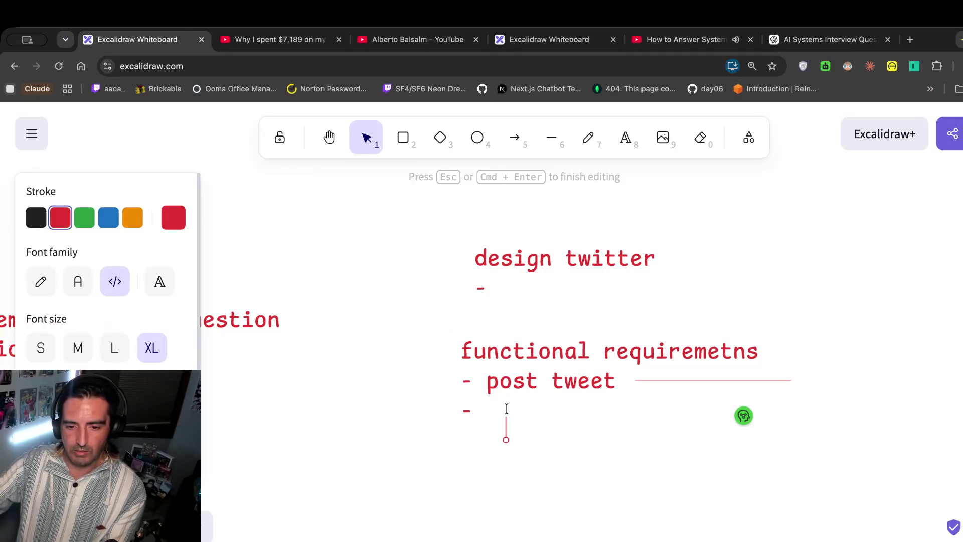
{"action": "key", "text": "BackSpace"}
{"action": "key", "text": "BackSpace"}
{"action": "type", "text": "follow and unfol"}
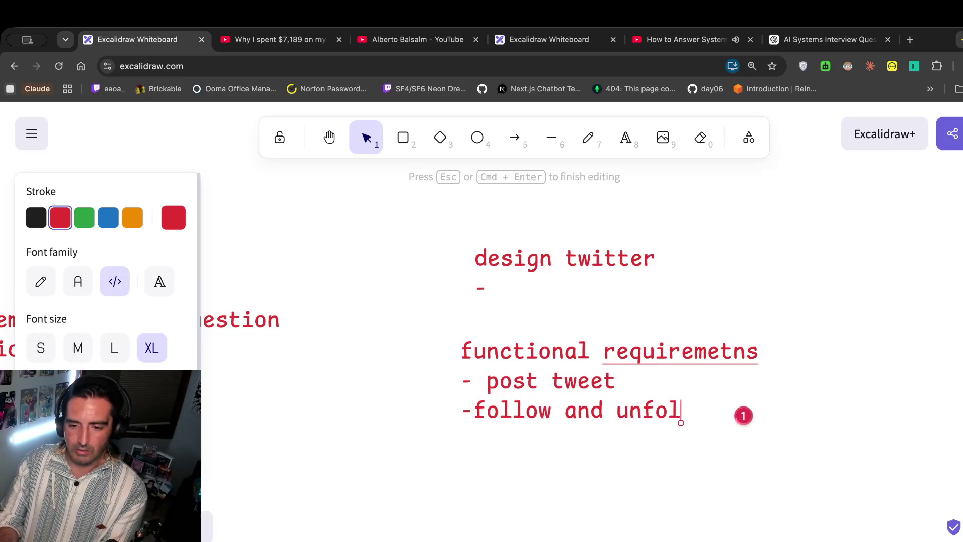
{"action": "type", "text": "low user"}
{"action": "key", "text": "Return"}
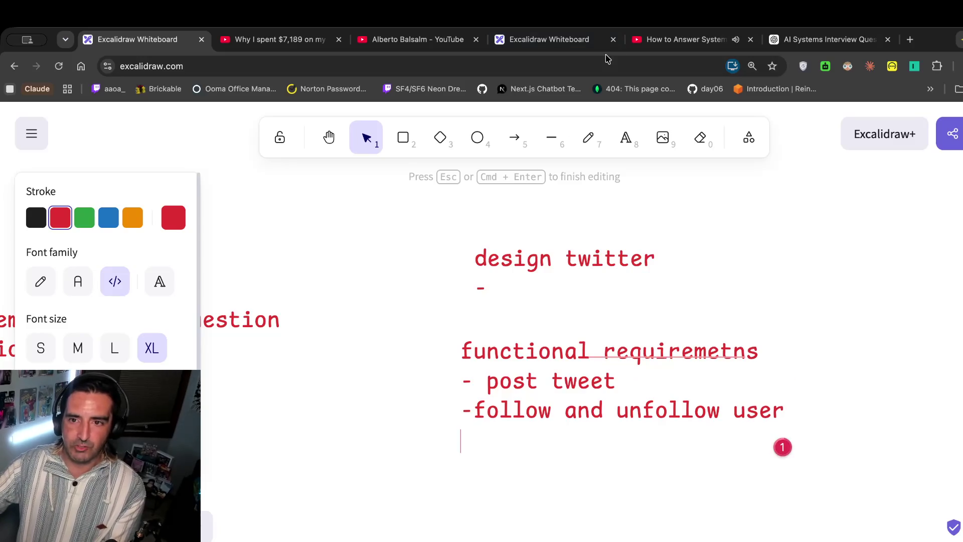
{"action": "left_click", "coordinate": [651, 42]}
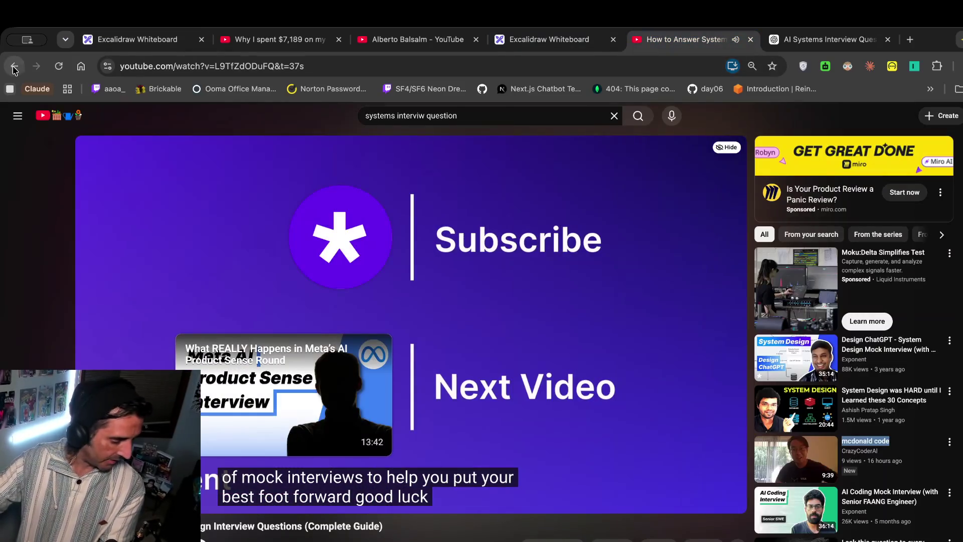
Open the 'How to Prepare for System Design Interviews' video from the search results and skip its ad.
{"action": "left_click", "coordinate": [15, 66]}
{"action": "scroll", "coordinate": [451, 301], "scroll_direction": "down", "scroll_amount": 2}
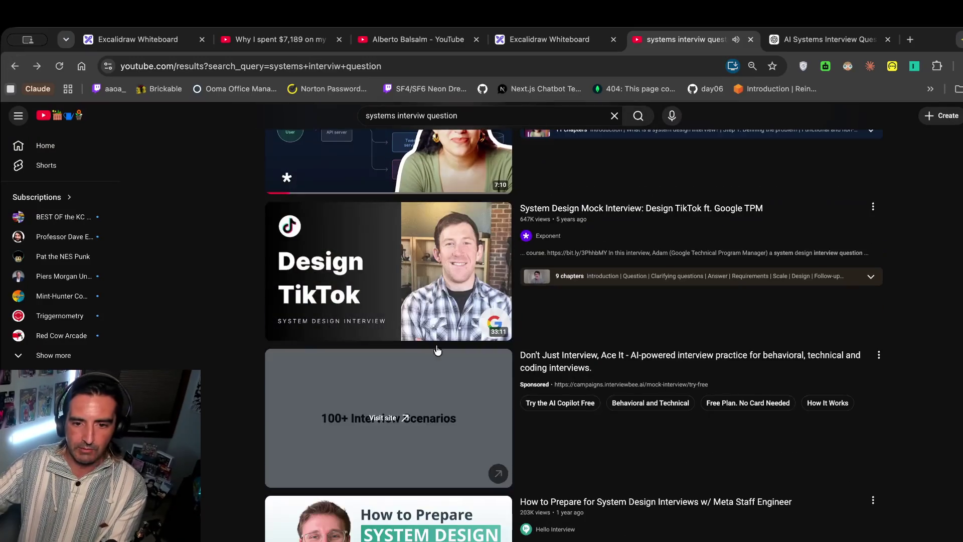
{"action": "scroll", "coordinate": [459, 280], "scroll_direction": "down", "scroll_amount": 3}
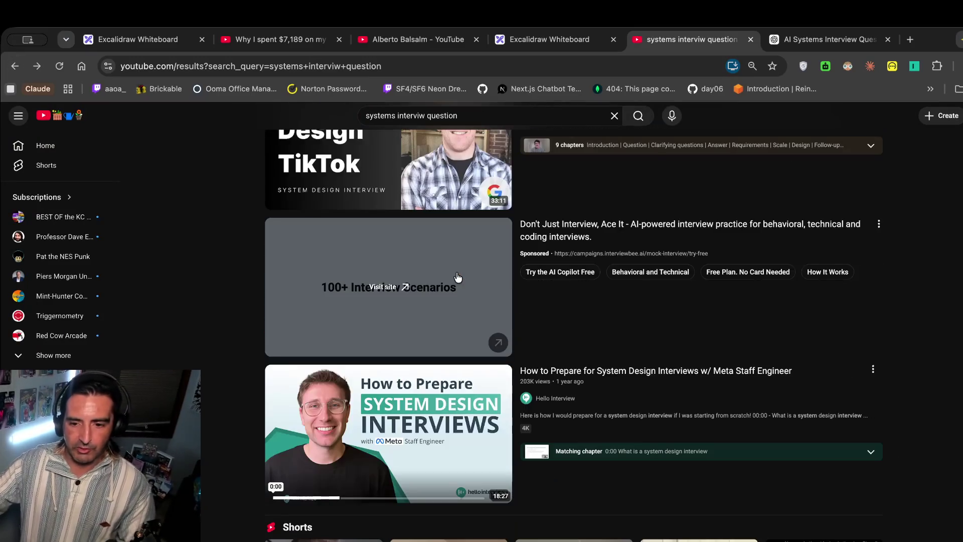
{"action": "left_click", "coordinate": [387, 428]}
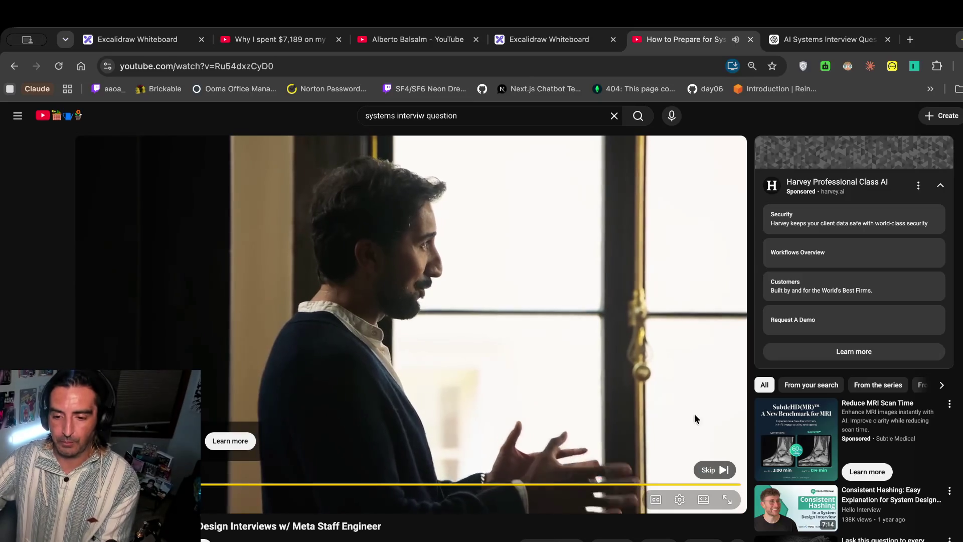
{"action": "left_click", "coordinate": [723, 472]}
{"action": "key", "text": "ctrl+Tab"}
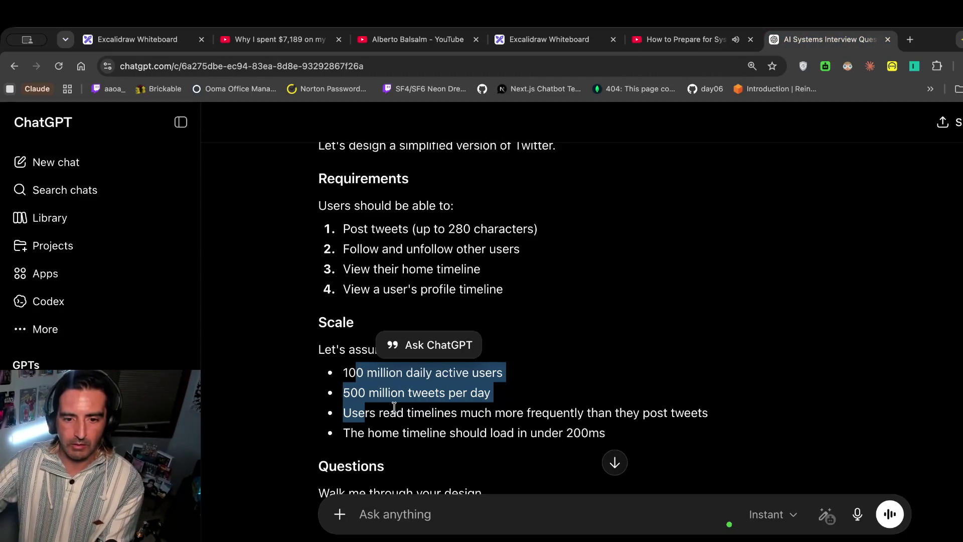
Glance at the video and ChatGPT, then return to Excalidraw and edit the functional requirements text.
{"action": "left_click", "coordinate": [650, 45]}
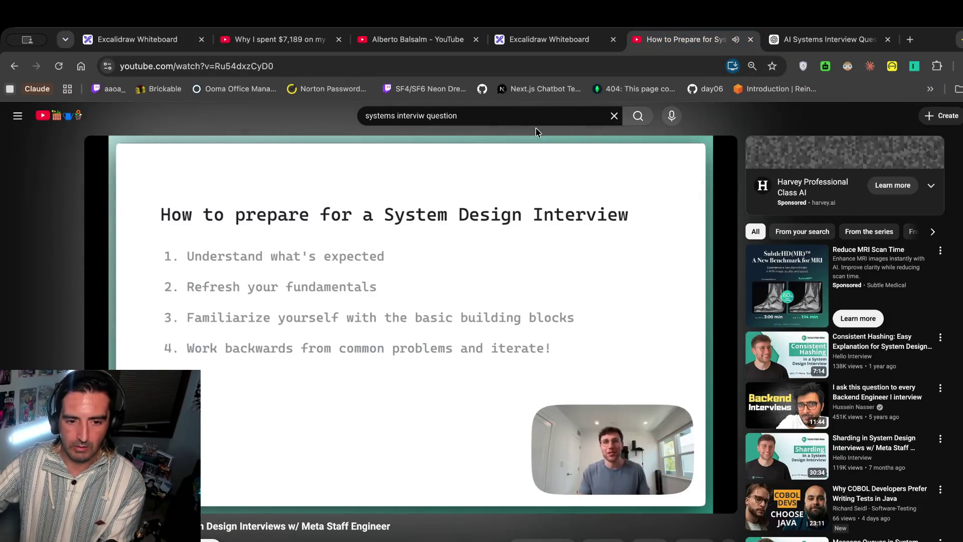
{"action": "left_click", "coordinate": [822, 48]}
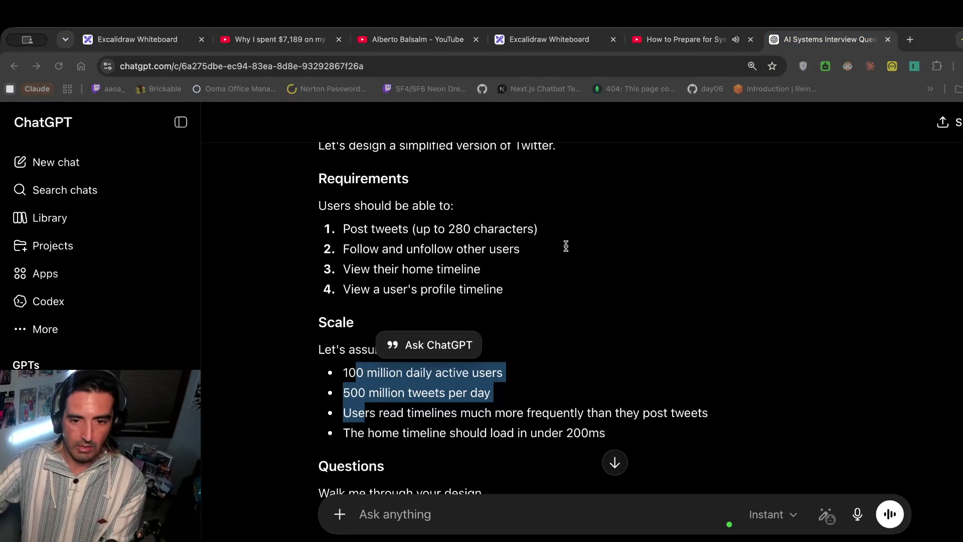
{"action": "left_click", "coordinate": [520, 41]}
{"action": "scroll", "coordinate": [509, 250], "scroll_direction": "down", "scroll_amount": 3}
{"action": "scroll", "coordinate": [509, 249], "scroll_direction": "right", "scroll_amount": 3}
{"action": "left_click", "coordinate": [527, 296]}
{"action": "double_click", "coordinate": [528, 296]}
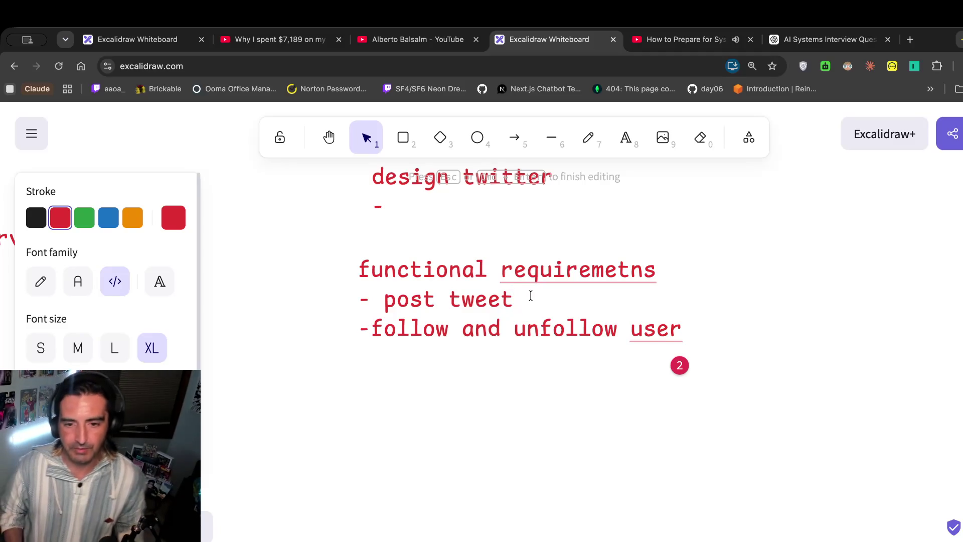
Append '- vist their timeline' to the functional requirements list.
{"action": "key", "text": "Escape"}
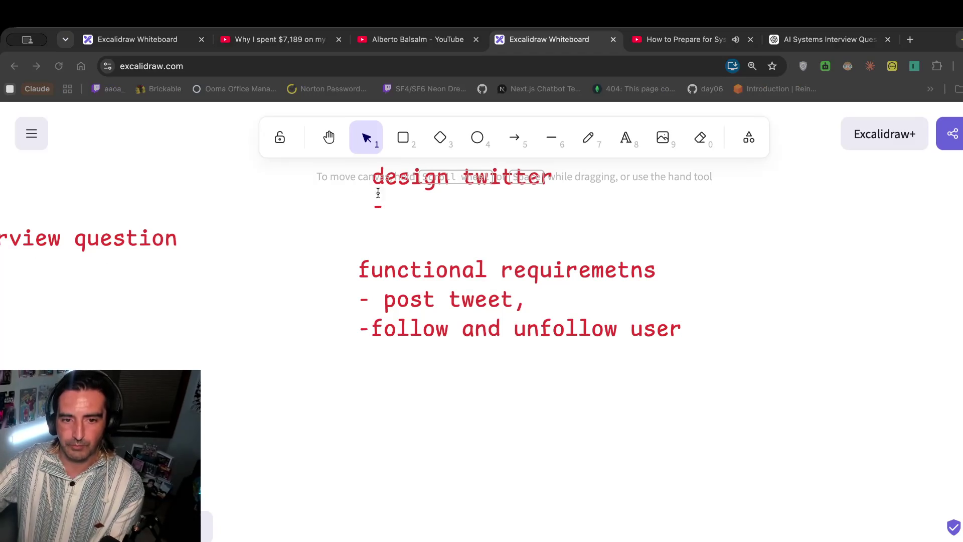
{"action": "left_click", "coordinate": [688, 326]}
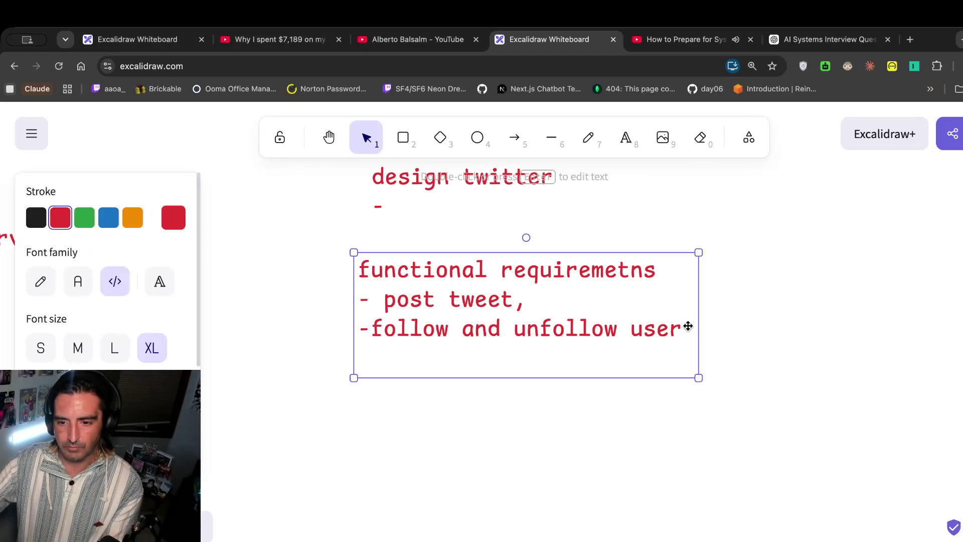
{"action": "double_click", "coordinate": [666, 329]}
{"action": "type", "text": "- "}
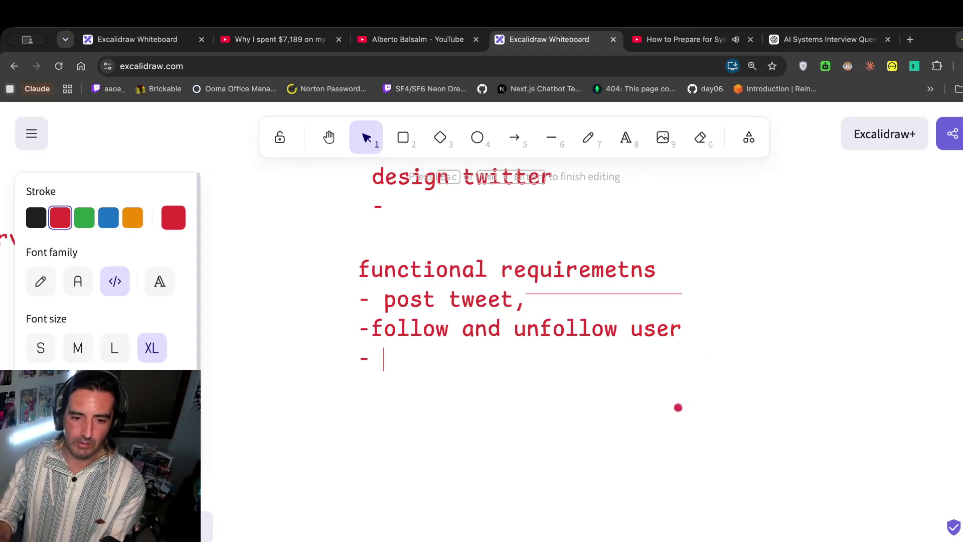
{"action": "type", "text": "vist their timeline"}
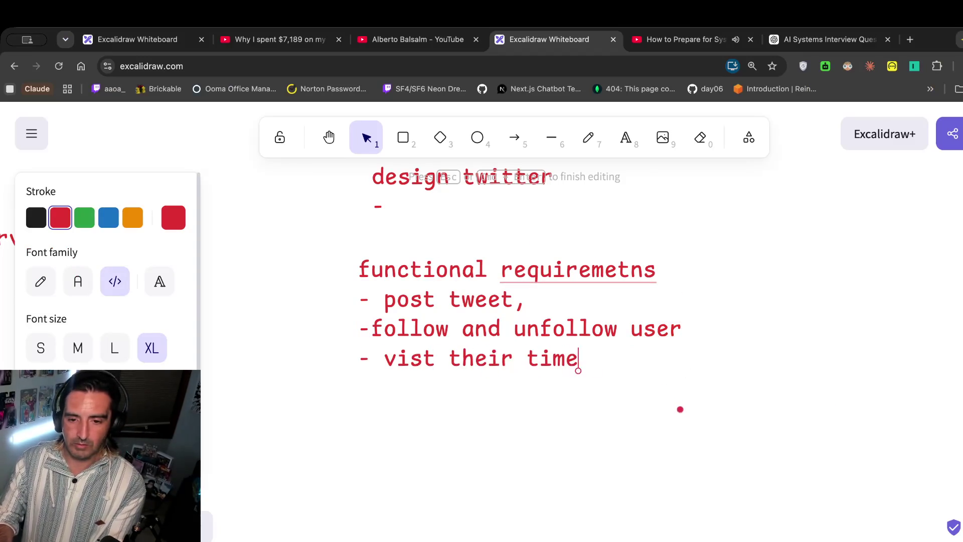
{"action": "left_click", "coordinate": [679, 409]}
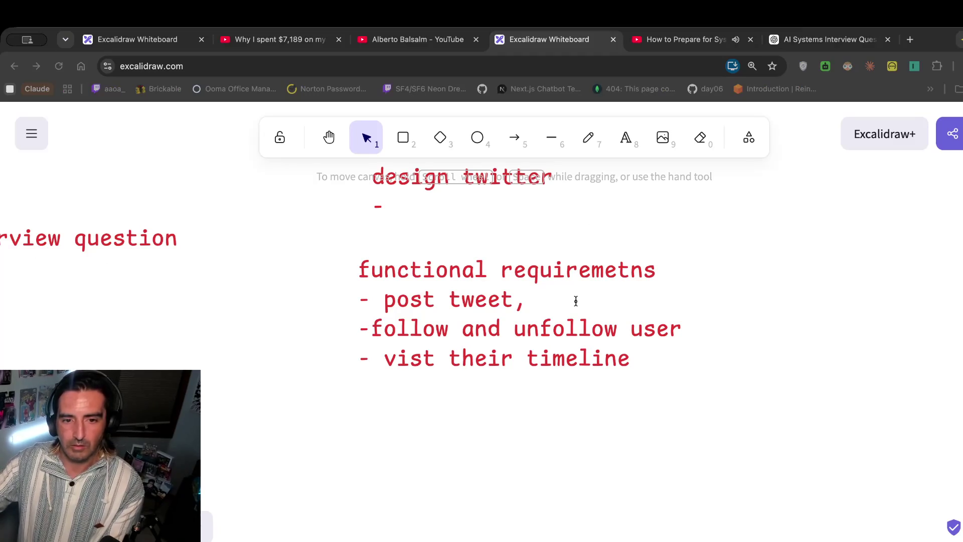
Add a new '- view users profile' line below the timeline item.
{"action": "double_click", "coordinate": [627, 359]}
{"action": "left_click", "coordinate": [629, 358]}
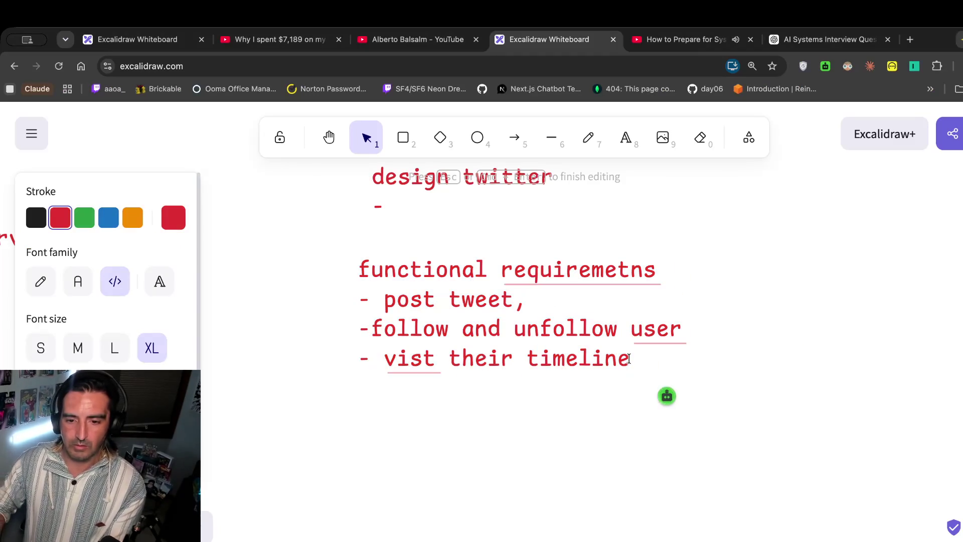
{"action": "key", "text": "Return"}
{"action": "type", "text": "-"}
{"action": "left_click", "coordinate": [409, 399]}
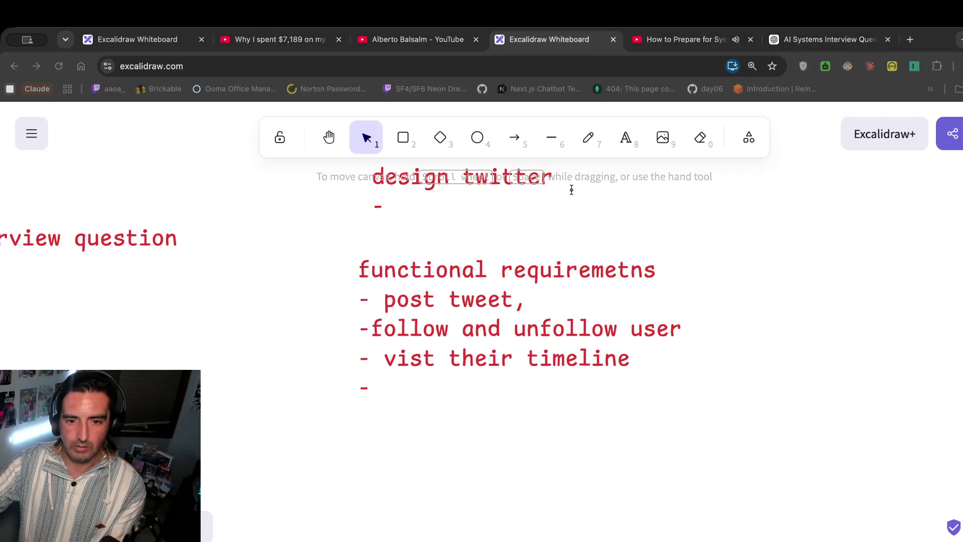
{"action": "double_click", "coordinate": [417, 394]}
{"action": "left_click", "coordinate": [416, 394]}
{"action": "type", "text": "view u"}
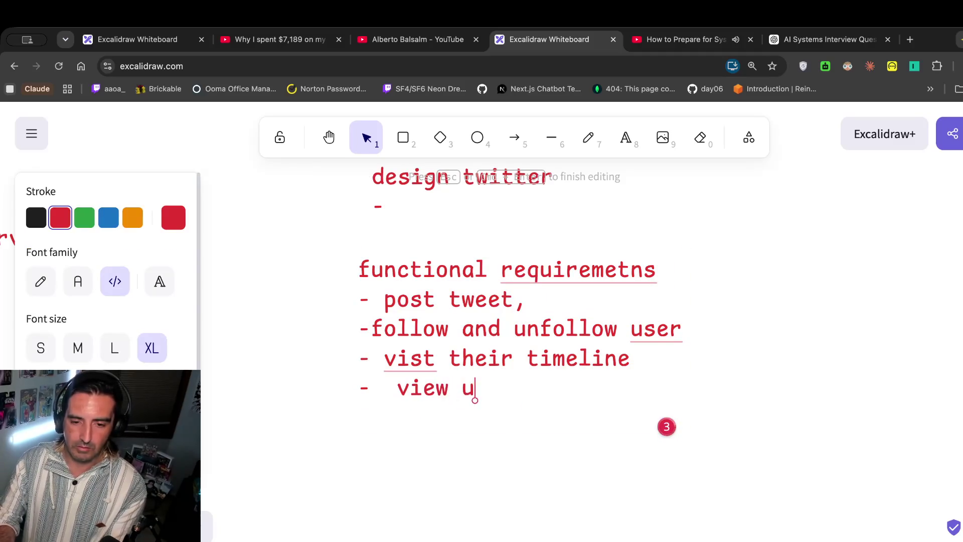
{"action": "type", "text": "sers profile"}
{"action": "left_click", "coordinate": [415, 389]}
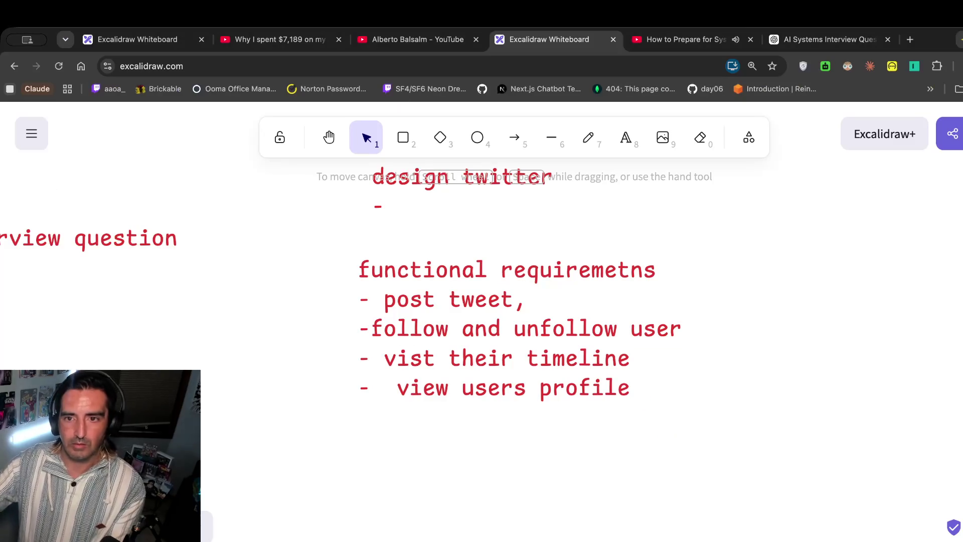
{"action": "left_click", "coordinate": [675, 44]}
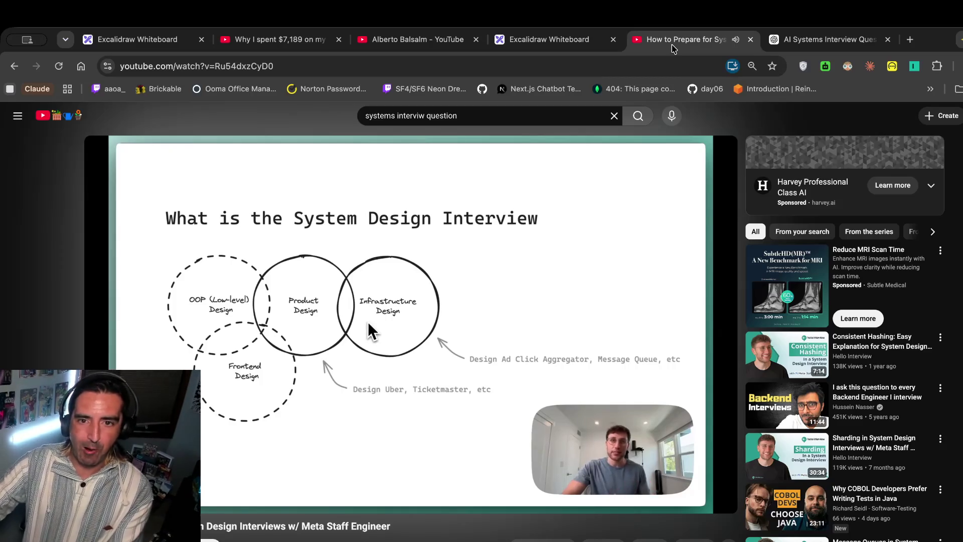
Pause and resume the interview video, then go back to the Excalidraw board.
{"action": "left_click", "coordinate": [496, 244]}
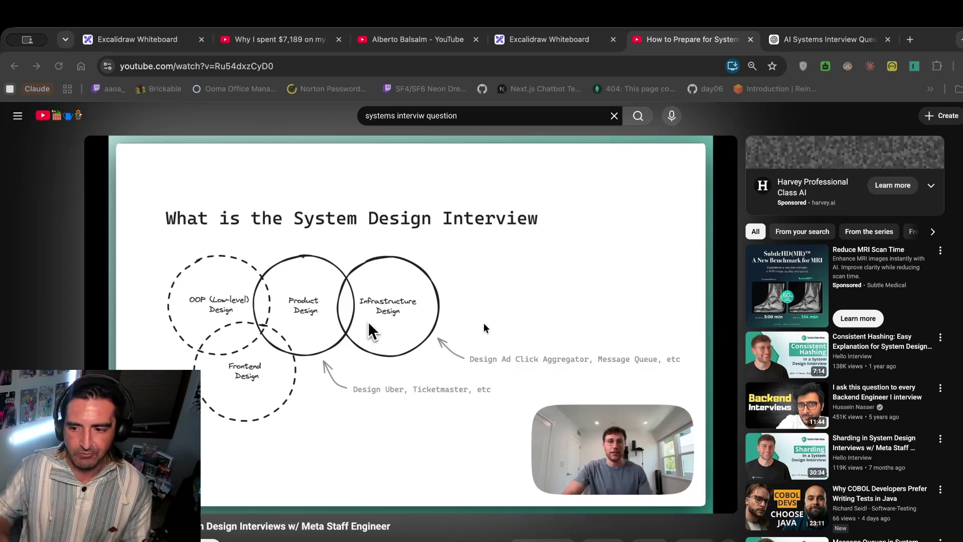
{"action": "left_click", "coordinate": [483, 325]}
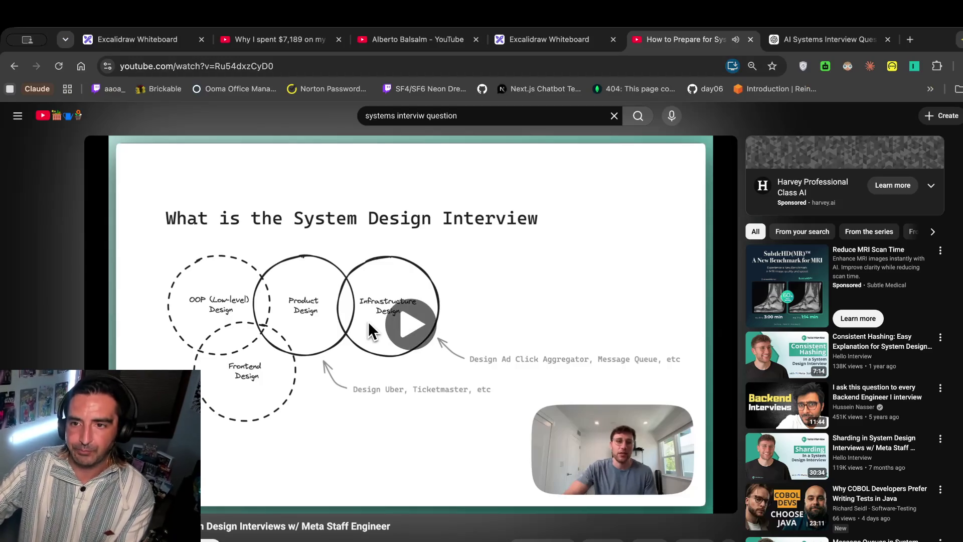
{"action": "left_click", "coordinate": [552, 44]}
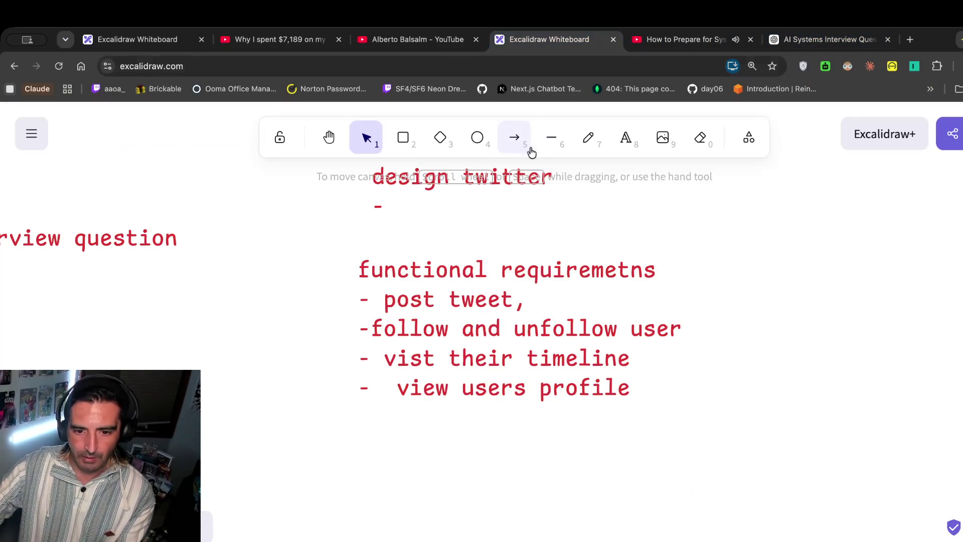
Select the requirements text, then switch to the Aphex Twin 'Alberto Balsalm' tab.
{"action": "left_click", "coordinate": [584, 341]}
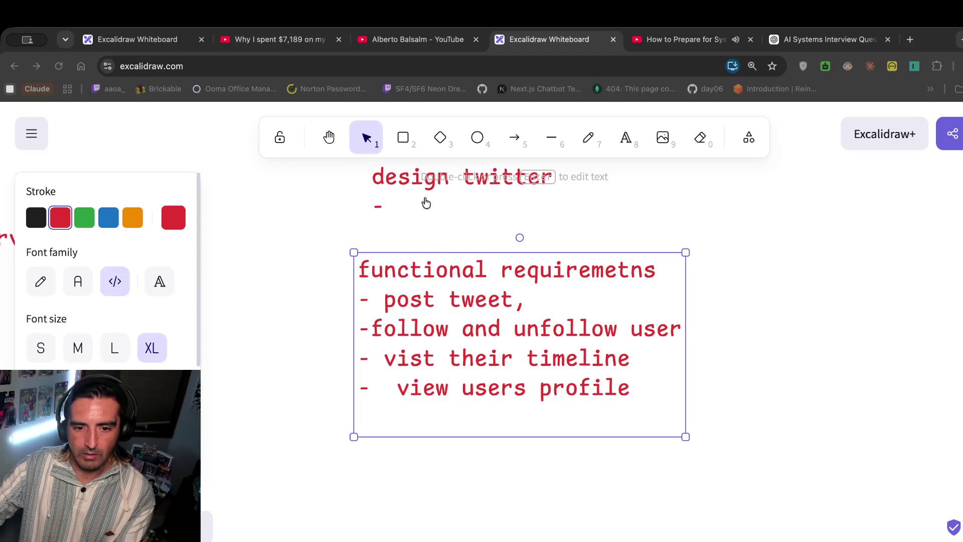
{"action": "left_click", "coordinate": [414, 50]}
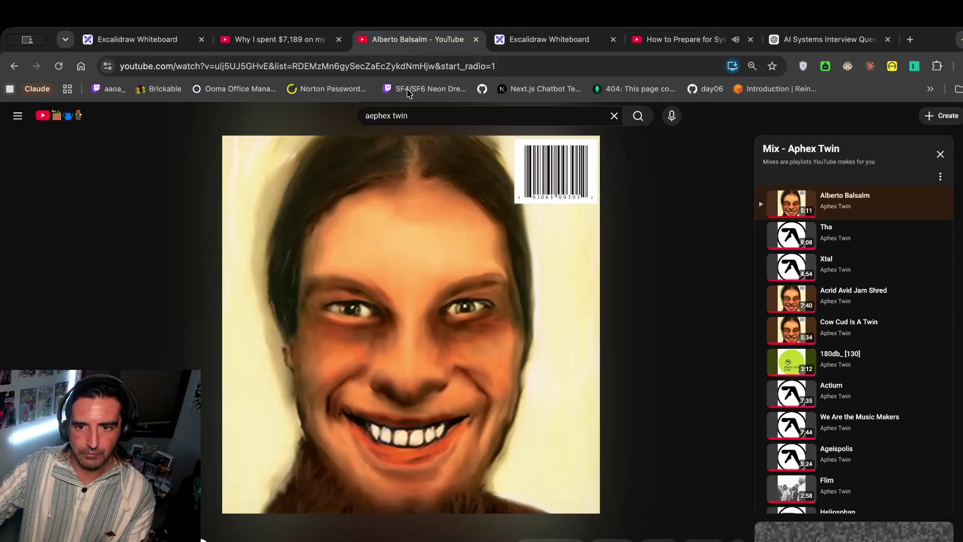
Pause the interview video on its six-step framework slide, then return to the Excalidraw board.
{"action": "left_click", "coordinate": [671, 41]}
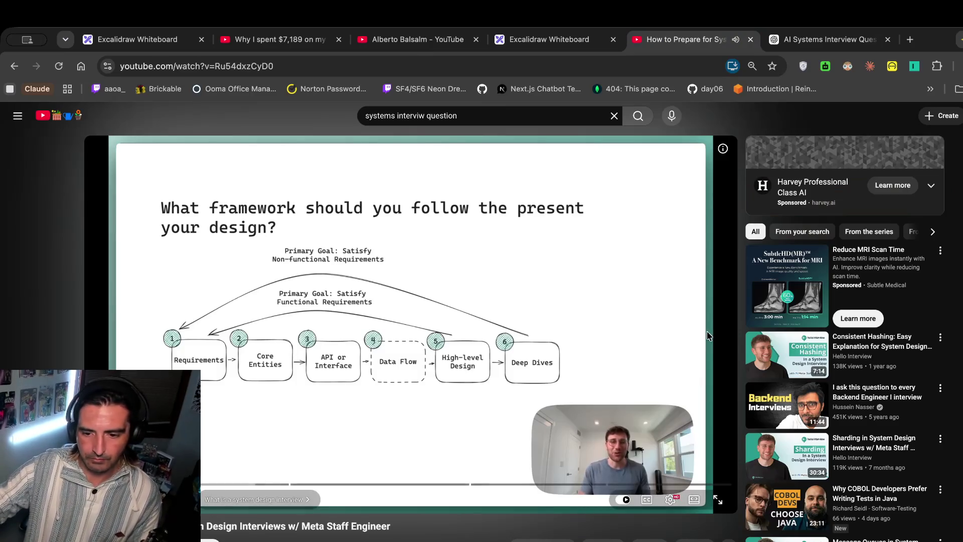
{"action": "key", "text": "space"}
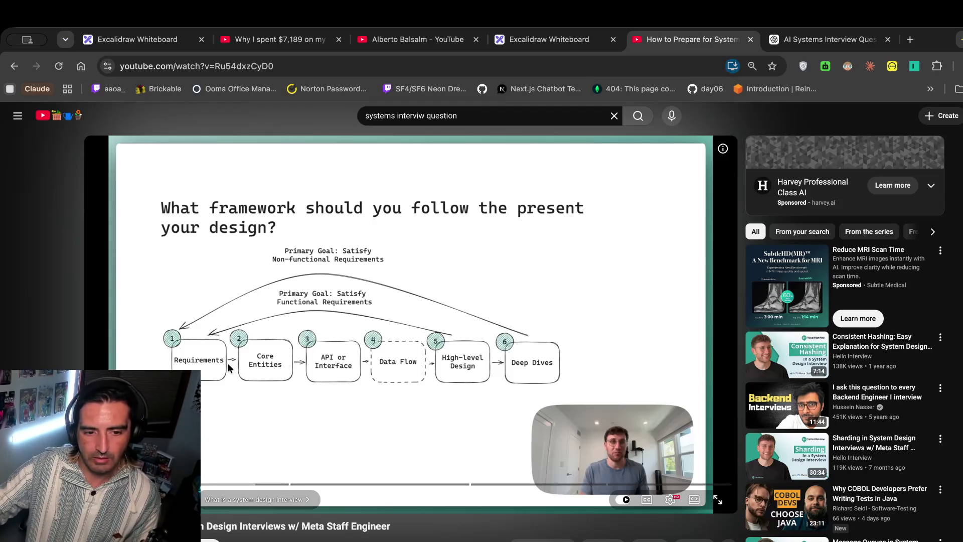
{"action": "left_click", "coordinate": [800, 39]}
{"action": "left_click", "coordinate": [694, 39]}
{"action": "left_click", "coordinate": [556, 42]}
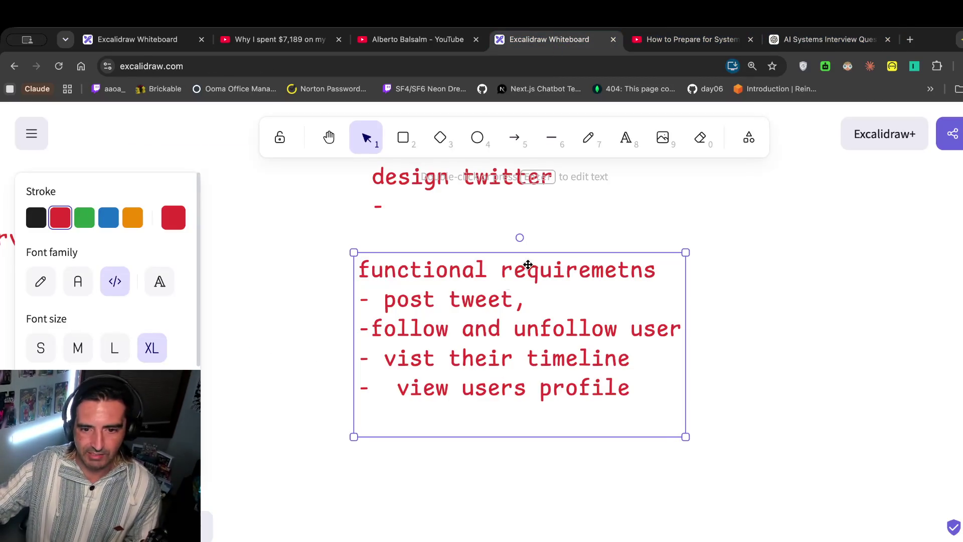
Scroll the board up and go back to the paused framework slide in the video.
{"action": "scroll", "coordinate": [428, 196], "scroll_direction": "up", "scroll_amount": 2}
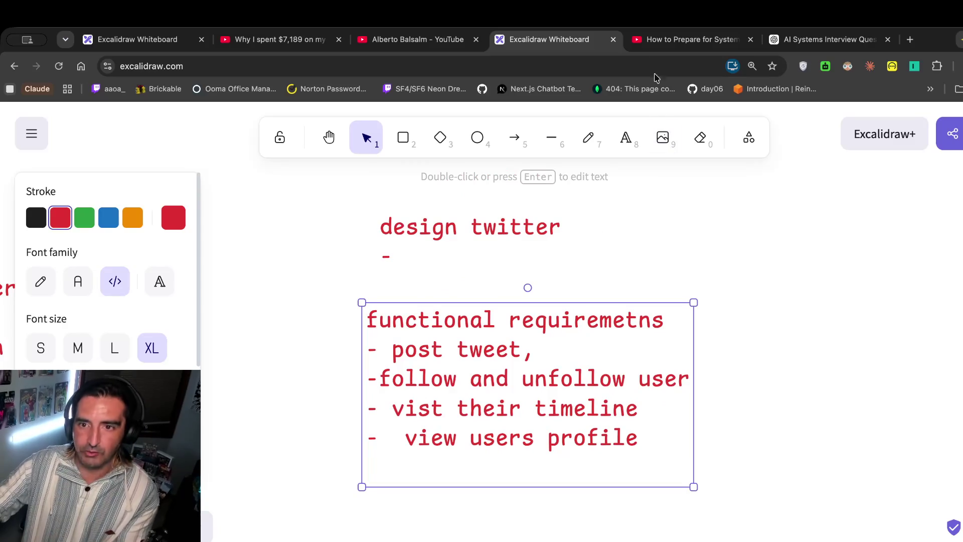
{"action": "left_click", "coordinate": [691, 39]}
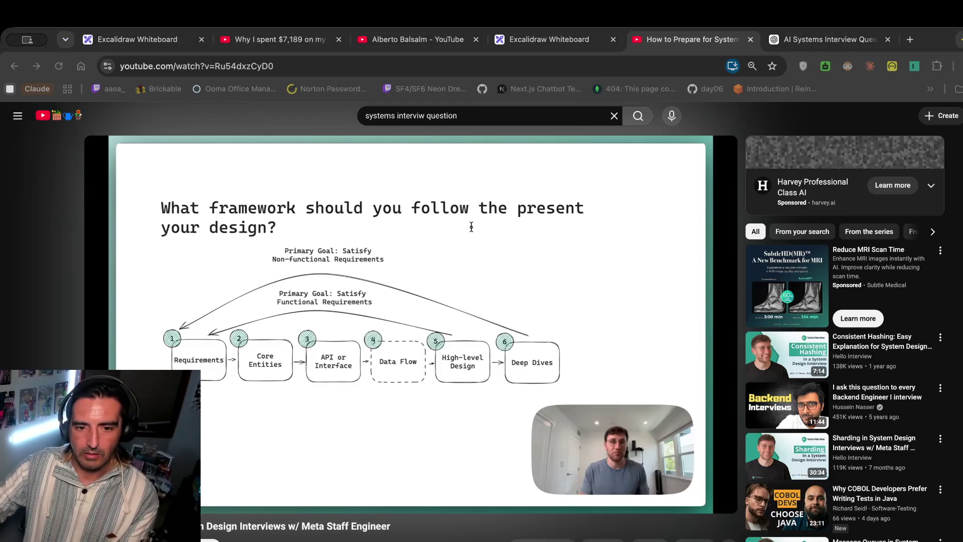
Return to the board and add a '- scale' line under 'view users profile'.
{"action": "left_click", "coordinate": [804, 37]}
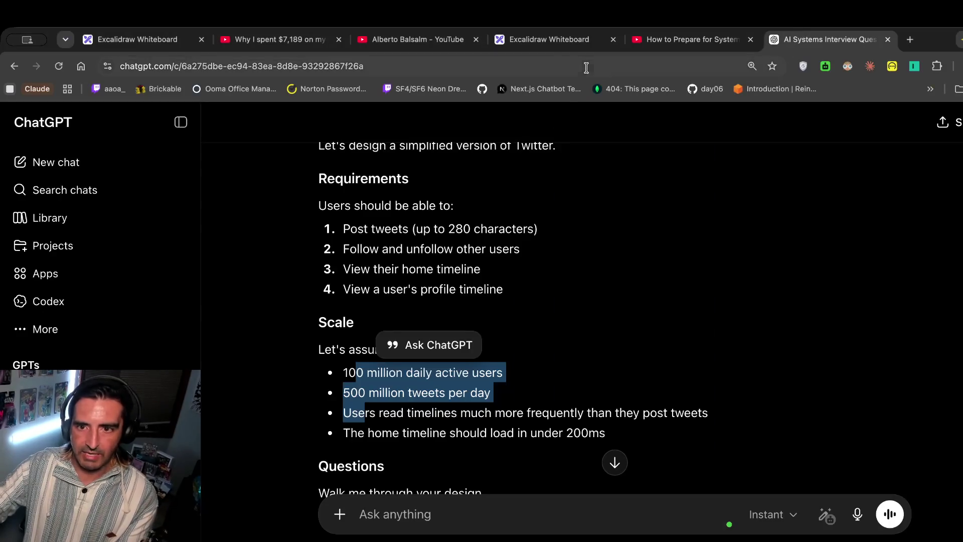
{"action": "left_click", "coordinate": [506, 40]}
{"action": "double_click", "coordinate": [578, 437]}
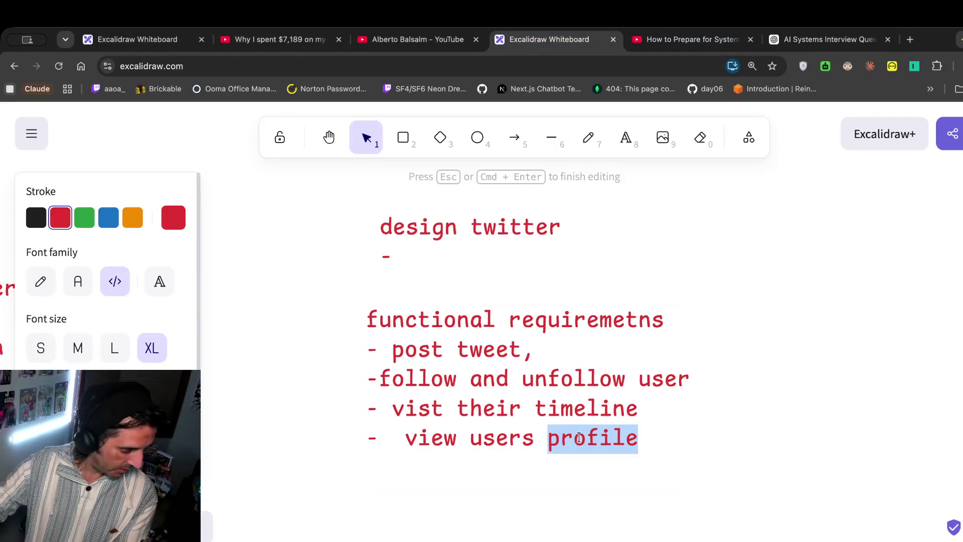
{"action": "left_click", "coordinate": [607, 434]}
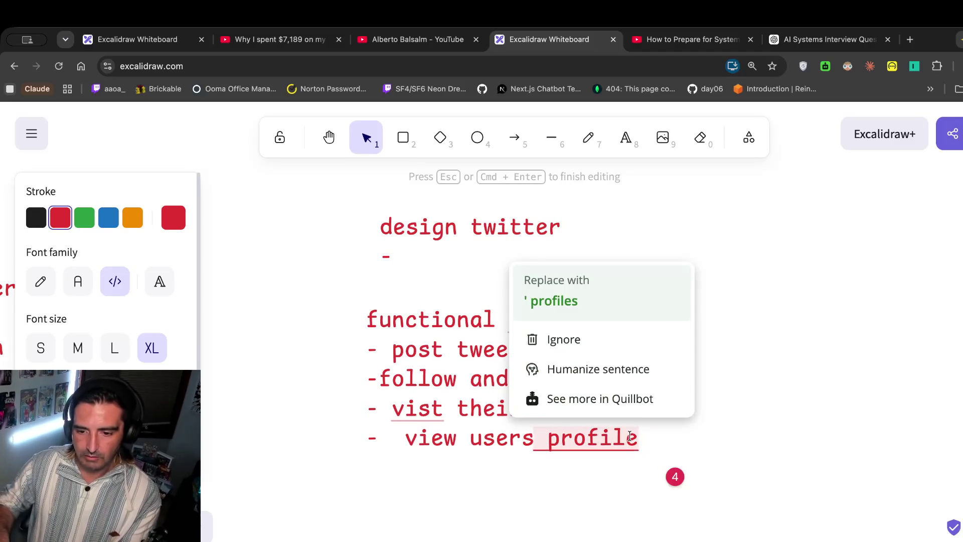
{"action": "key", "text": "Return"}
{"action": "type", "text": "- scale"}
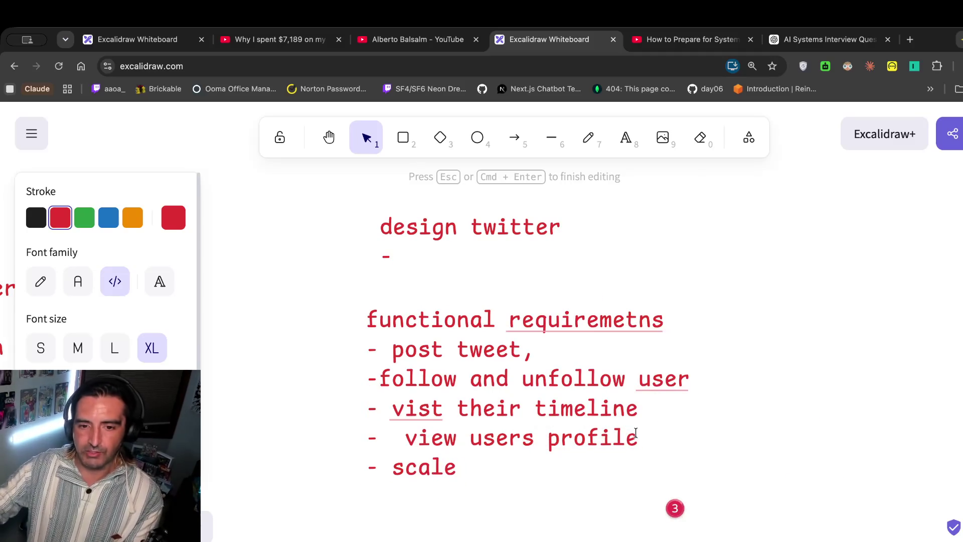
{"action": "key", "text": "Escape"}
Switch to the Text tool with orange as the stroke colour.
{"action": "double_click", "coordinate": [637, 314]}
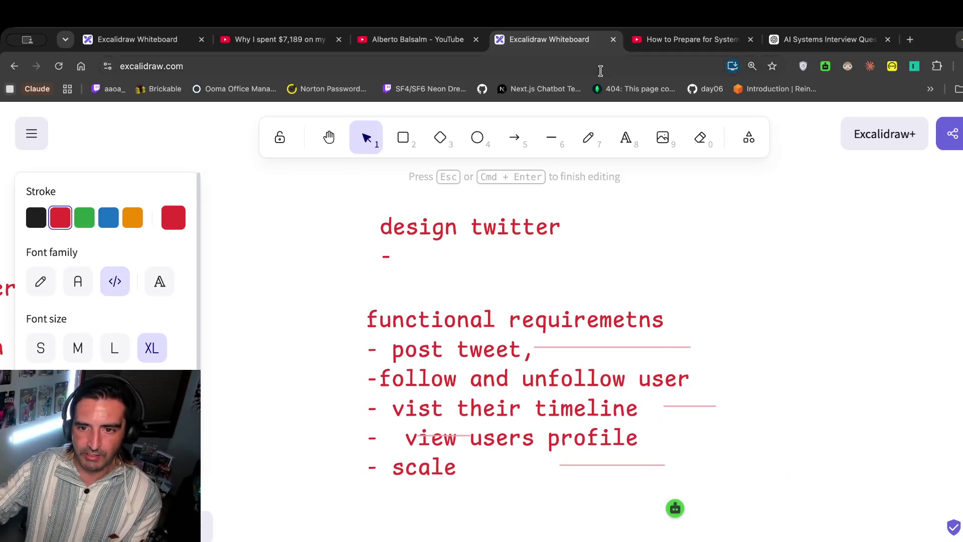
{"action": "left_click", "coordinate": [626, 137]}
{"action": "left_click", "coordinate": [133, 217]}
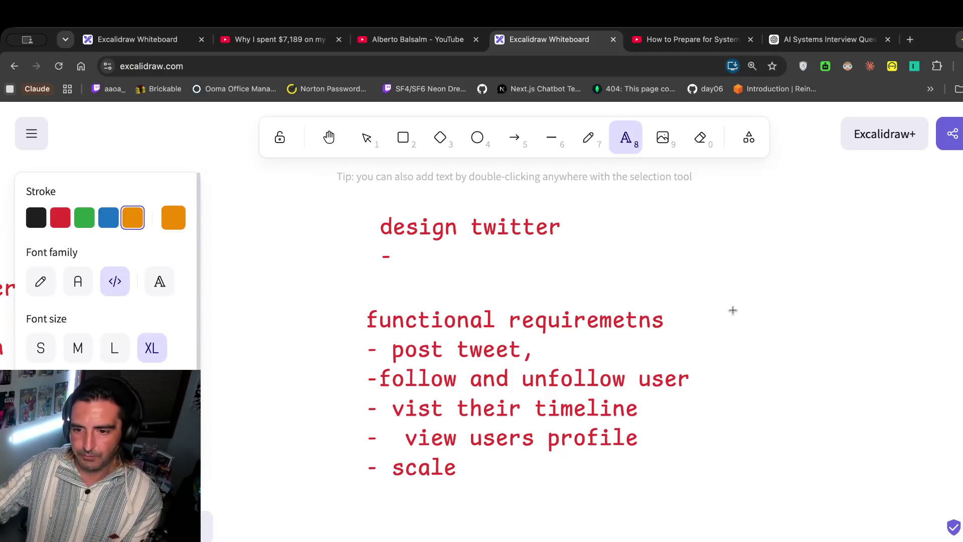
Write an orange 'non-functional requirements' heading with a first '-' line right of the list.
{"action": "left_click", "coordinate": [755, 313]}
{"action": "type", "text": "non-func"}
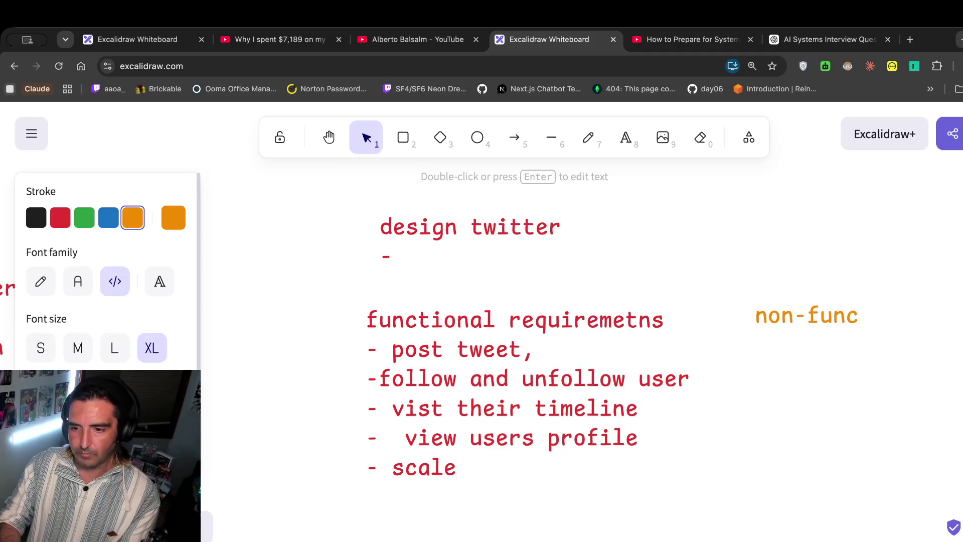
{"action": "type", "text": "tional requirements"}
{"action": "key", "text": "Return"}
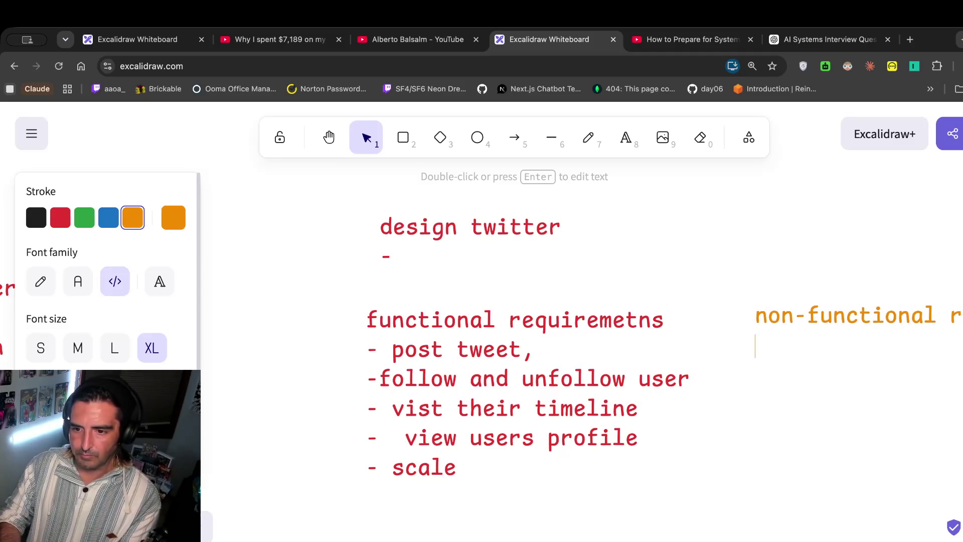
{"action": "type", "text": "-"}
{"action": "key", "text": "Escape"}
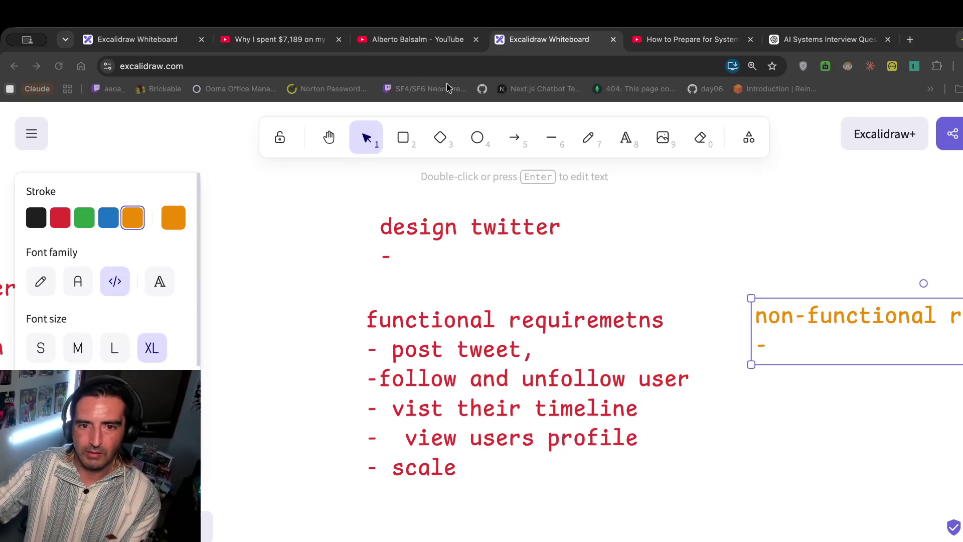
{"action": "left_click", "coordinate": [657, 44]}
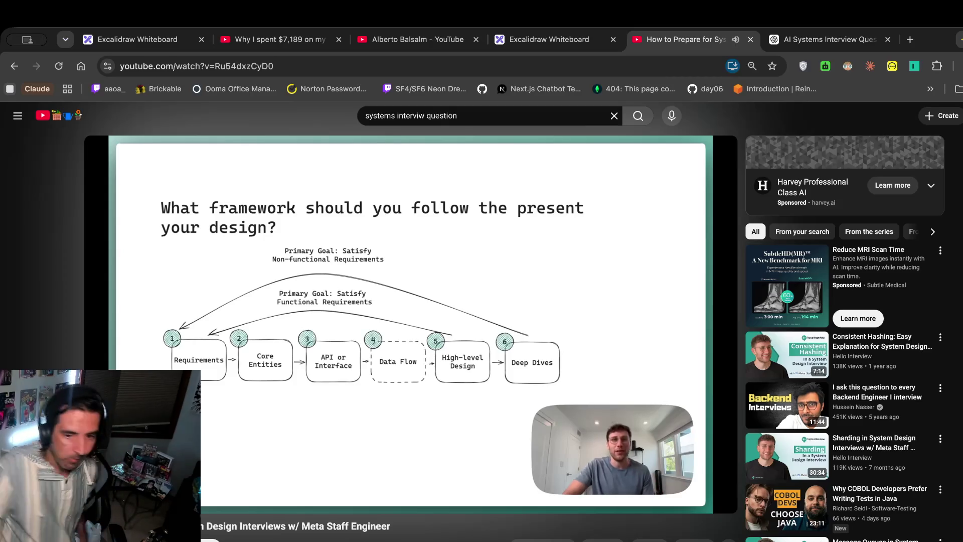
Pause the video and select the '100 million daily active users' line in ChatGPT.
{"action": "left_click", "coordinate": [430, 246]}
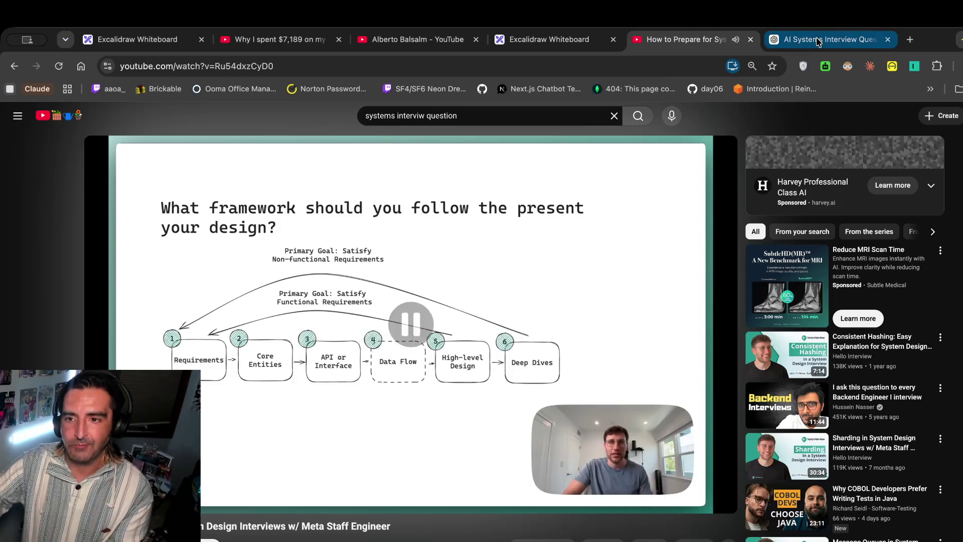
{"action": "key", "text": "ctrl+Tab"}
{"action": "left_click", "coordinate": [475, 399]}
{"action": "left_click_drag", "start_coordinate": [513, 371], "coordinate": [347, 369]}
{"action": "left_click", "coordinate": [355, 369]}
{"action": "mouse_move", "coordinate": [503, 373]}
{"action": "left_mouse_down"}
{"action": "mouse_move", "coordinate": [348, 370]}
{"action": "mouse_move", "coordinate": [340, 380]}
{"action": "left_mouse_up"}
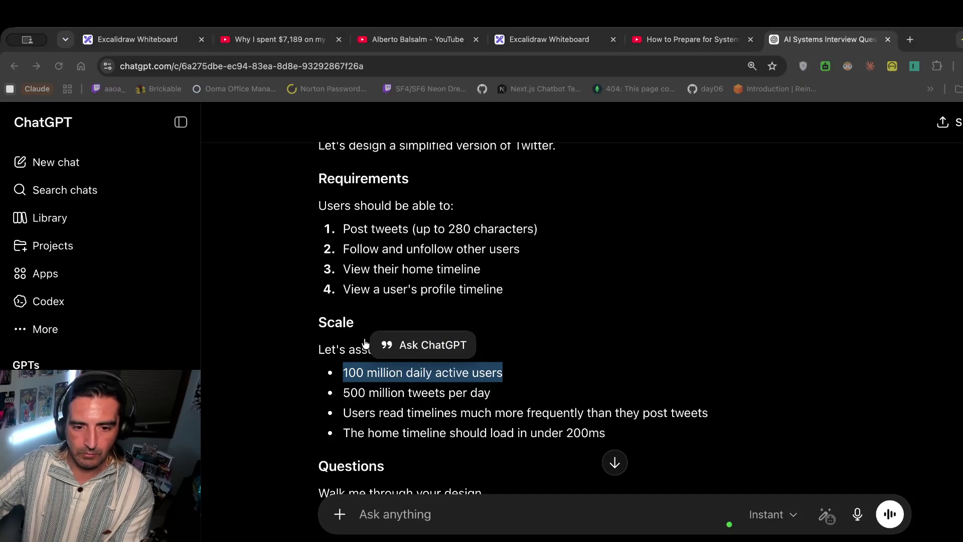
Resume the system-design video and bring up intstructins.md in the vim terminal.
{"action": "left_click", "coordinate": [509, 41]}
{"action": "left_click", "coordinate": [687, 40]}
{"action": "left_click", "coordinate": [447, 274]}
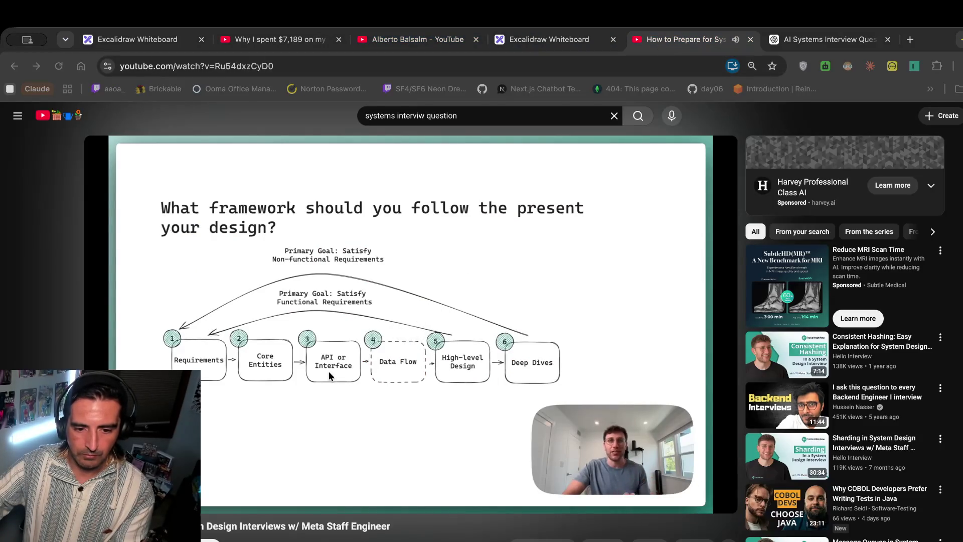
{"action": "key", "text": "super+Tab"}
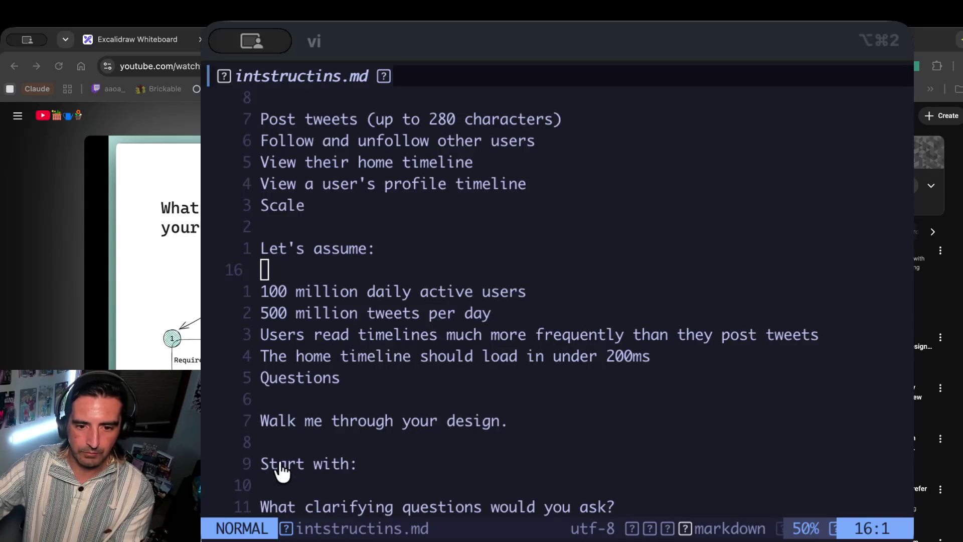
Yank the four scale-assumption lines (17–20) of intstructins.md in vim, then hide the terminal.
{"action": "left_click", "coordinate": [423, 355]}
{"action": "scroll", "coordinate": [423, 354], "scroll_direction": "down", "scroll_amount": 6}
{"action": "scroll", "coordinate": [423, 354], "scroll_direction": "up", "scroll_amount": 6}
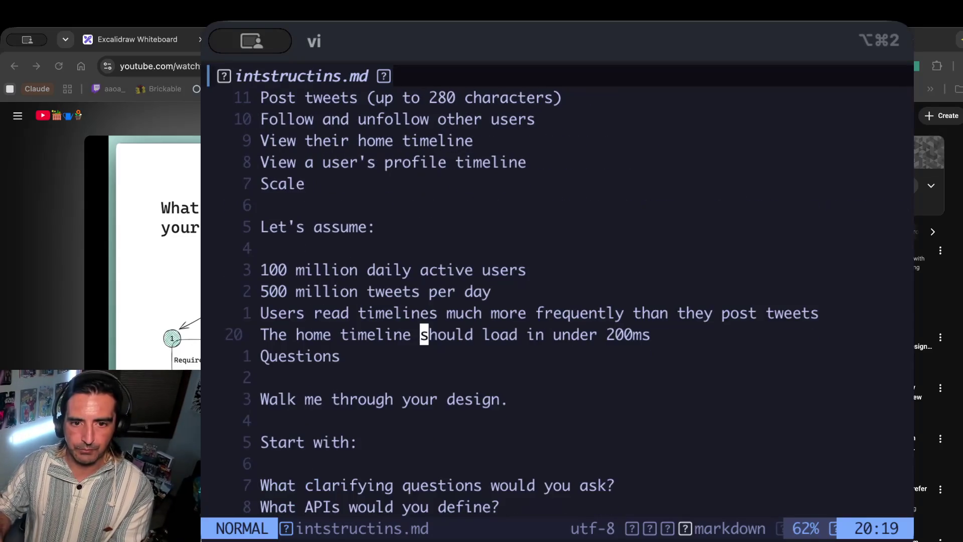
{"action": "left_click", "coordinate": [423, 313]}
{"action": "left_click", "coordinate": [424, 271]}
{"action": "key", "text": "0"}
{"action": "key", "text": "v"}
{"action": "key", "text": "j"}
{"action": "key", "text": "j"}
{"action": "key", "text": "j"}
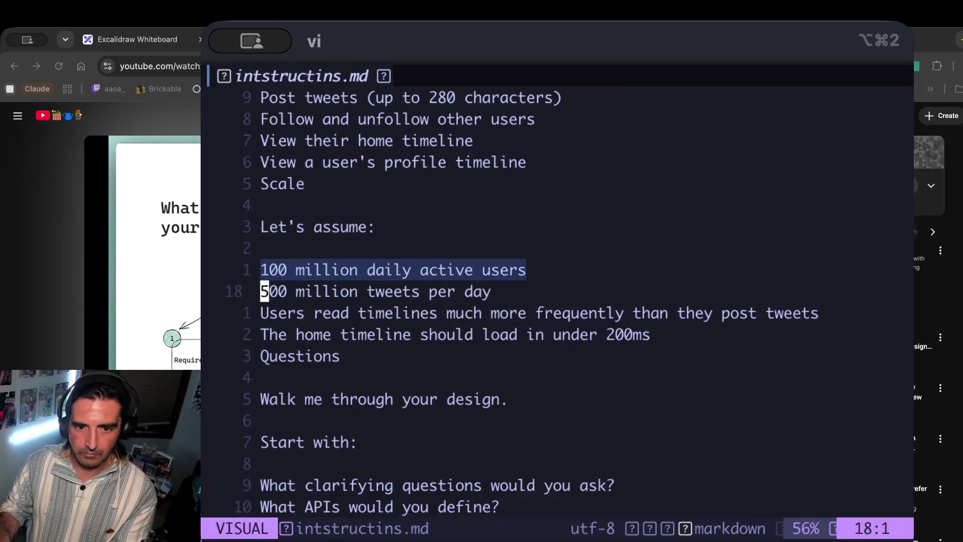
{"action": "key", "text": "j"}
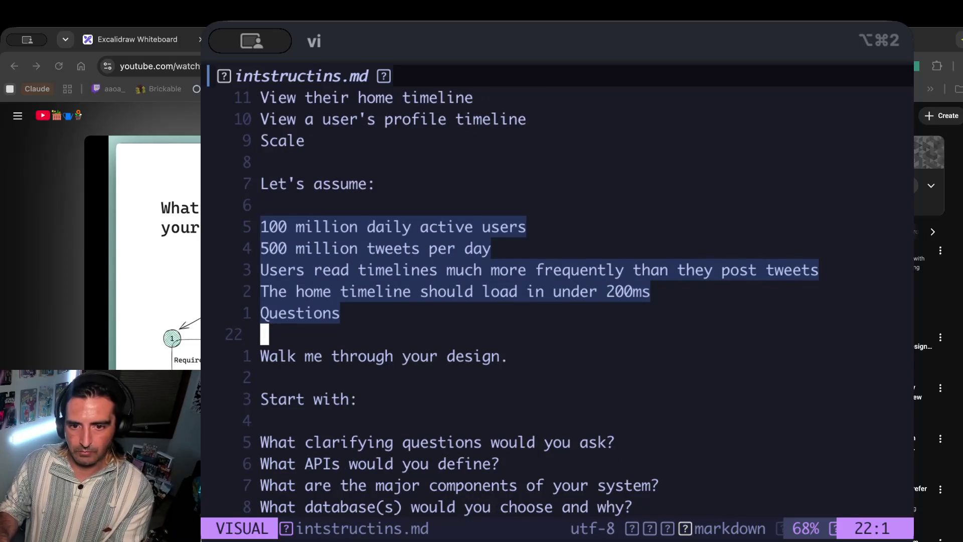
{"action": "key", "text": "k"}
{"action": "key", "text": "y"}
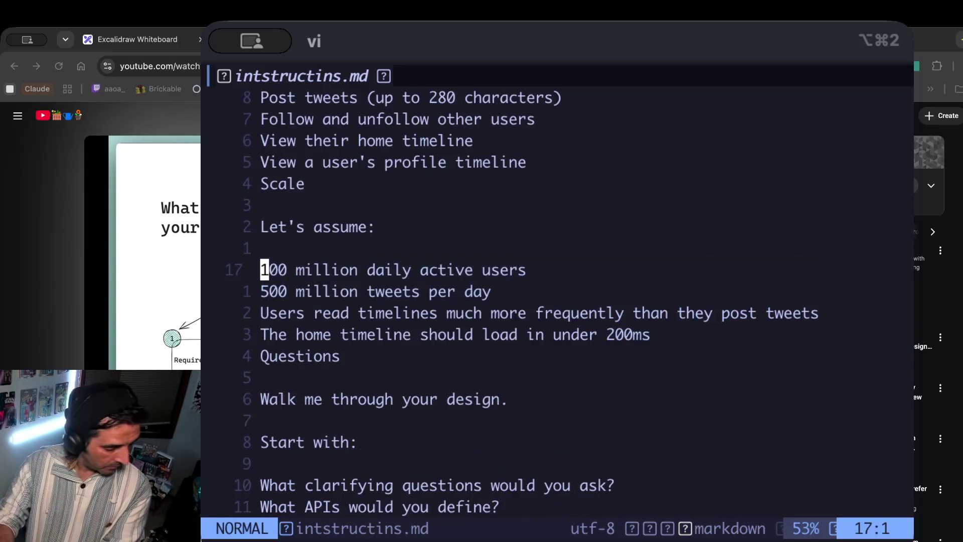
{"action": "key", "text": "super+h"}
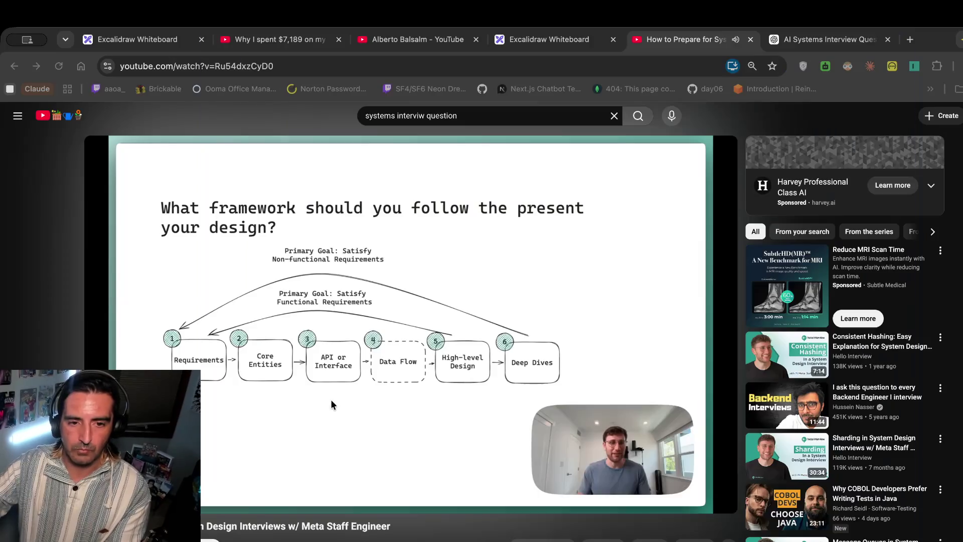
{"action": "left_click", "coordinate": [549, 39]}
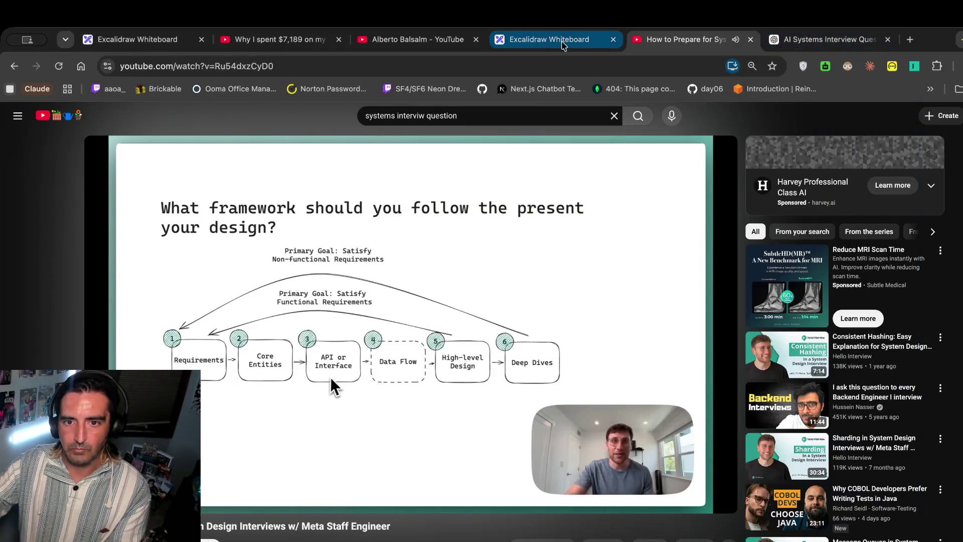
Paste the scale assumptions under the orange non-functional heading and prefix them with '- '.
{"action": "scroll", "coordinate": [708, 302], "scroll_direction": "right", "scroll_amount": 2}
{"action": "scroll", "coordinate": [708, 303], "scroll_direction": "down", "scroll_amount": 1}
{"action": "key", "text": "Return"}
{"action": "key", "text": "super+v"}
{"action": "type", "text": "Q"}
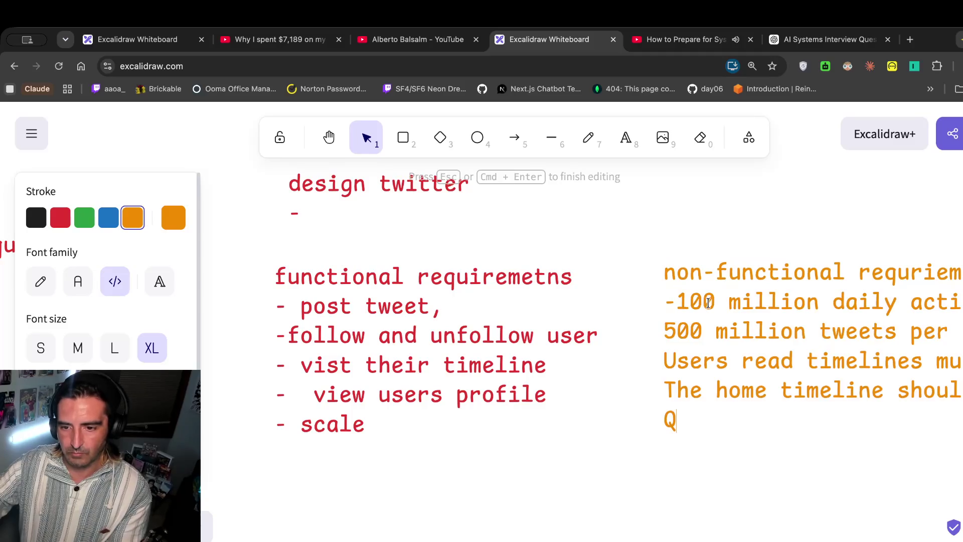
{"action": "scroll", "coordinate": [713, 303], "scroll_direction": "right", "scroll_amount": 2}
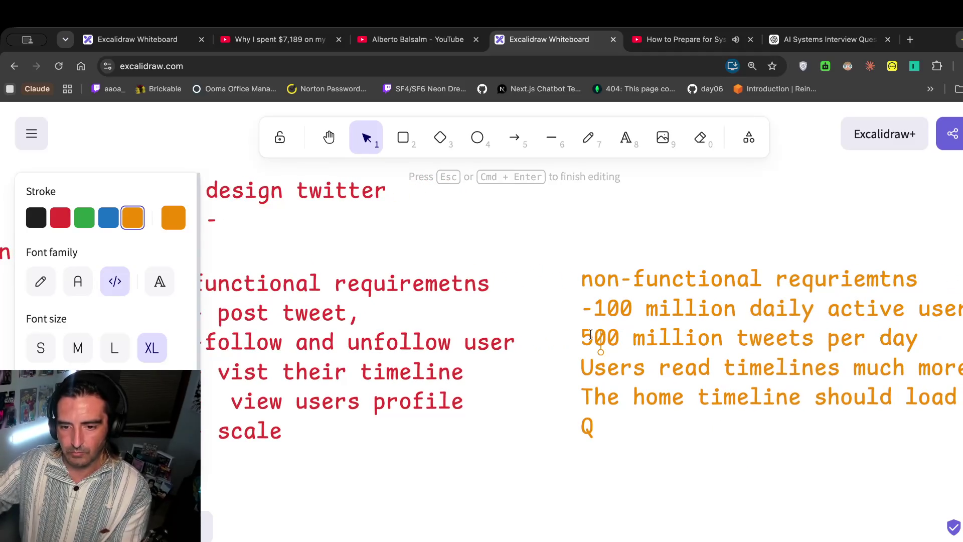
{"action": "type", "text": "-"}
{"action": "key", "text": "BackSpace"}
{"action": "key", "text": "BackSpace"}
{"action": "type", "text": "- -"}
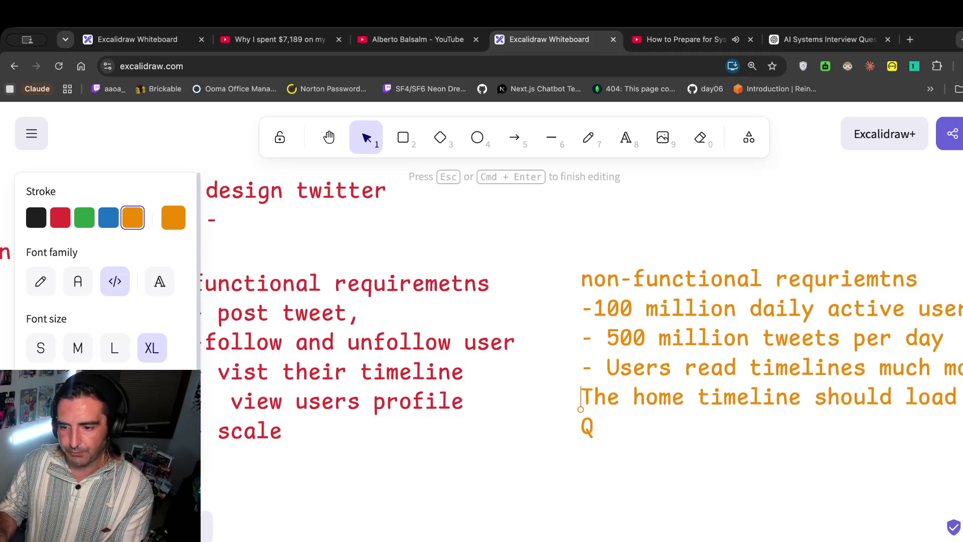
Split the long assumption before 'more frequently' into its own dashed line and finish editing.
{"action": "scroll", "coordinate": [581, 396], "scroll_direction": "down", "scroll_amount": 2}
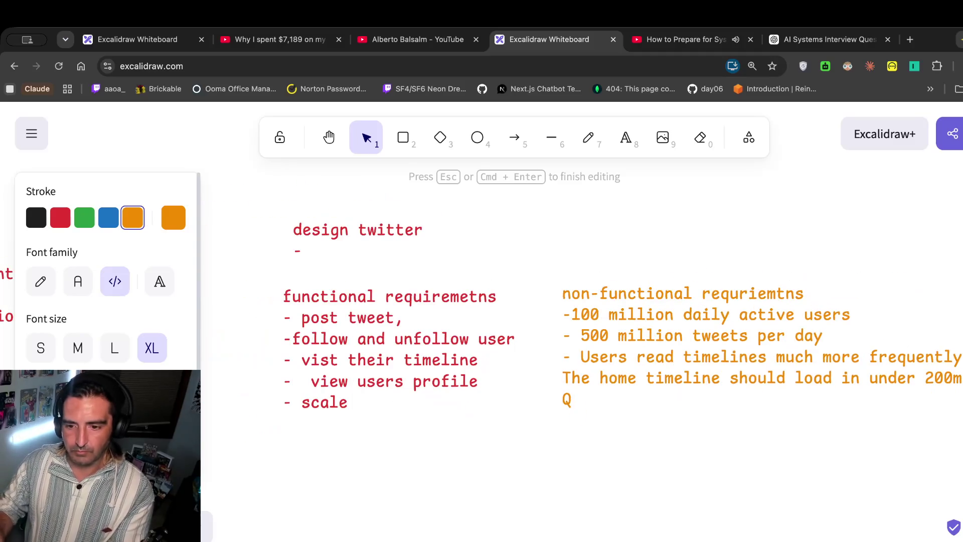
{"action": "left_click", "coordinate": [820, 357]}
{"action": "key", "text": "Return"}
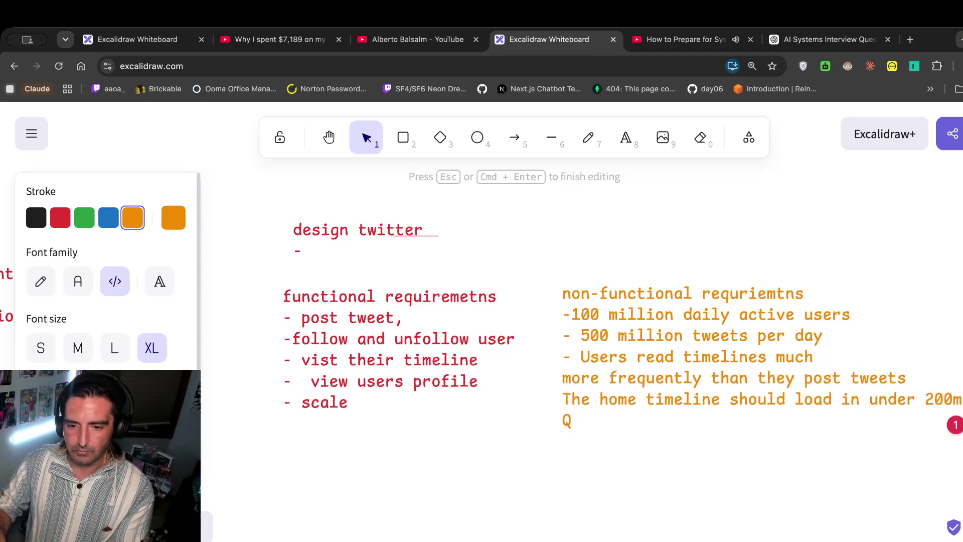
{"action": "type", "text": "-"}
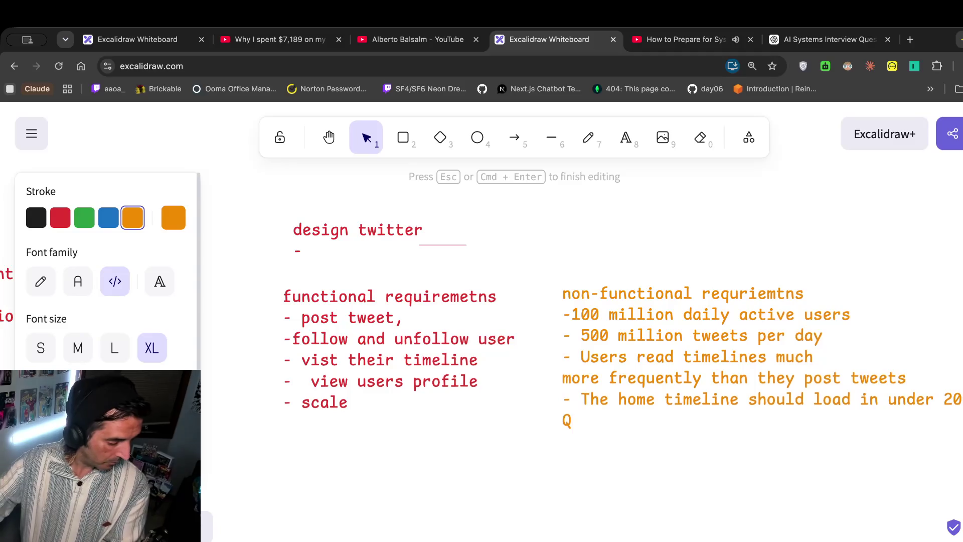
{"action": "key", "text": "Escape"}
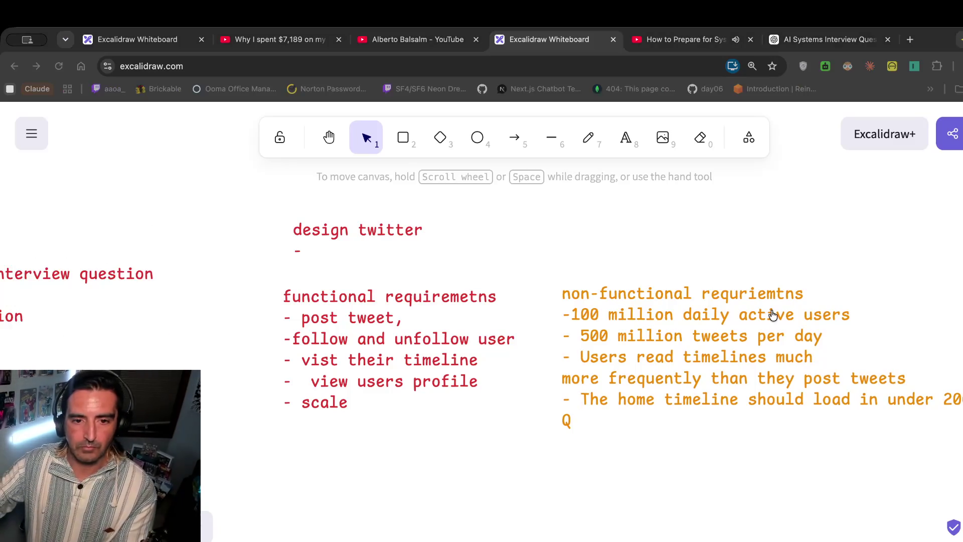
{"action": "left_click", "coordinate": [685, 41]}
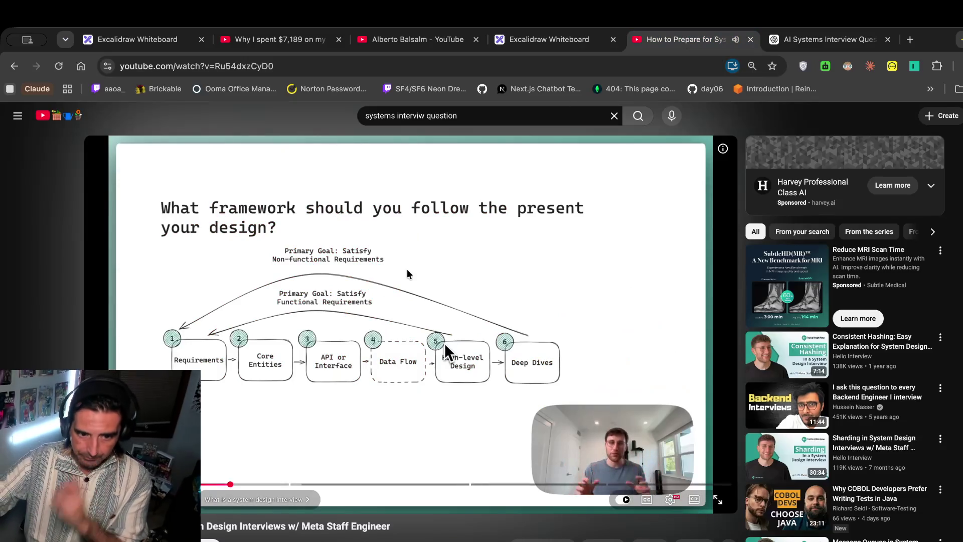
Seek the video back twice to rewatch the six-step interview design framework.
{"action": "left_click", "coordinate": [223, 484]}
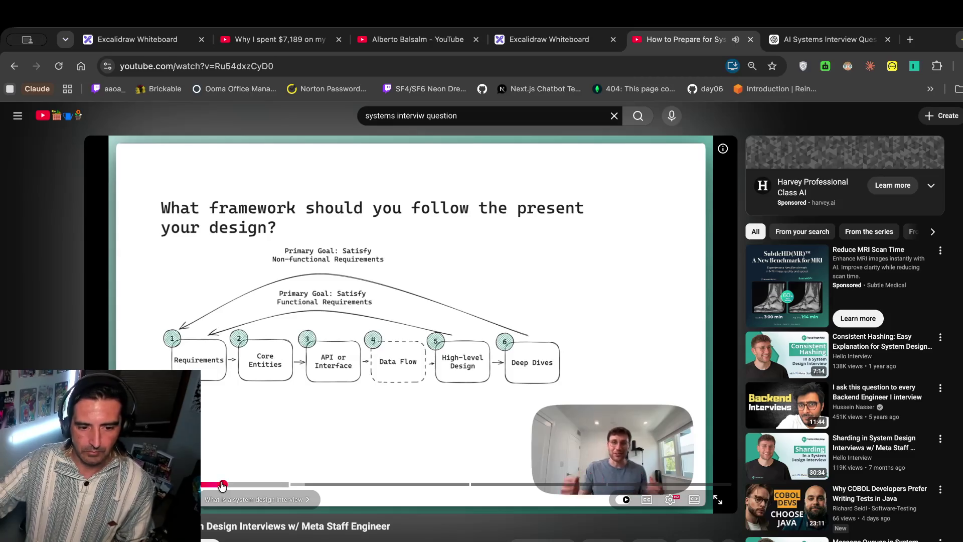
{"action": "left_click", "coordinate": [206, 485]}
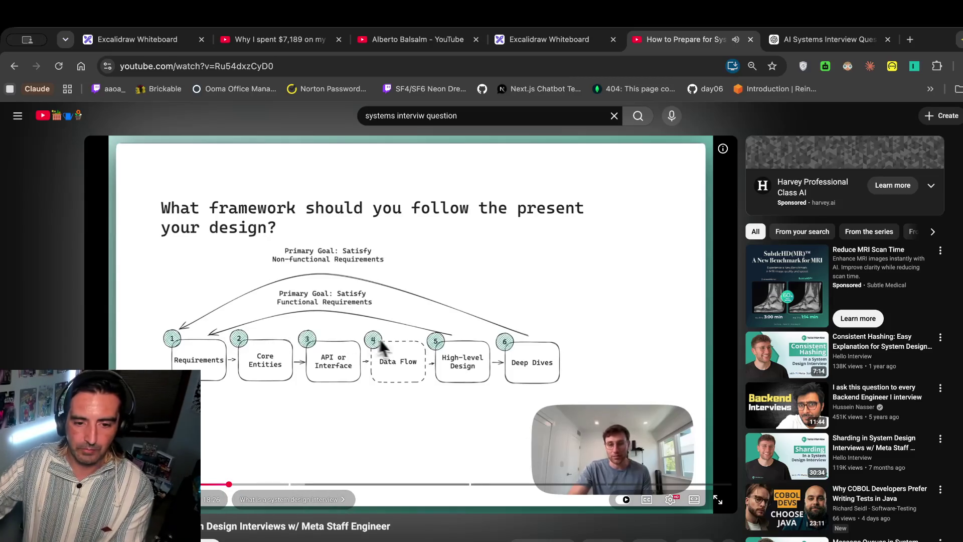
Add a green text block 'data modle tweet' below the functional requirements list.
{"action": "left_click", "coordinate": [576, 38]}
{"action": "scroll", "coordinate": [436, 221], "scroll_direction": "right", "scroll_amount": 3}
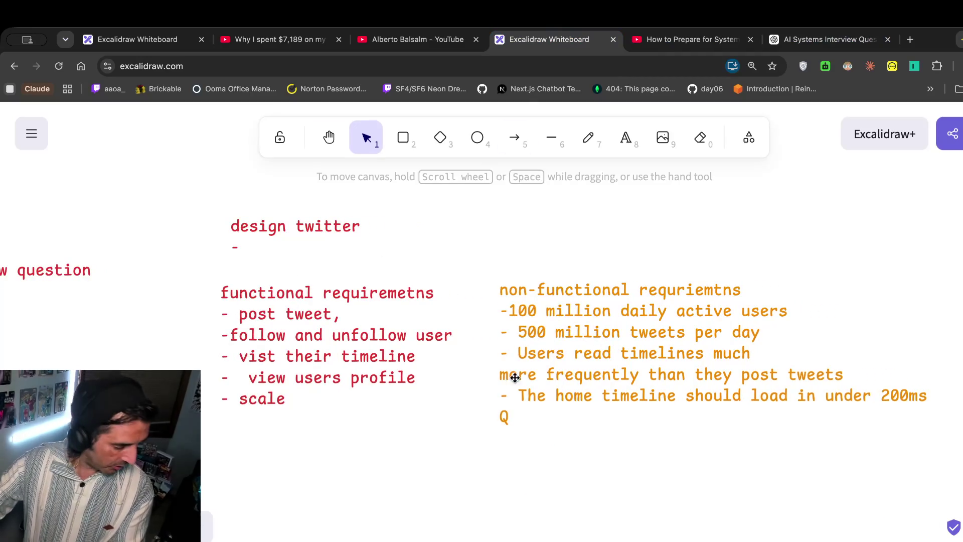
{"action": "left_click", "coordinate": [626, 137]}
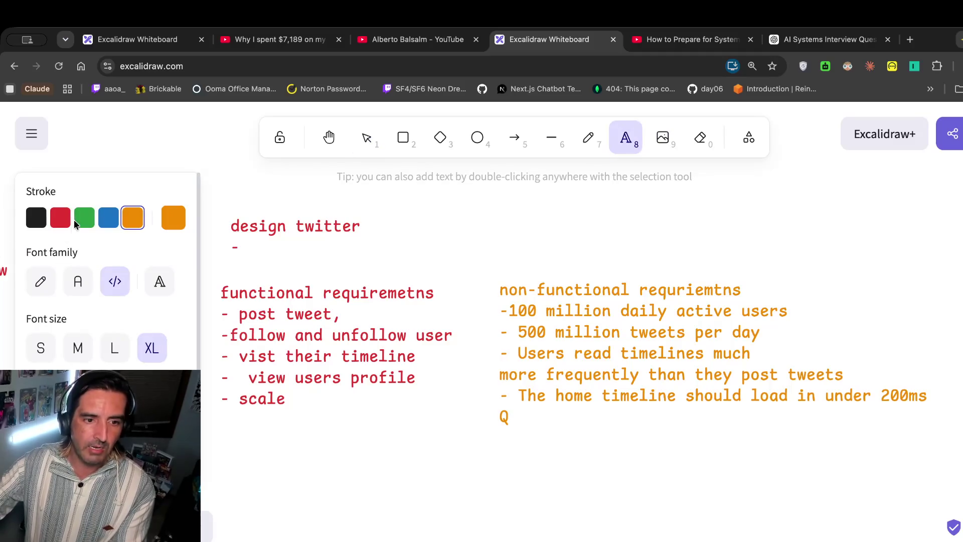
{"action": "left_click", "coordinate": [74, 220]}
{"action": "scroll", "coordinate": [324, 387], "scroll_direction": "down", "scroll_amount": 2}
{"action": "left_click", "coordinate": [270, 396]}
{"action": "type", "text": "d"}
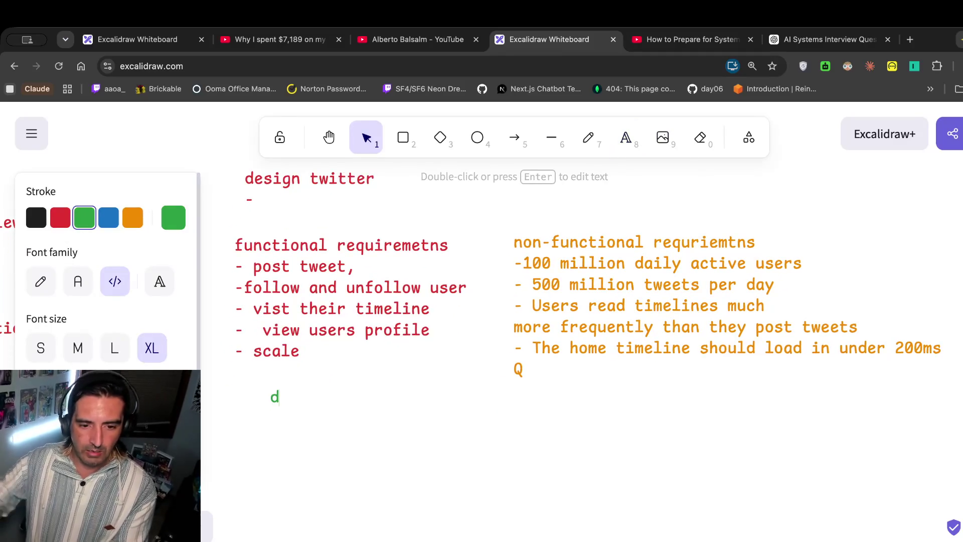
{"action": "type", "text": "ata modle "}
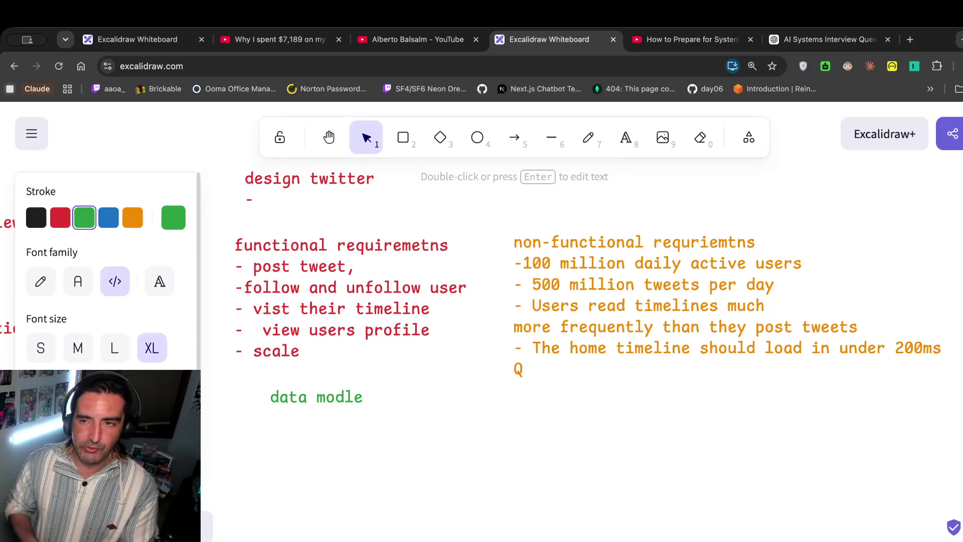
{"action": "type", "text": "tweet"}
Turn 'tweet' into 'class tweet {' with a closing brace and an empty body line.
{"action": "left_click", "coordinate": [308, 418]}
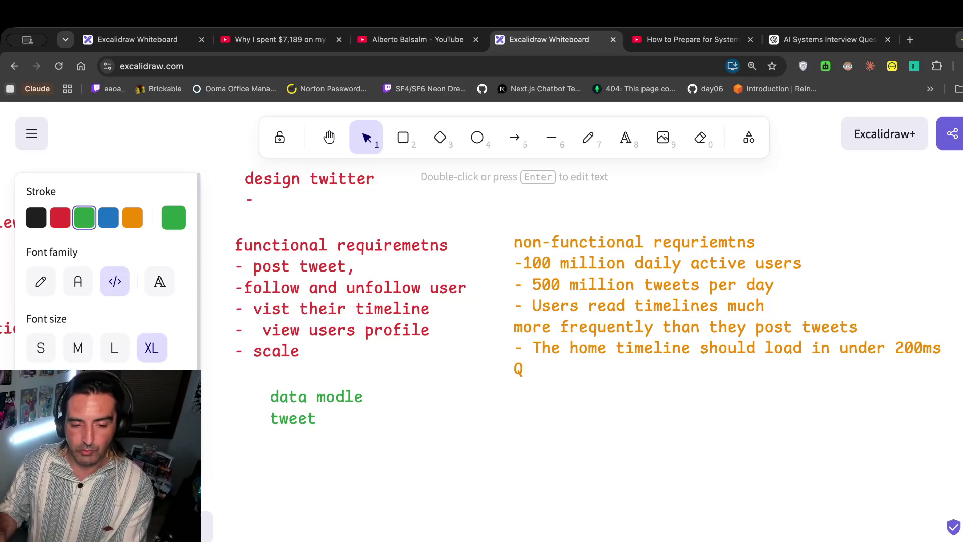
{"action": "type", "text": "class"}
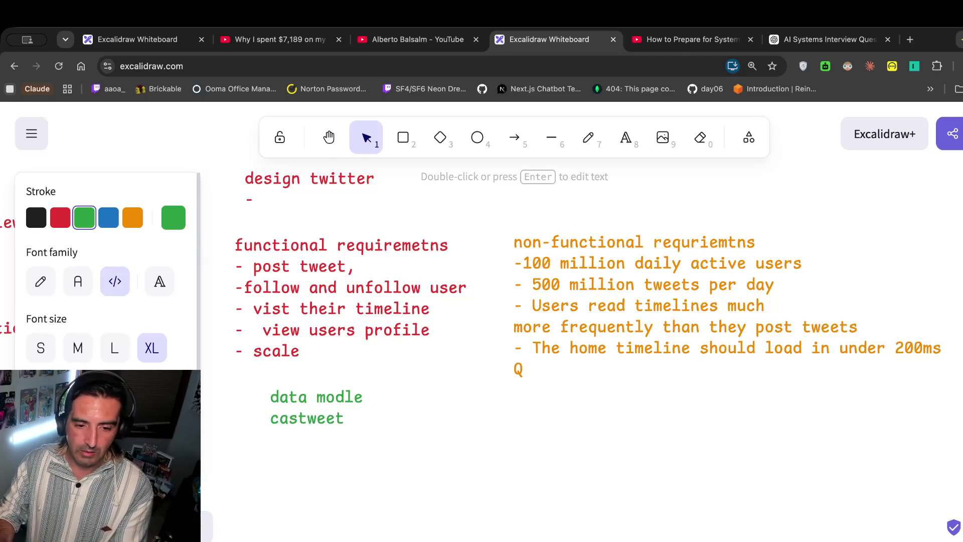
{"action": "key", "text": "End"}
{"action": "type", "text": "{"}
{"action": "key", "text": "Return"}
{"action": "key", "text": "Return"}
{"action": "key", "text": "Return"}
{"action": "type", "text": "}"}
{"action": "key", "text": "Up"}
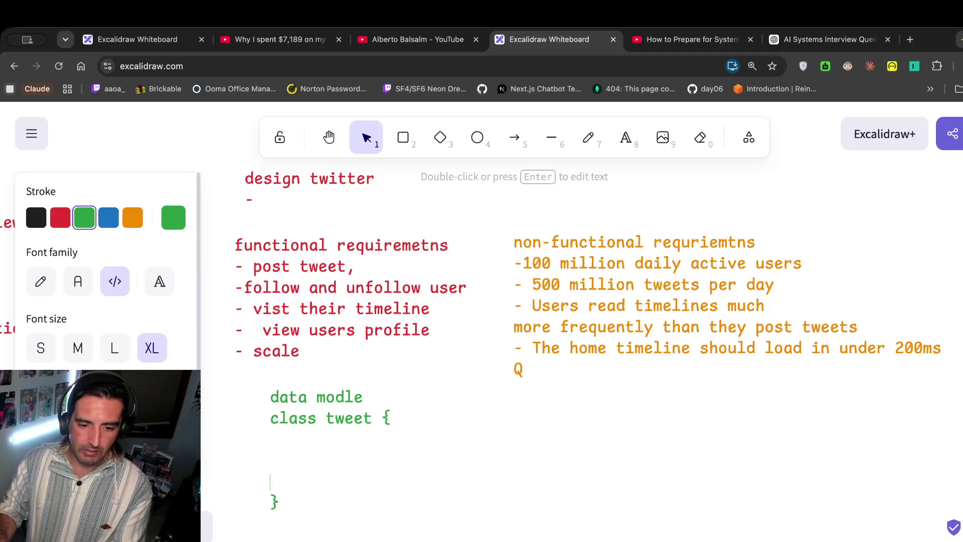
{"action": "key", "text": "Return"}
{"action": "left_click", "coordinate": [270, 482]}
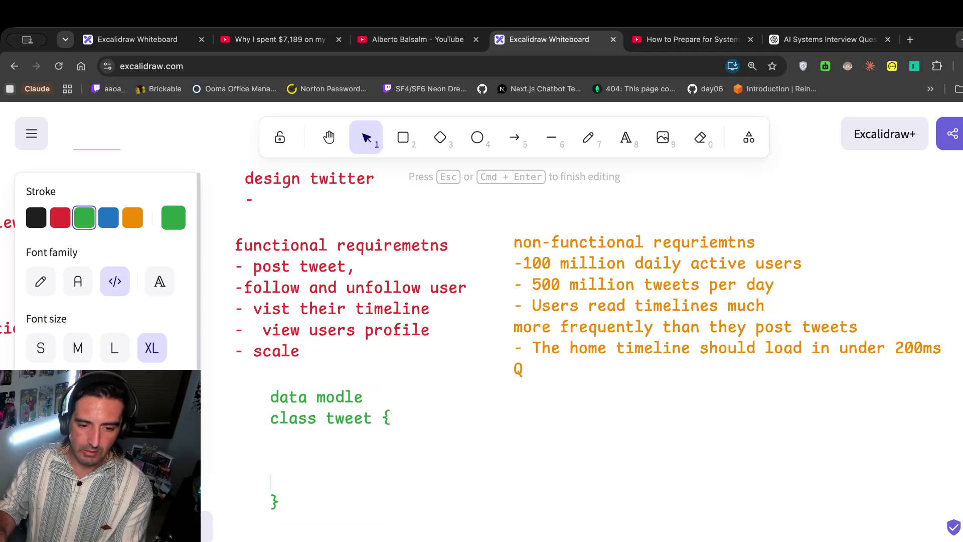
{"action": "key", "text": "BackSpace"}
Type the _id:, date_posted and 'content: (less than' fields into the class body.
{"action": "type", "text": "id:"}
{"action": "key", "text": "Return"}
{"action": "type", "text": "data"}
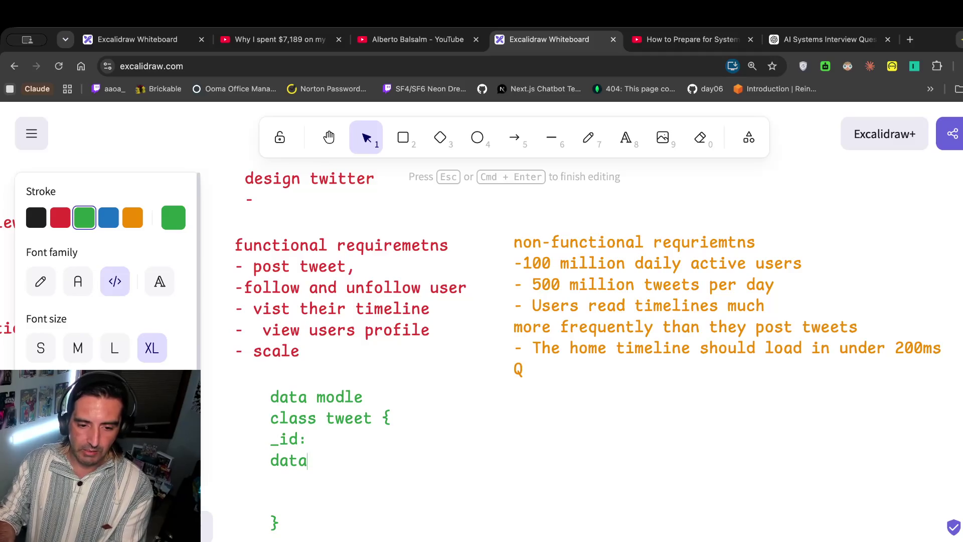
{"action": "type", "text": "posted\""}
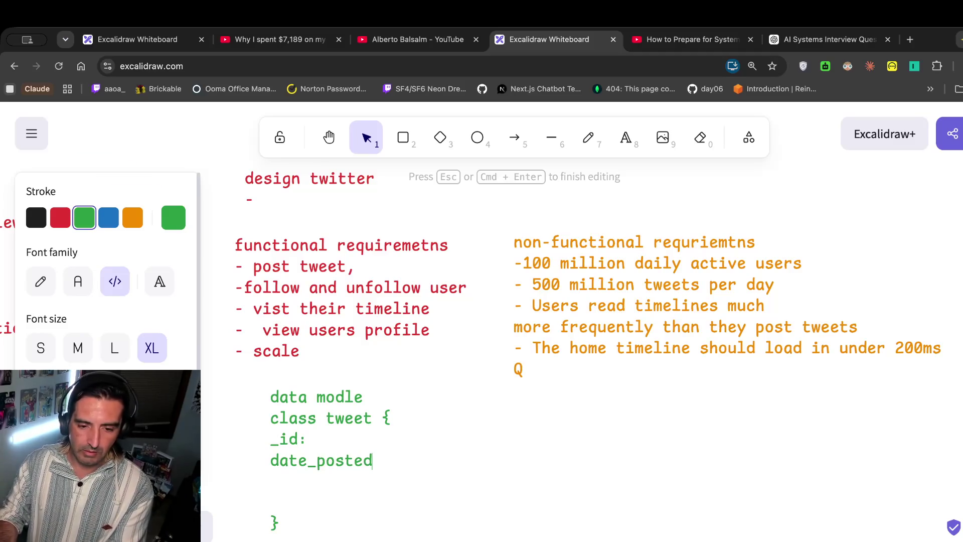
{"action": "key", "text": "Return"}
{"action": "type", "text": "ontent"}
{"action": "key", "text": "BackSpace"}
{"action": "key", "text": "BackSpace"}
{"action": "key", "text": "BackSpace"}
{"action": "type", "text": "content:"}
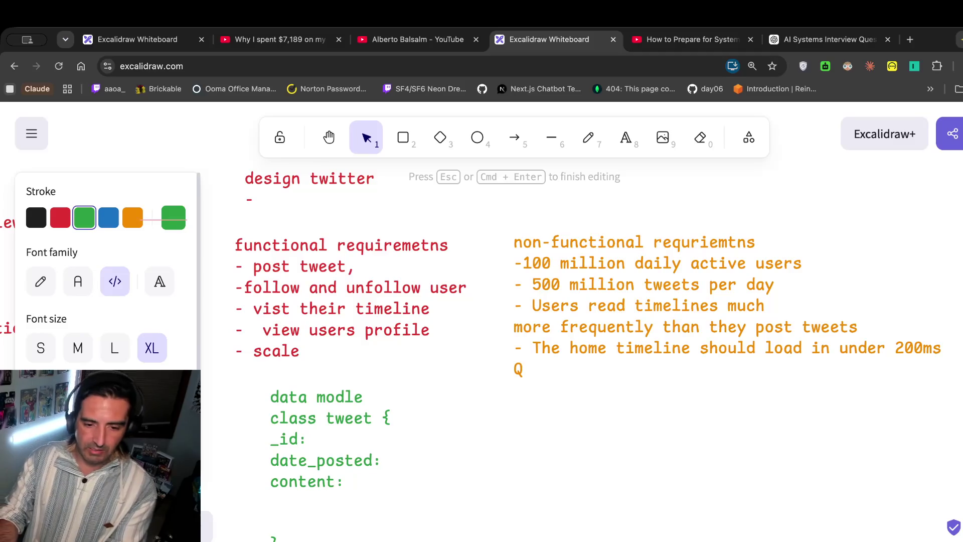
{"action": "type", "text": " (less than"}
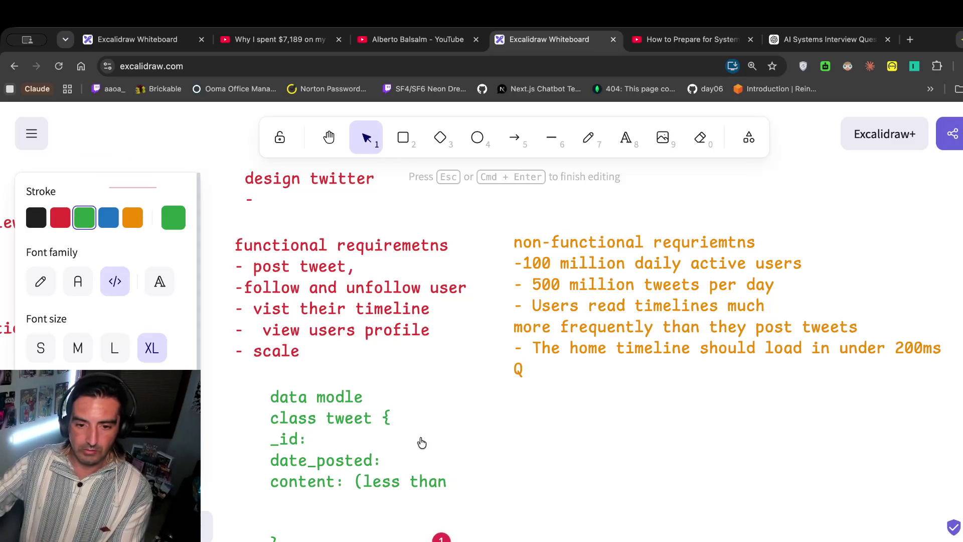
Complete the content field as '(less than 280)' and add int after _id:.
{"action": "left_click", "coordinate": [469, 354]}
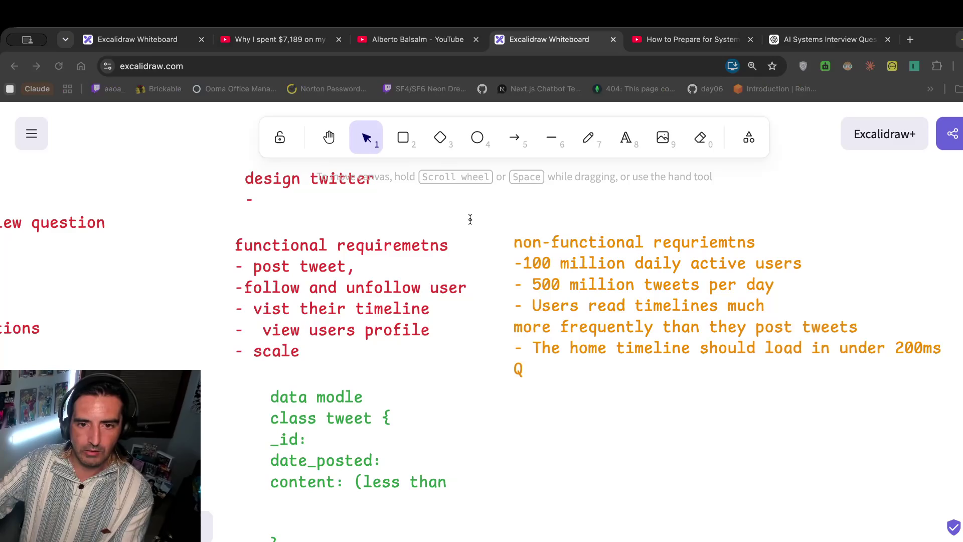
{"action": "double_click", "coordinate": [458, 471]}
{"action": "left_click", "coordinate": [448, 480]}
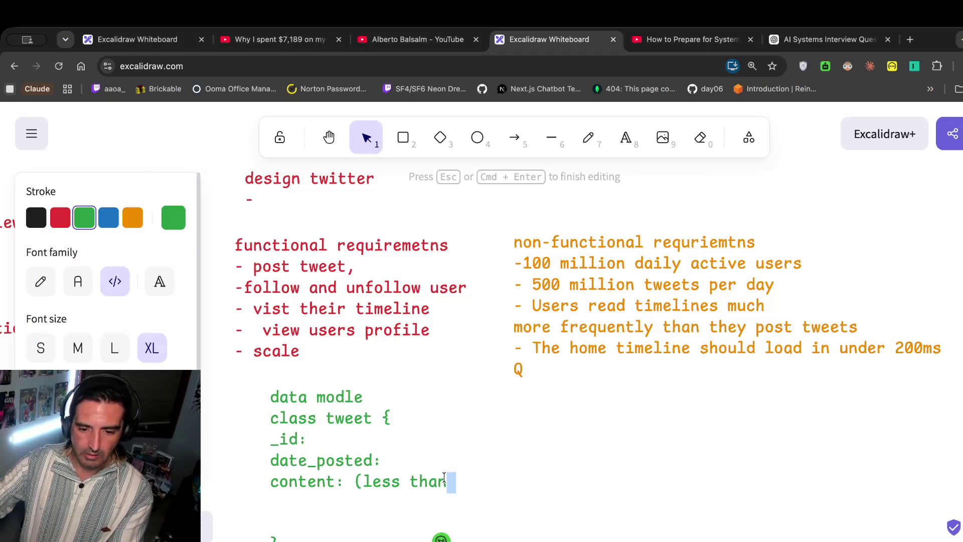
{"action": "type", "text": "280)"}
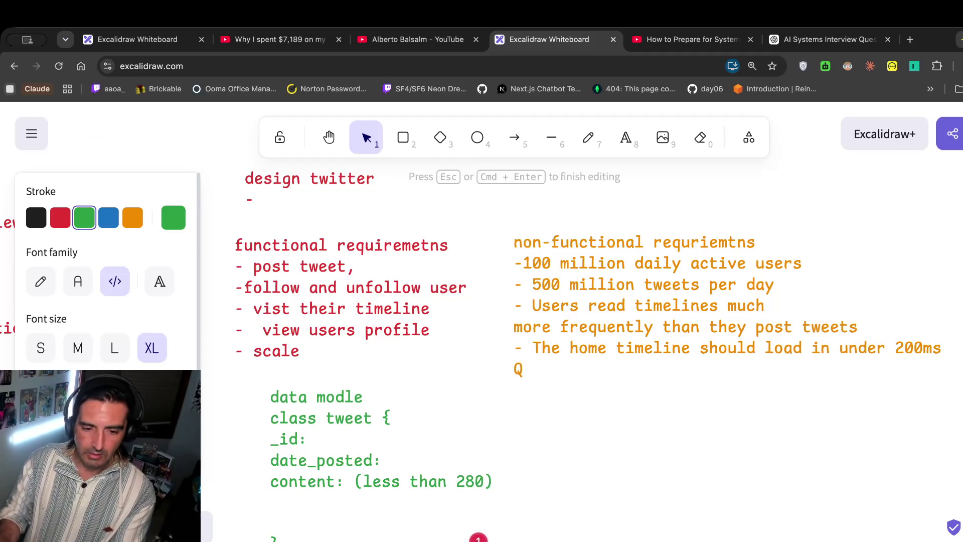
{"action": "left_click", "coordinate": [307, 439]}
{"action": "type", "text": "int"}
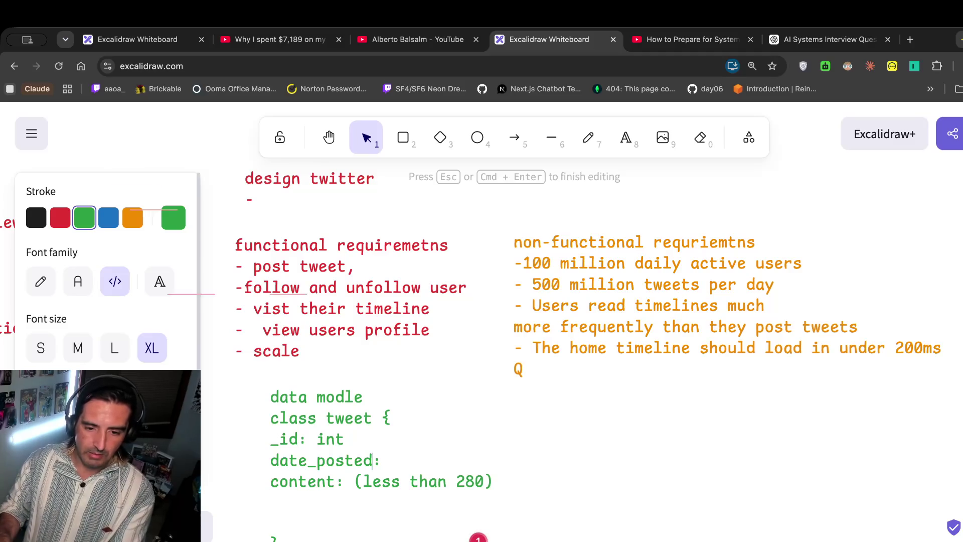
{"action": "type", "text": " date"}
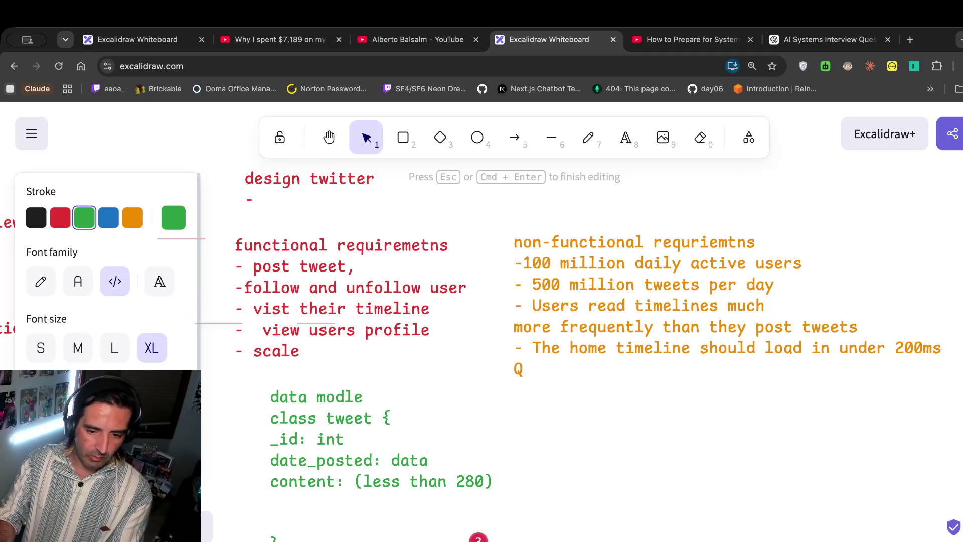
{"action": "type", "text": "string ."}
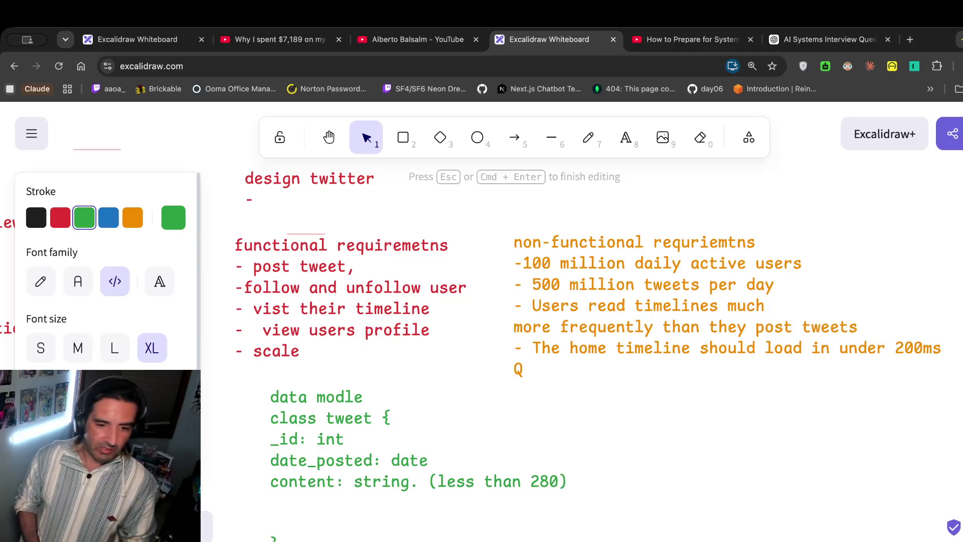
Add a 'creator:' field on the line below content in the tweet class.
{"action": "left_click", "coordinate": [437, 481]}
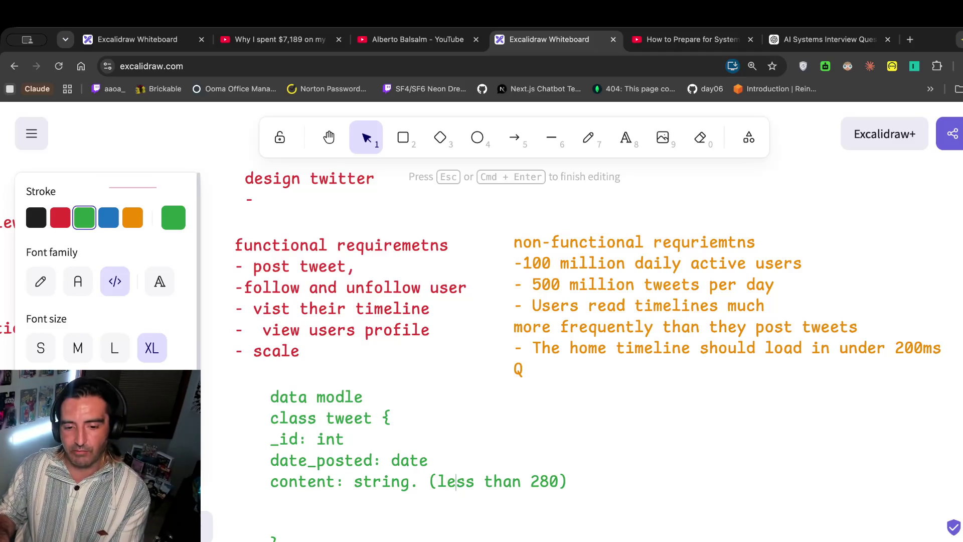
{"action": "left_click", "coordinate": [270, 502]}
{"action": "type", "text": "cr"}
{"action": "key", "text": "BackSpace"}
{"action": "key", "text": "BackSpace"}
{"action": "left_click", "coordinate": [271, 502]}
{"action": "type", "text": "creator:"}
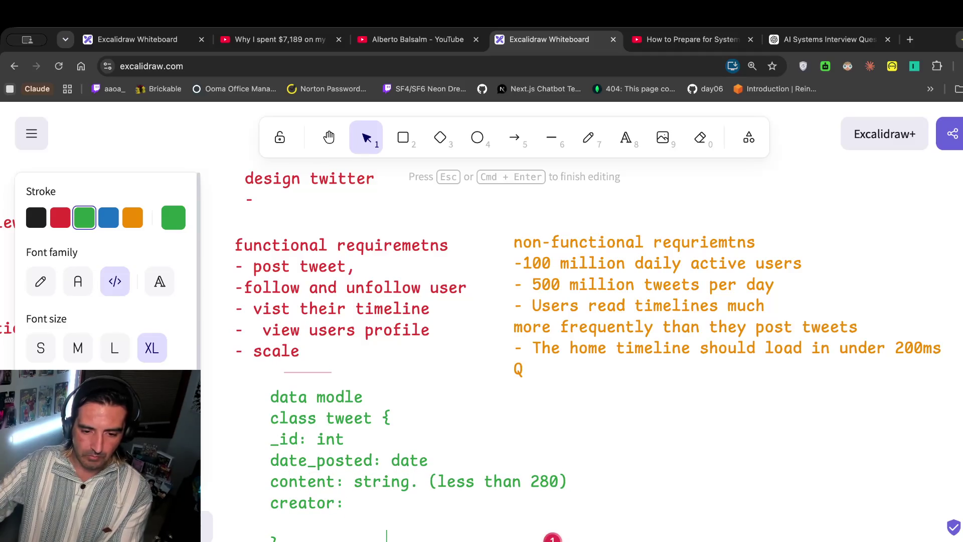
Add 'creator: int' to the tweet class and delete the leftover duplicate creator line.
{"action": "left_click", "coordinate": [577, 476]}
{"action": "double_click", "coordinate": [552, 482]}
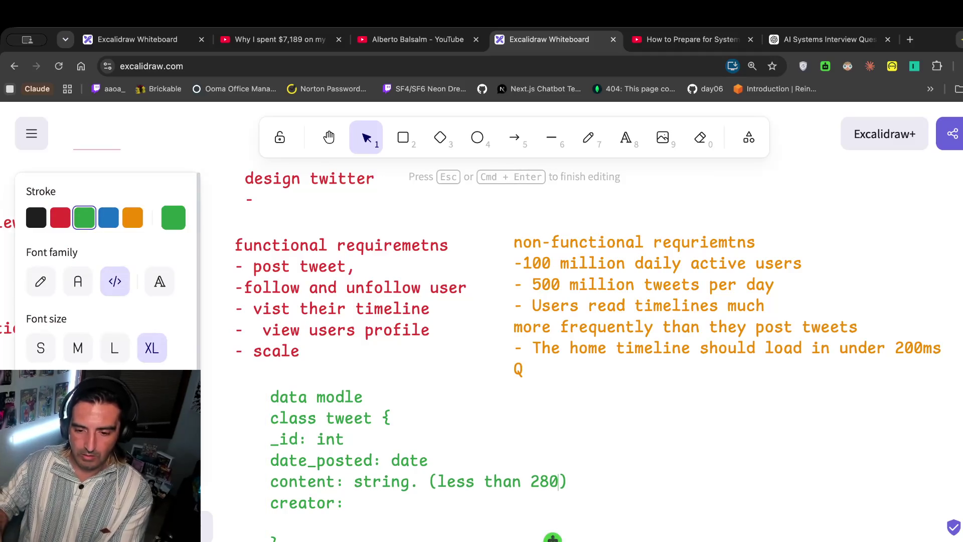
{"action": "key", "text": "Return"}
{"action": "type", "text": "creator"}
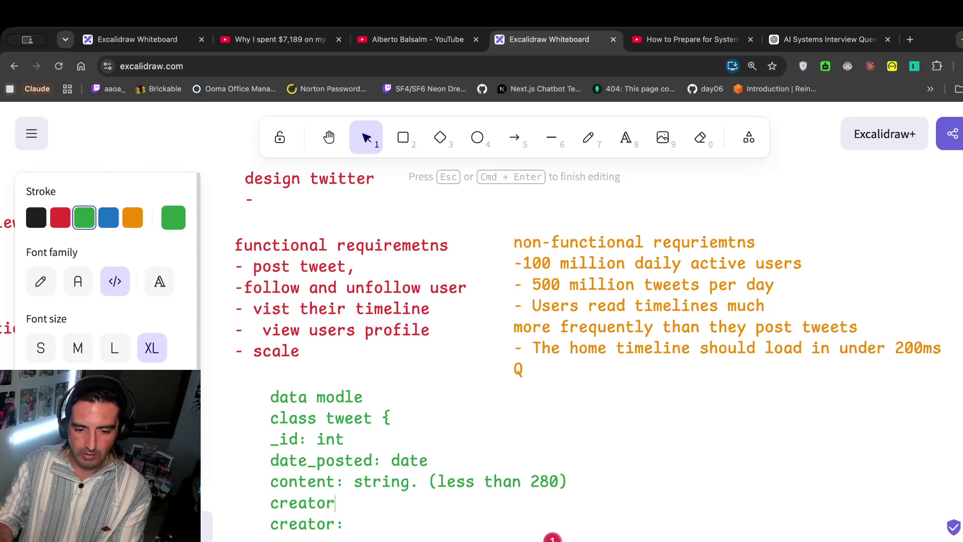
{"action": "type", "text": ": int"}
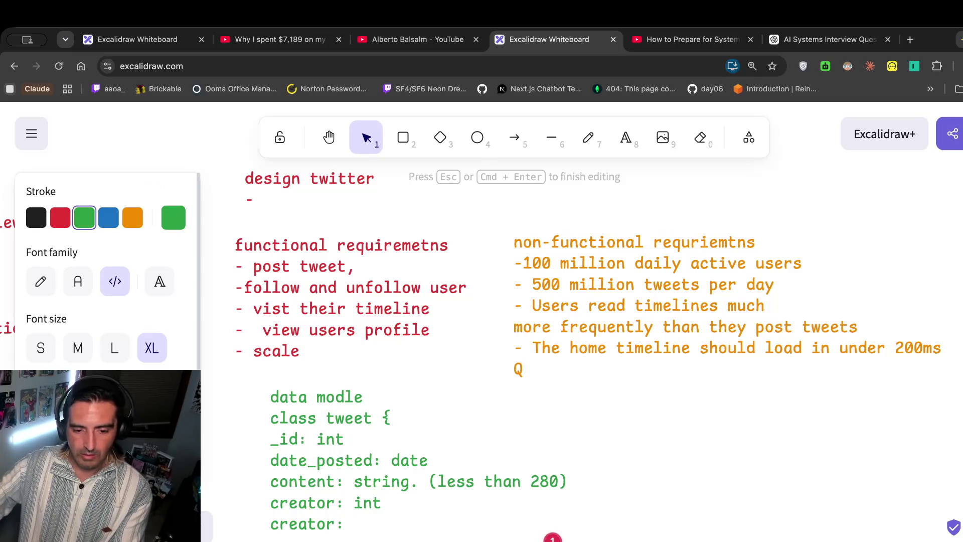
{"action": "scroll", "coordinate": [549, 471], "scroll_direction": "down", "scroll_amount": 1}
{"action": "double_click", "coordinate": [331, 496]}
{"action": "left_click_drag", "start_coordinate": [358, 494], "coordinate": [244, 497]}
{"action": "key", "text": "BackSpace"}
{"action": "key", "text": "BackSpace"}
{"action": "key", "text": "BackSpace"}
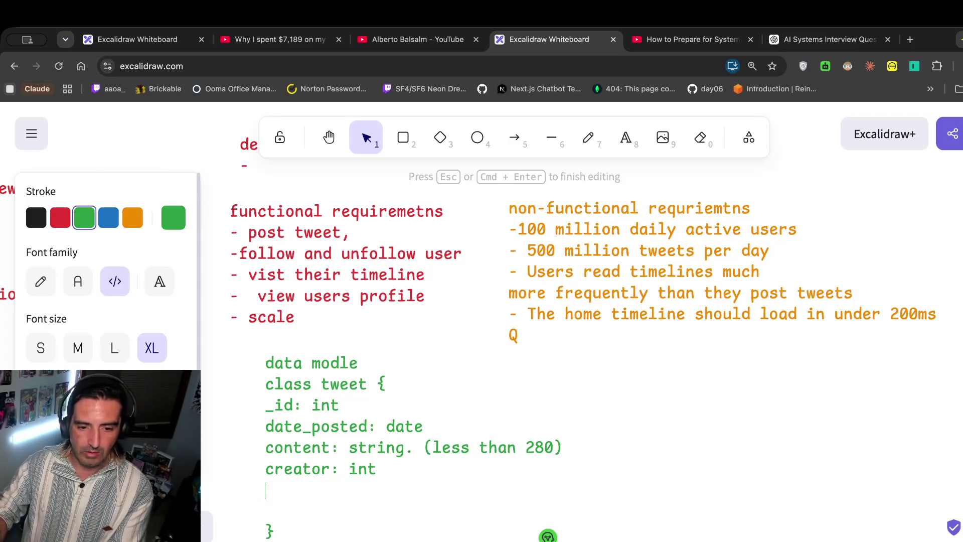
{"action": "type", "text": "t"}
{"action": "left_click", "coordinate": [547, 516]}
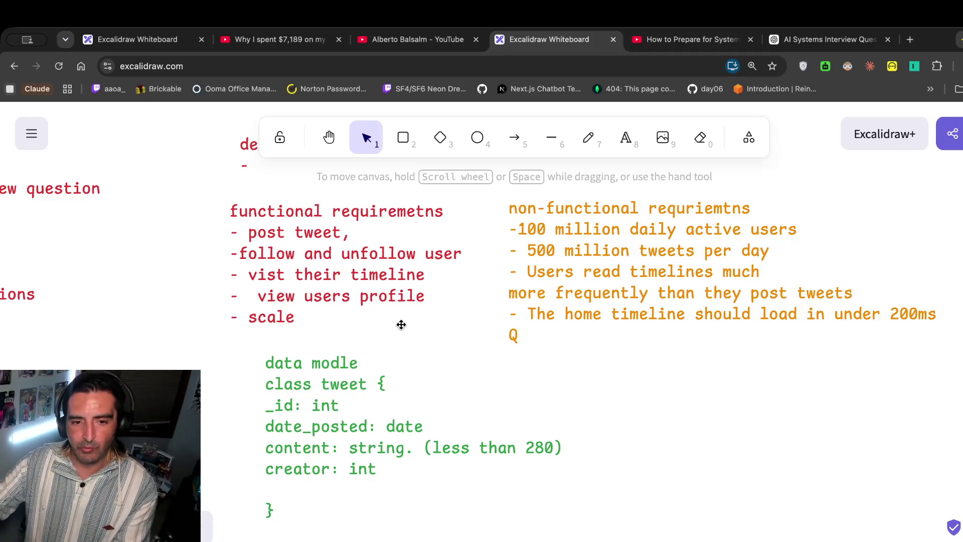
Correct the heading spelling from 'data modle' to 'data model'.
{"action": "double_click", "coordinate": [451, 400]}
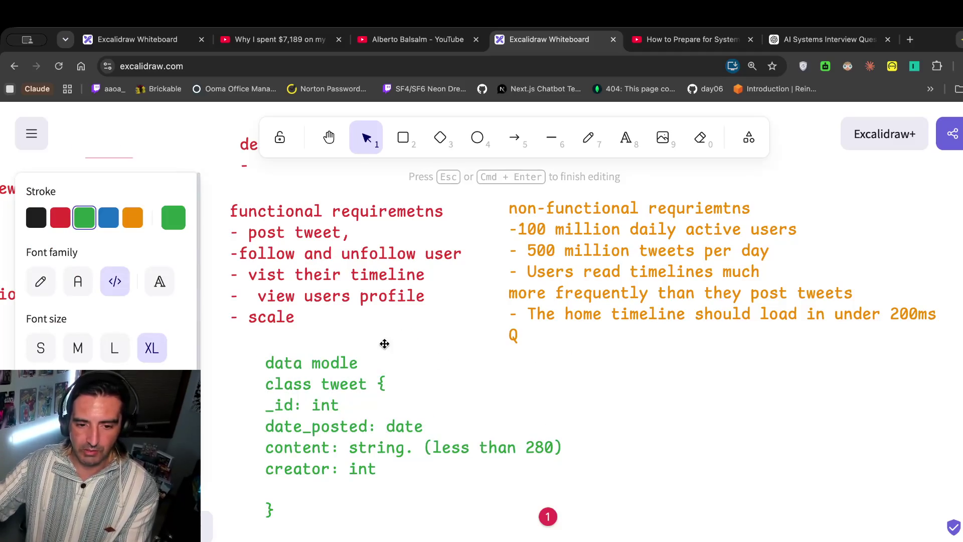
{"action": "double_click", "coordinate": [334, 363]}
{"action": "left_click", "coordinate": [338, 365]}
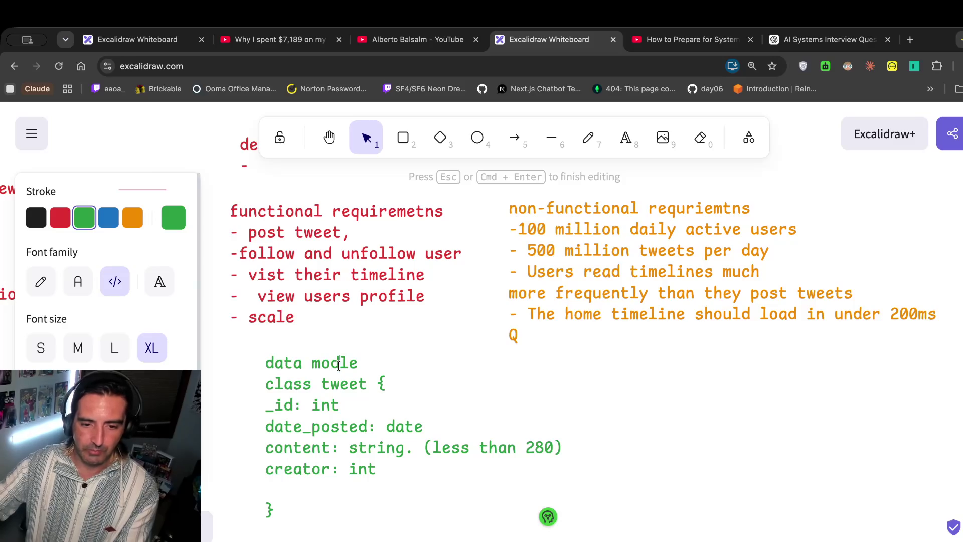
{"action": "key", "text": "BackSpace"}
{"action": "key", "text": "Delete"}
{"action": "type", "text": "d"}
{"action": "key", "text": "Right"}
{"action": "type", "text": "l"}
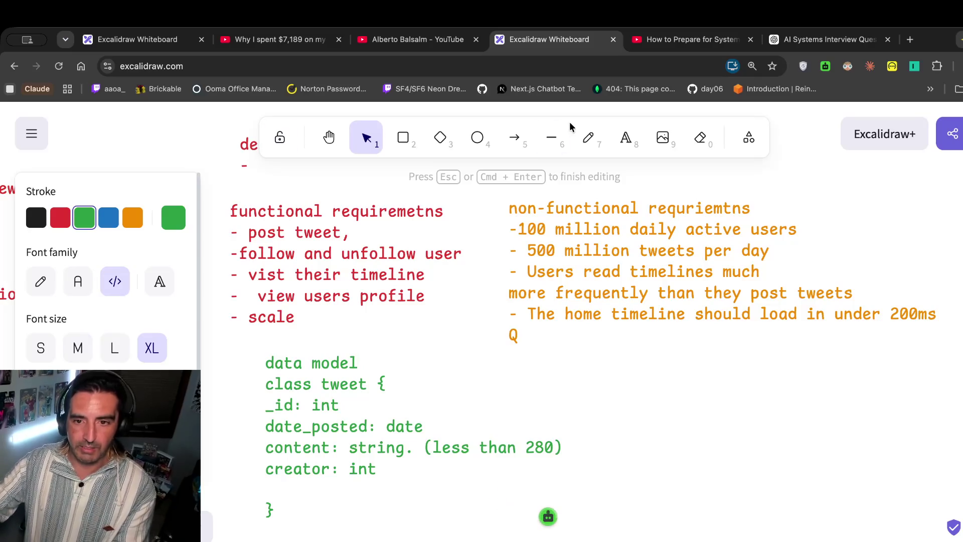
{"action": "left_click", "coordinate": [625, 137]}
{"action": "key", "text": "Escape"}
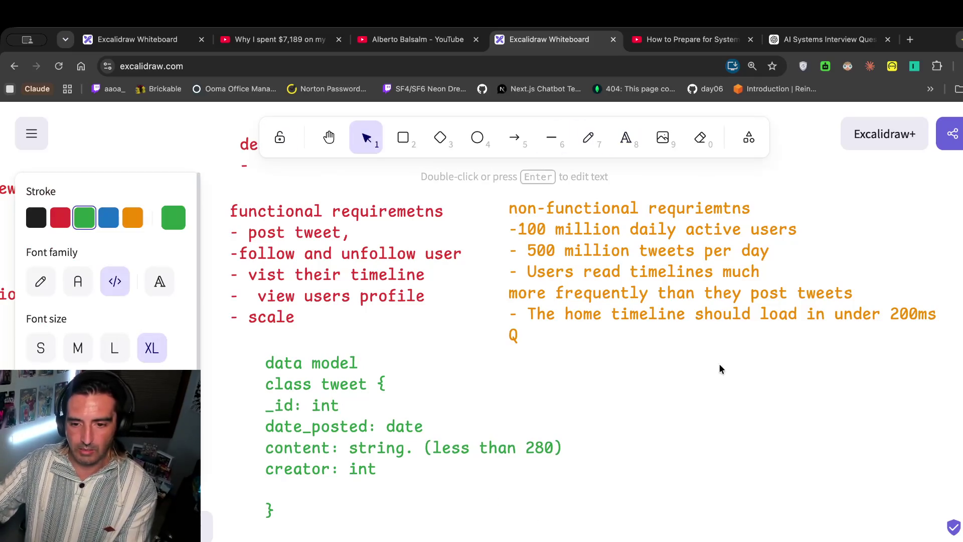
{"action": "left_click", "coordinate": [596, 373]}
Start a class User block with id: int, name: string and date_signed_up: date fields.
{"action": "double_click", "coordinate": [561, 398]}
{"action": "type", "text": "class User {"}
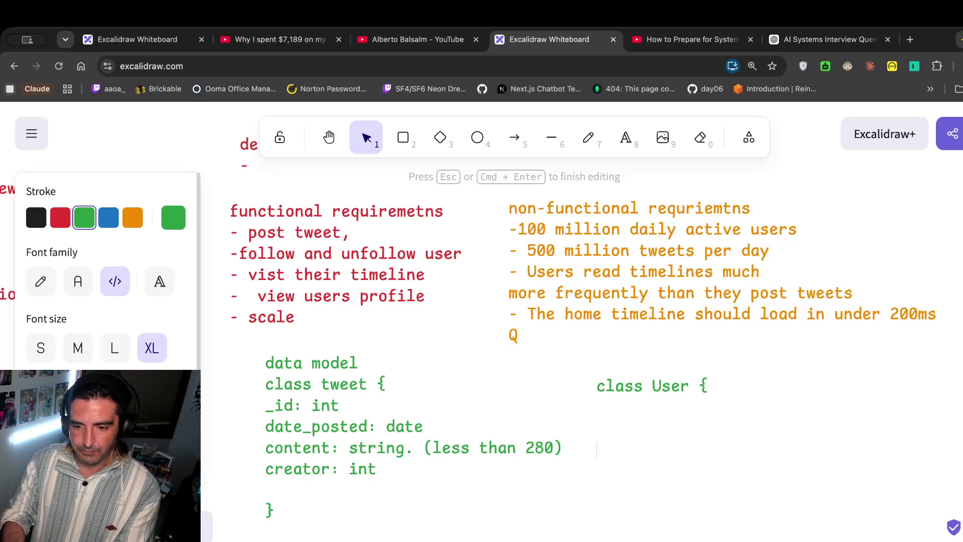
{"action": "type", "text": "name"}
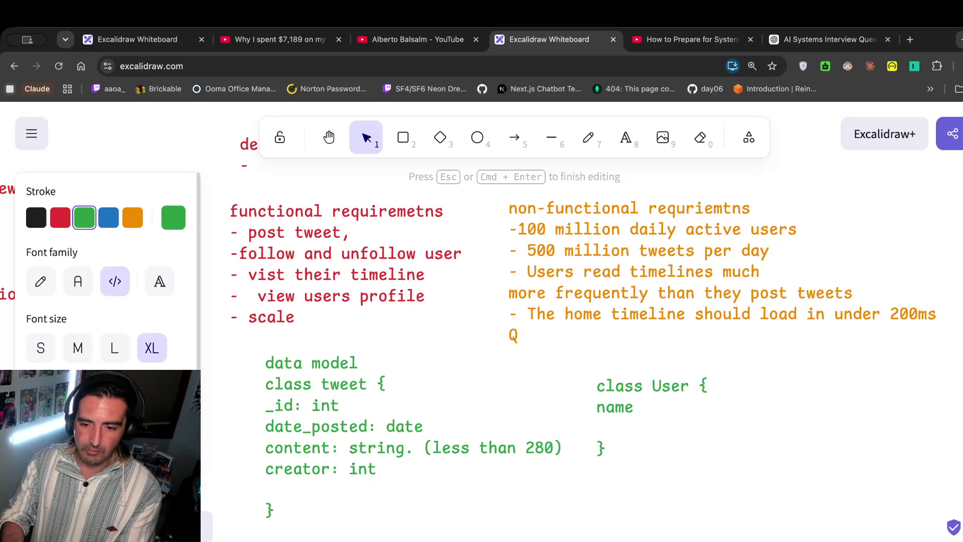
{"action": "type", "text": "id: int"}
{"action": "key", "text": "Return"}
{"action": "type", "text": "name: string"}
{"action": "key", "text": "Return"}
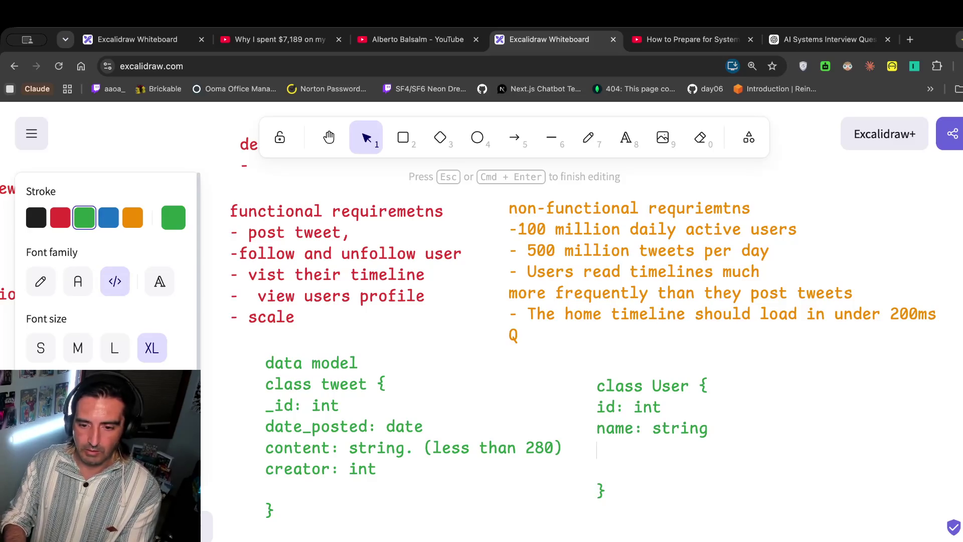
{"action": "type", "text": "dat"}
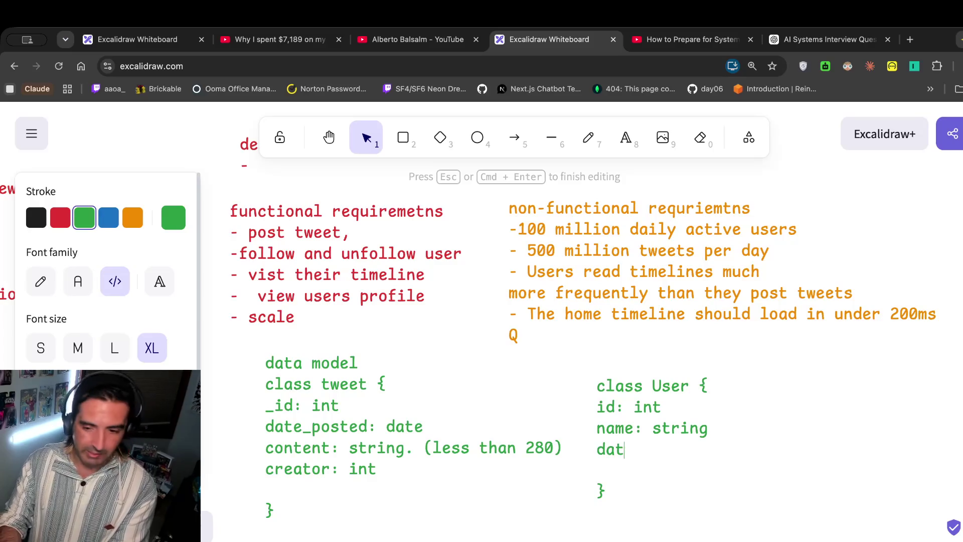
{"action": "type", "text": "sing"}
{"action": "key", "text": "BackSpace"}
{"action": "key", "text": "BackSpace"}
{"action": "type", "text": "gned u"}
{"action": "type", "text": "up:"}
{"action": "type", "text": " d"}
{"action": "key", "text": "BackSpace"}
{"action": "type", "text": "date."}
{"action": "key", "text": "BackSpace"}
{"action": "type", "text": ","}
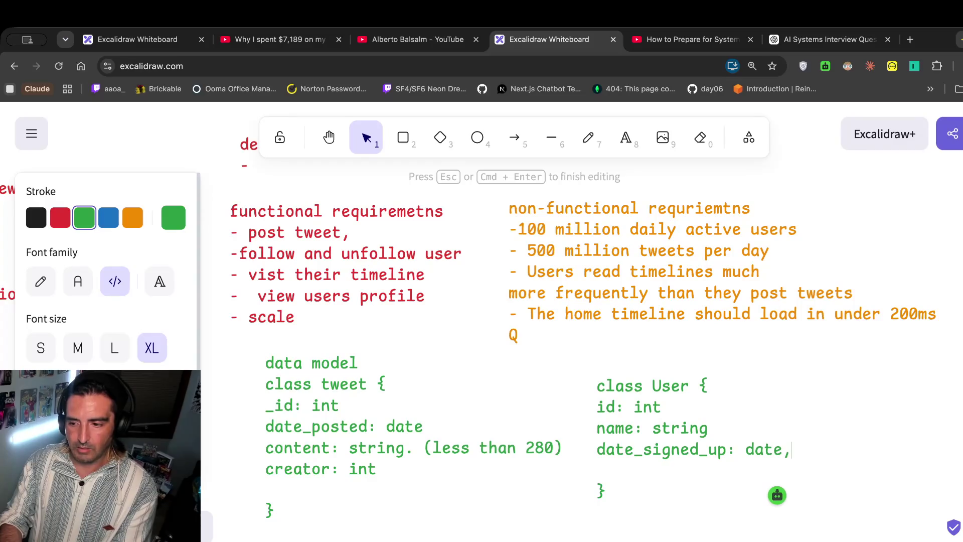
Add 'follows: [int]' to the User class and begin typing 'twitter/id' in a new tab.
{"action": "key", "text": "Return"}
{"action": "type", "text": "follows: ["}
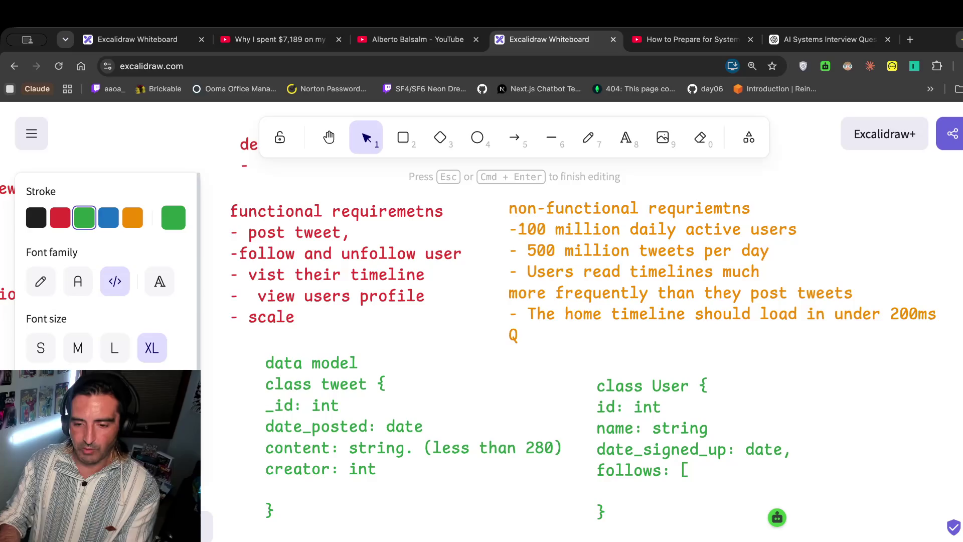
{"action": "type", "text": "int["}
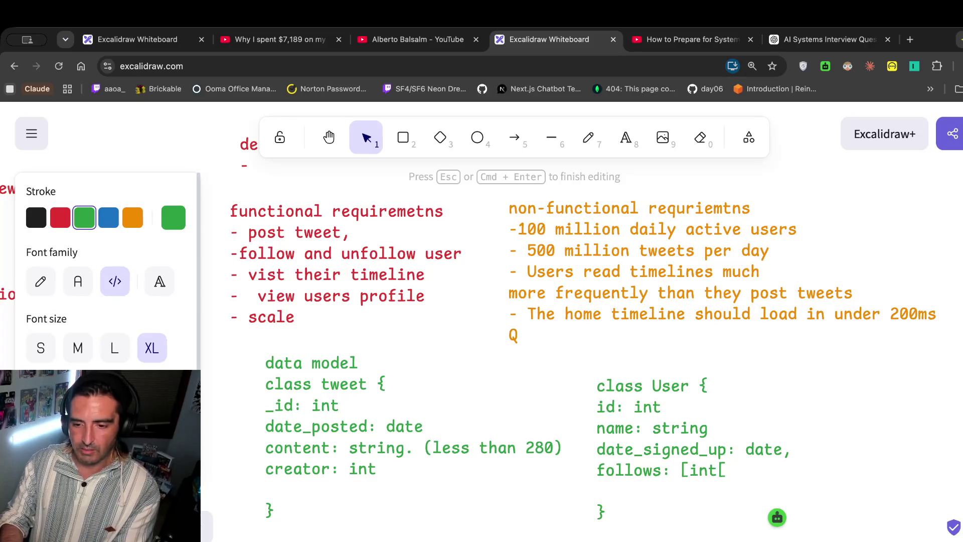
{"action": "type", "text": "]"}
{"action": "key", "text": "Return"}
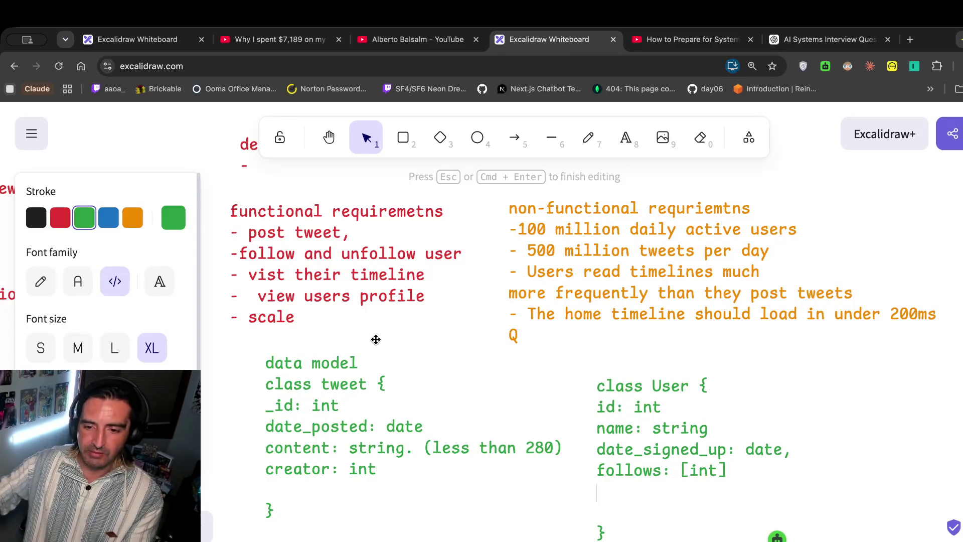
{"action": "left_click_drag", "start_coordinate": [664, 412], "coordinate": [597, 409]}
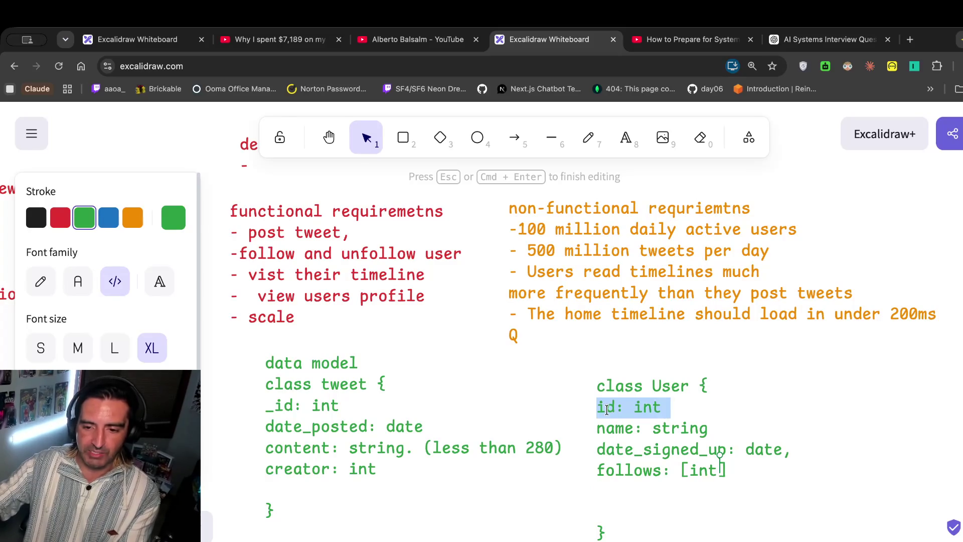
{"action": "key", "text": "super+t"}
{"action": "type", "text": "twitter/id"}
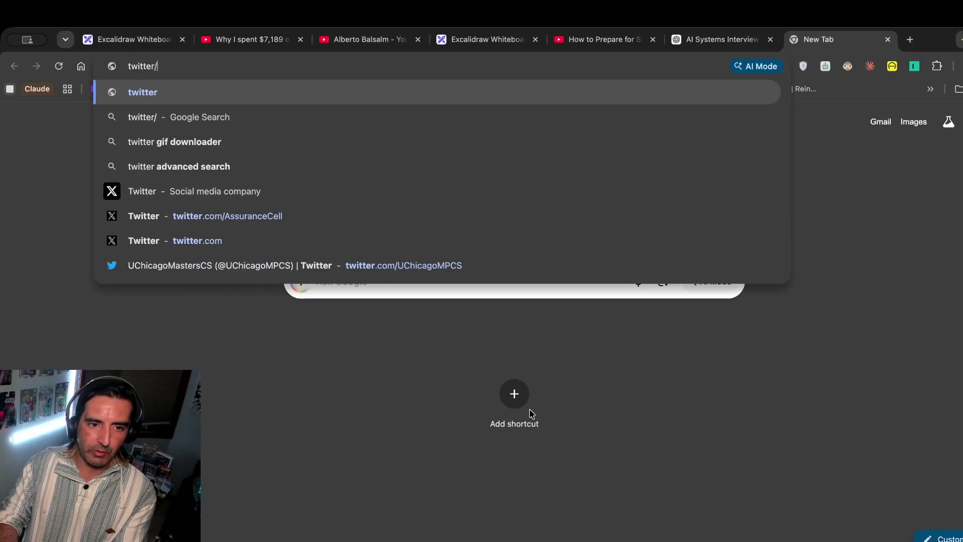
Search Google for 'twitter/id' and return to the Excalidraw board.
{"action": "key", "text": "Return"}
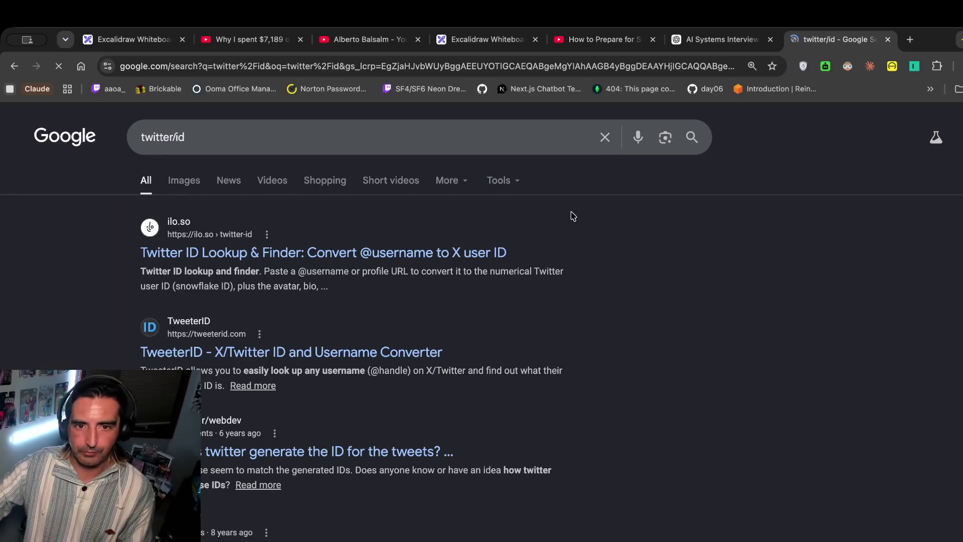
{"action": "left_click", "coordinate": [473, 40]}
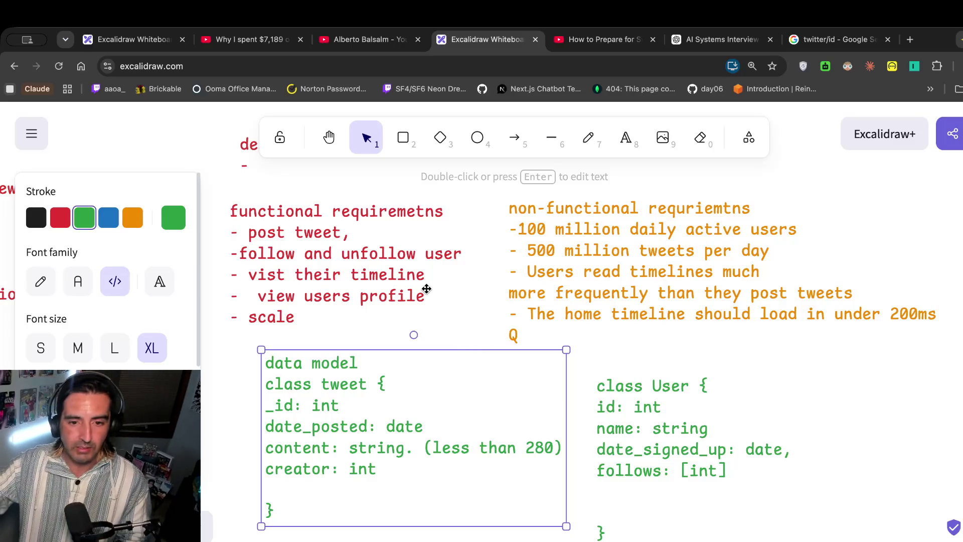
Below the classes, add a 'class Timeline' text block with a 'tweets: [tweet]' field.
{"action": "left_click", "coordinate": [679, 444]}
{"action": "double_click", "coordinate": [681, 426]}
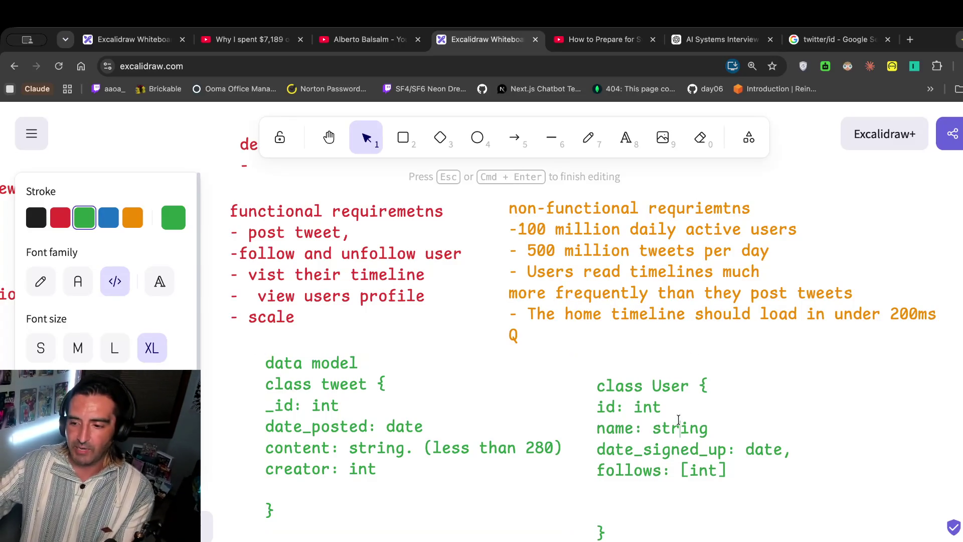
{"action": "scroll", "coordinate": [447, 492], "scroll_direction": "down", "scroll_amount": 3}
{"action": "scroll", "coordinate": [444, 491], "scroll_direction": "down", "scroll_amount": 2}
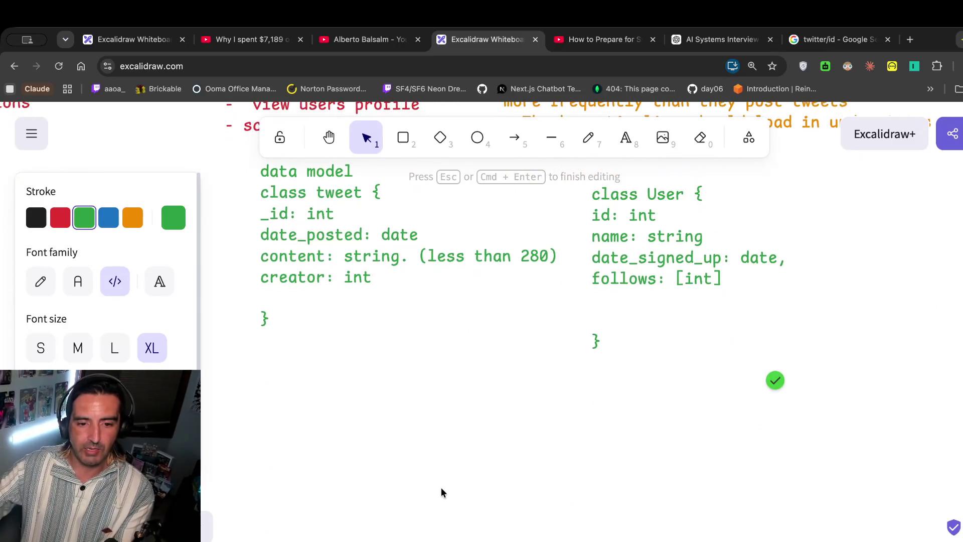
{"action": "double_click", "coordinate": [326, 401]}
{"action": "type", "text": "clas Ti"}
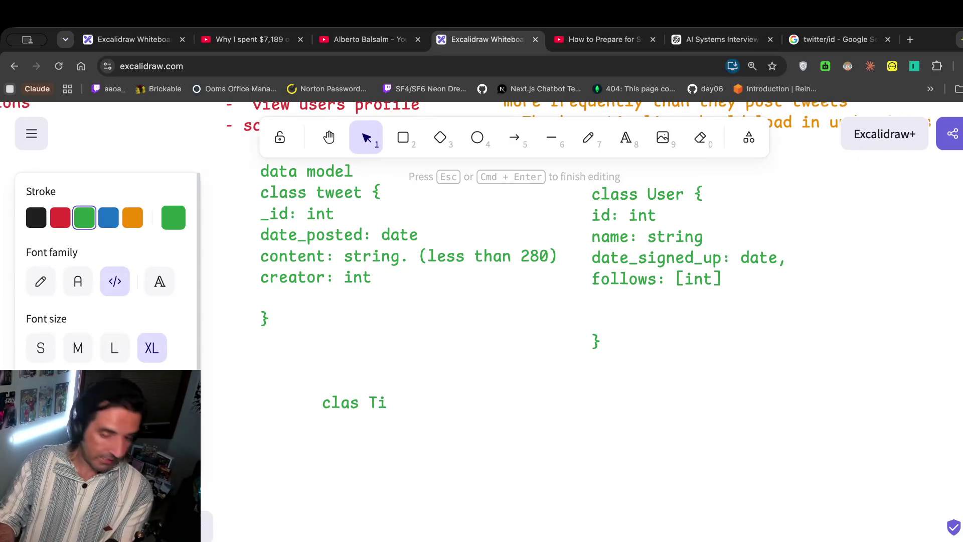
{"action": "type", "text": "meline {"}
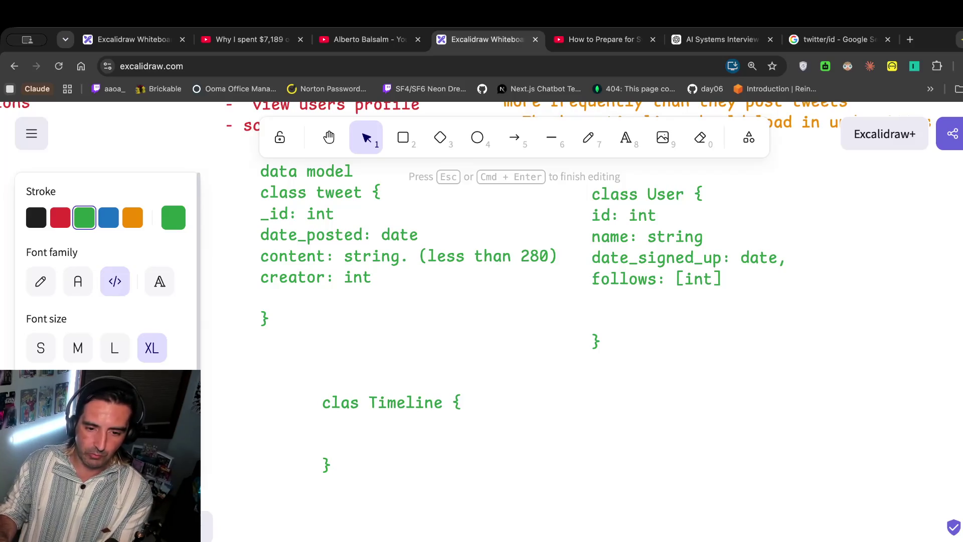
{"action": "left_click", "coordinate": [360, 402]}
{"action": "type", "text": "s"}
{"action": "left_click", "coordinate": [405, 402]}
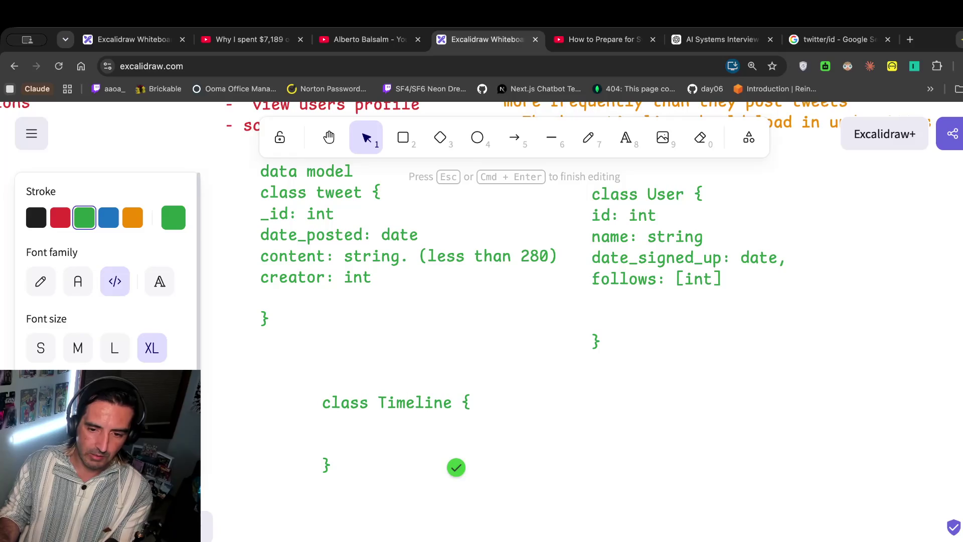
{"action": "key", "text": "Return"}
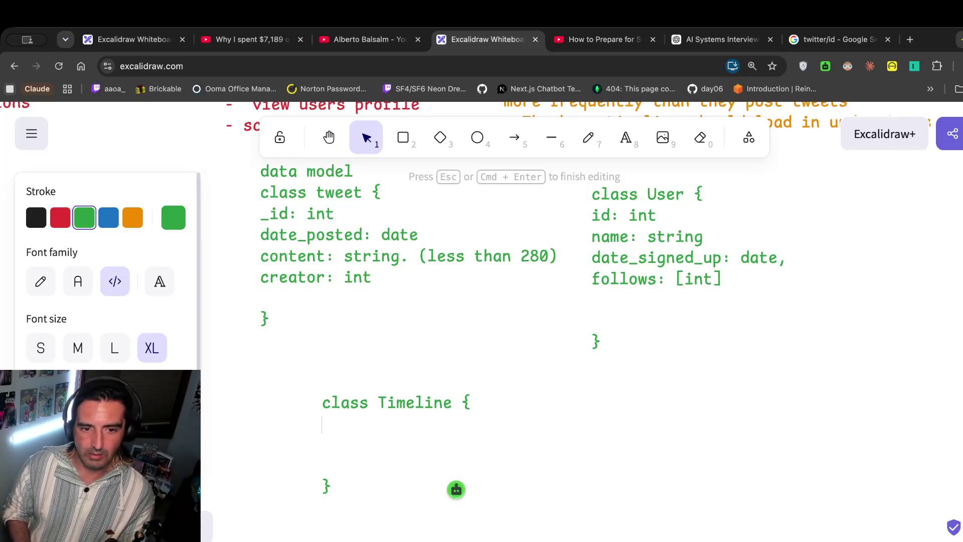
{"action": "type", "text": "tw"}
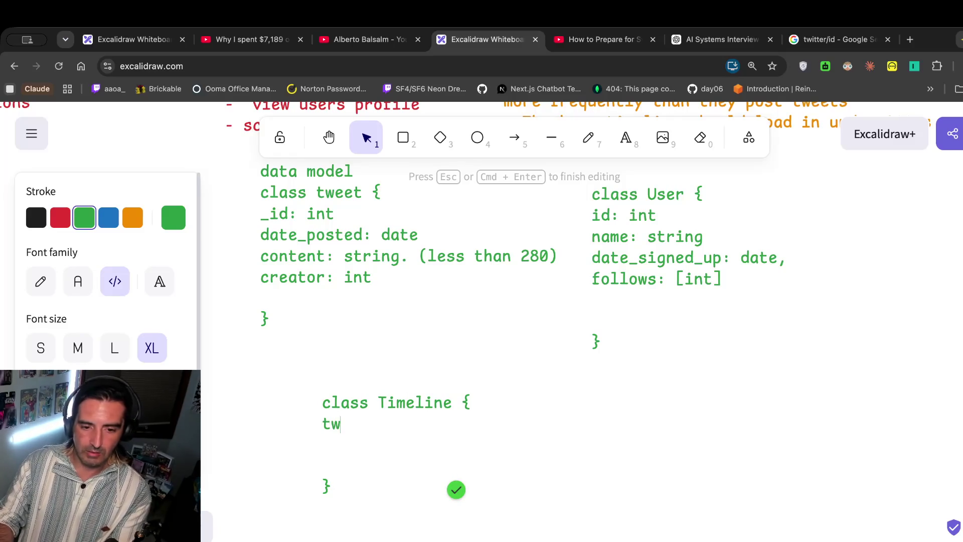
{"action": "type", "text": "eets: [tweet"}
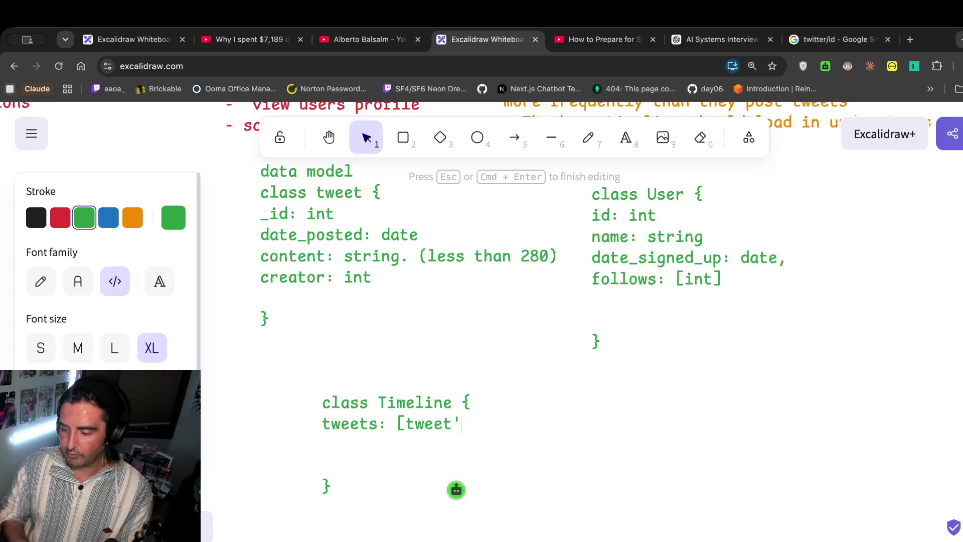
{"action": "type", "text": "]"}
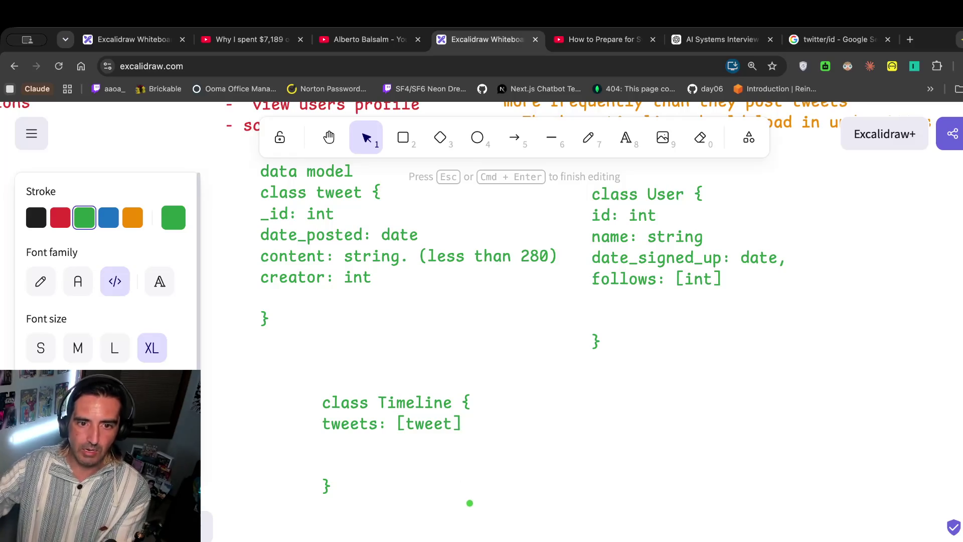
Reread the 'vist their timeline' item by selecting it in the red functional requirements.
{"action": "scroll", "coordinate": [552, 326], "scroll_direction": "up", "scroll_amount": 5}
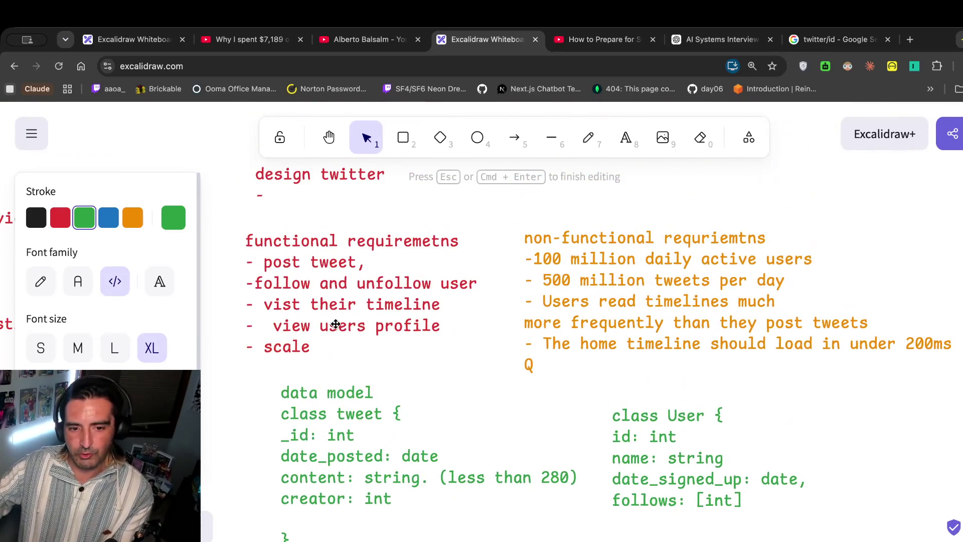
{"action": "scroll", "coordinate": [317, 326], "scroll_direction": "up", "scroll_amount": 2}
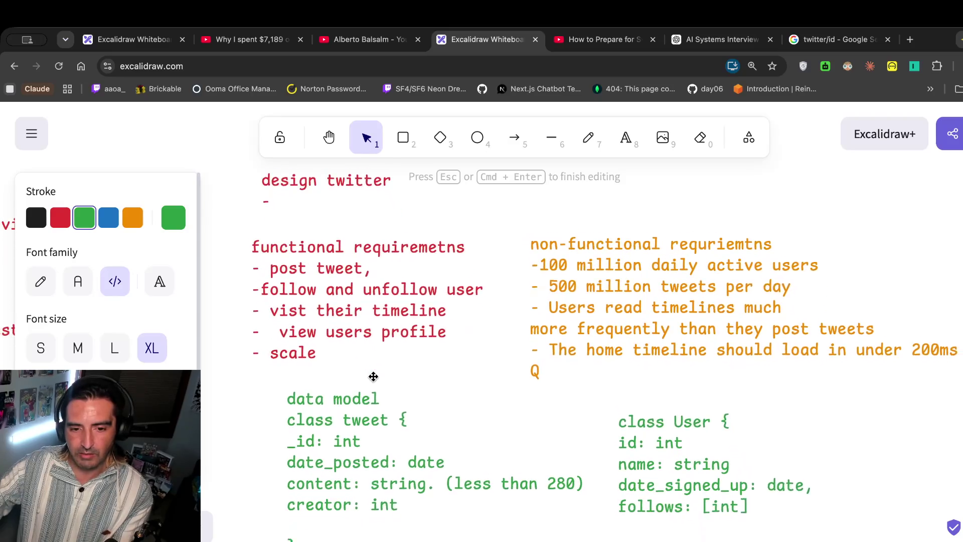
{"action": "scroll", "coordinate": [373, 378], "scroll_direction": "down", "scroll_amount": 2}
{"action": "double_click", "coordinate": [287, 284]}
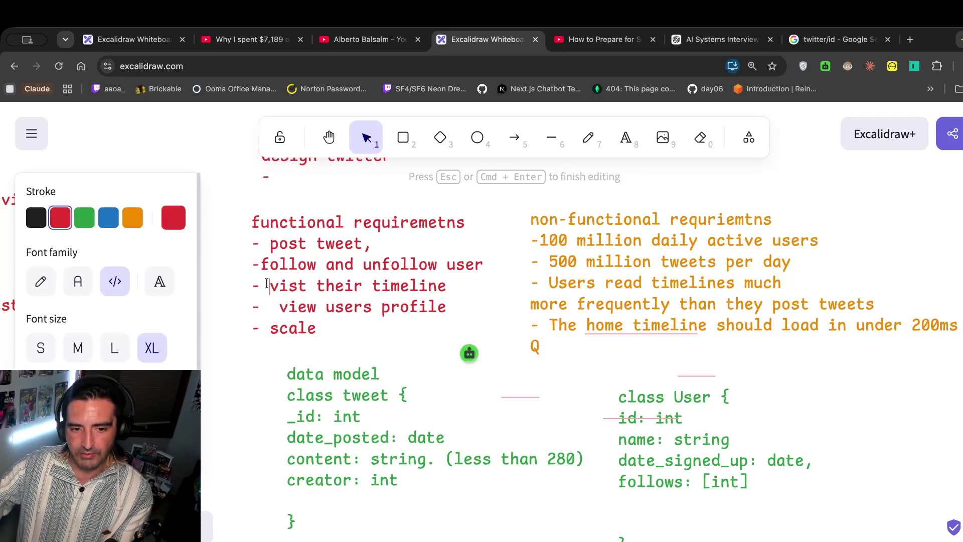
{"action": "left_click_drag", "start_coordinate": [269, 285], "coordinate": [261, 316]}
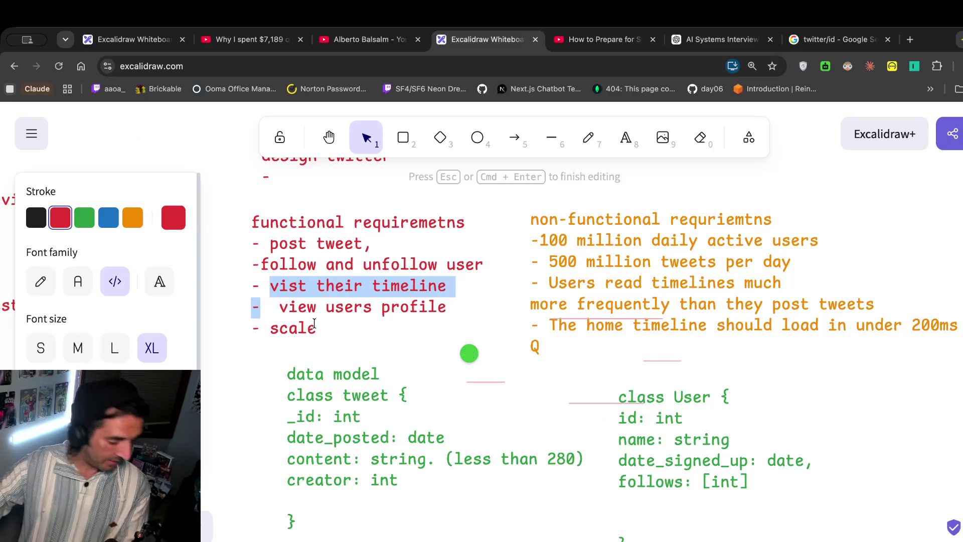
{"action": "scroll", "coordinate": [364, 313], "scroll_direction": "down", "scroll_amount": 1}
{"action": "scroll", "coordinate": [364, 313], "scroll_direction": "down", "scroll_amount": 5}
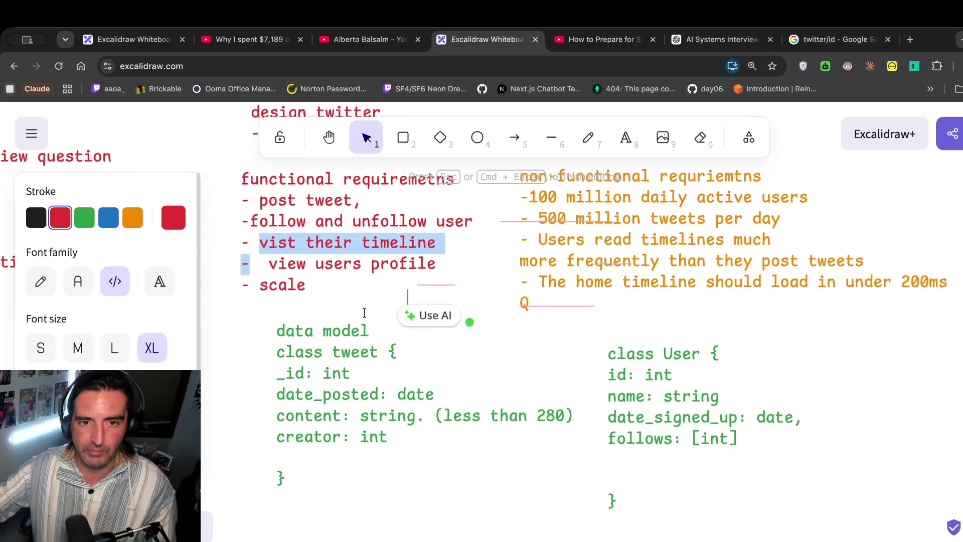
{"action": "left_click", "coordinate": [292, 344]}
Open a new empty line below 'follows: [int]' in the User class.
{"action": "scroll", "coordinate": [351, 361], "scroll_direction": "up", "scroll_amount": 1}
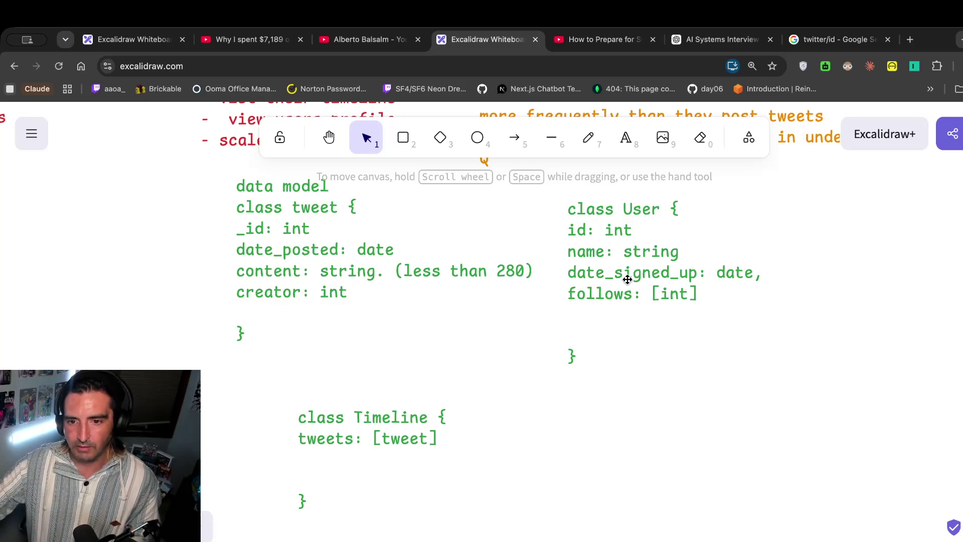
{"action": "double_click", "coordinate": [661, 290]}
{"action": "left_click", "coordinate": [707, 295]}
{"action": "key", "text": "Return"}
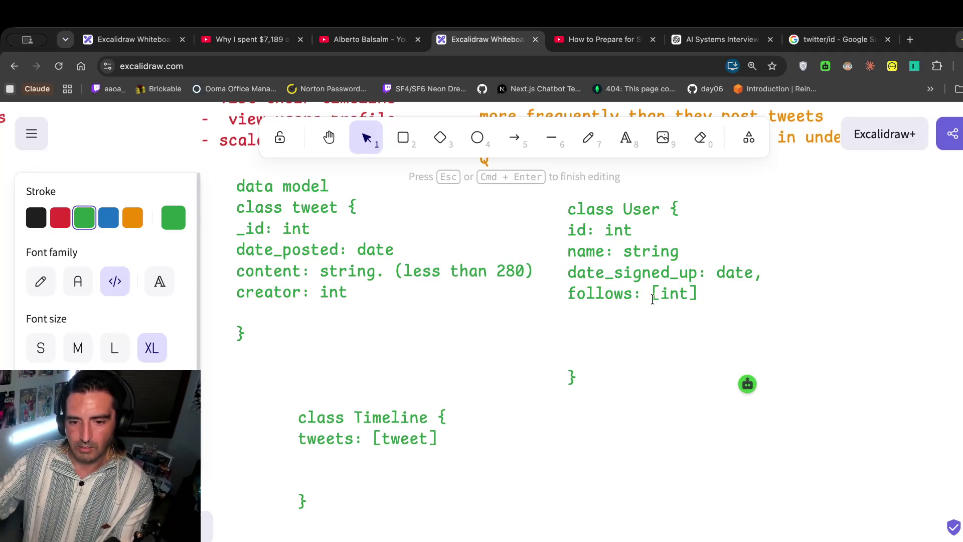
Add a 'tweet: [tweet_id]' field line to the User class.
{"action": "type", "text": "tweet: []"}
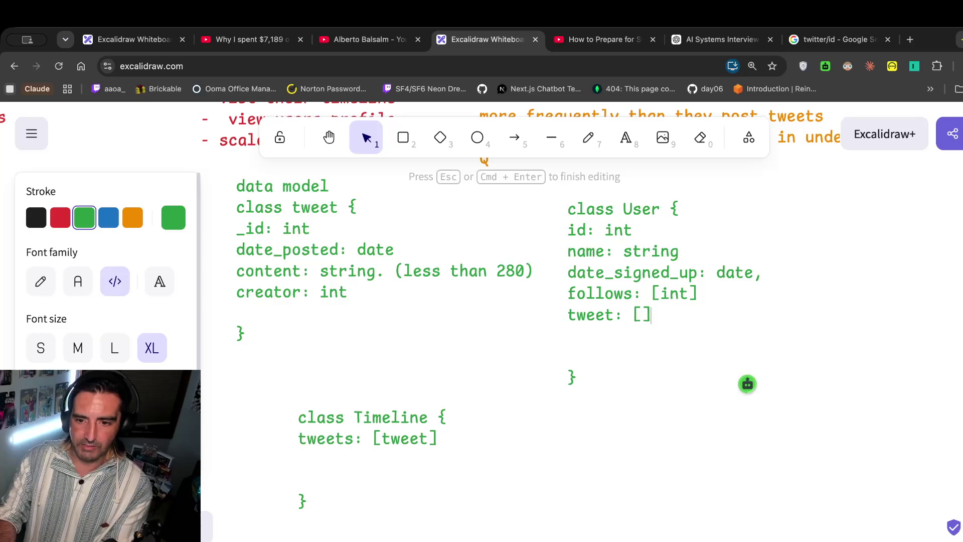
{"action": "key", "text": "BackSpace"}
{"action": "type", "text": "id"}
{"action": "key", "text": "BackSpace"}
{"action": "type", "text": "tweet_id"}
{"action": "key", "text": "Return"}
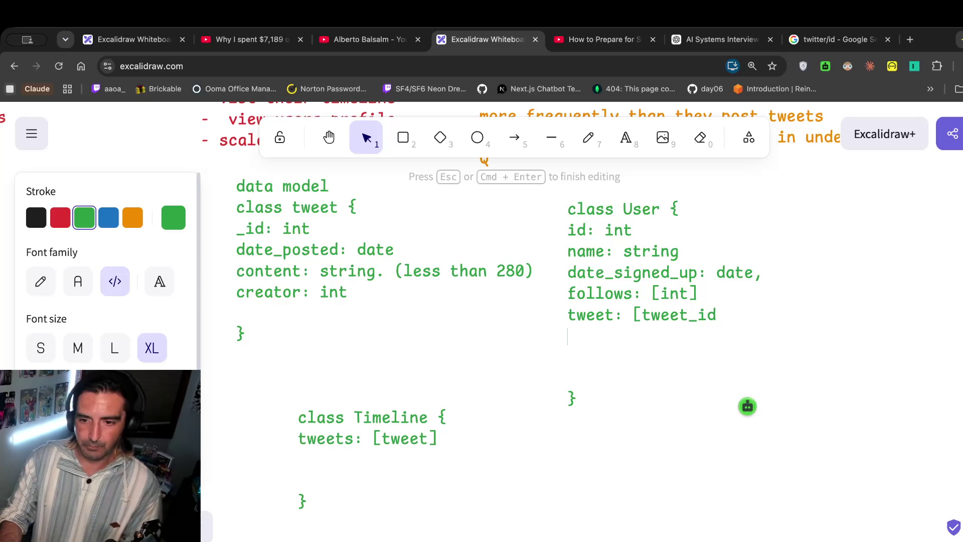
Pluralise the field to 'tweets: [tweet_id]', then switch to the system-design video.
{"action": "left_click", "coordinate": [585, 315]}
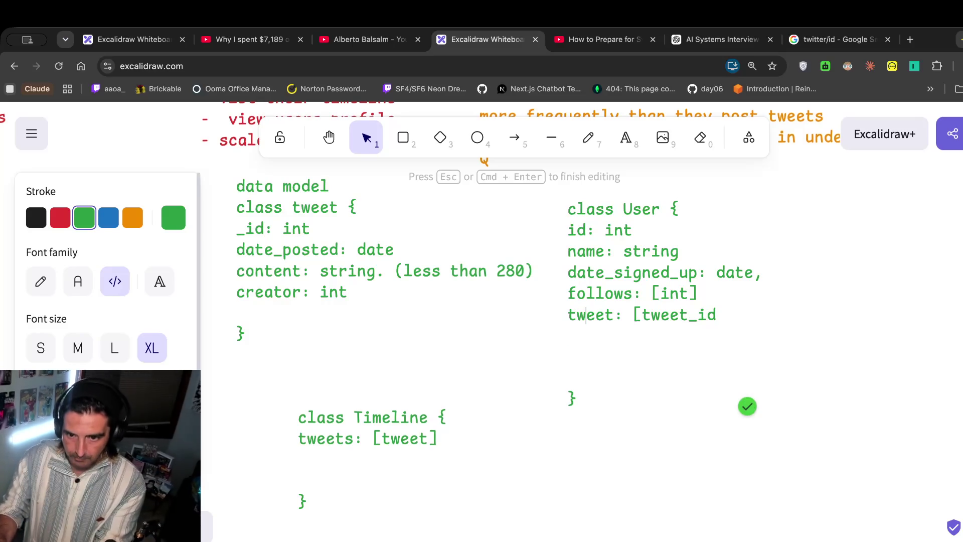
{"action": "type", "text": "s"}
{"action": "left_click", "coordinate": [679, 315]}
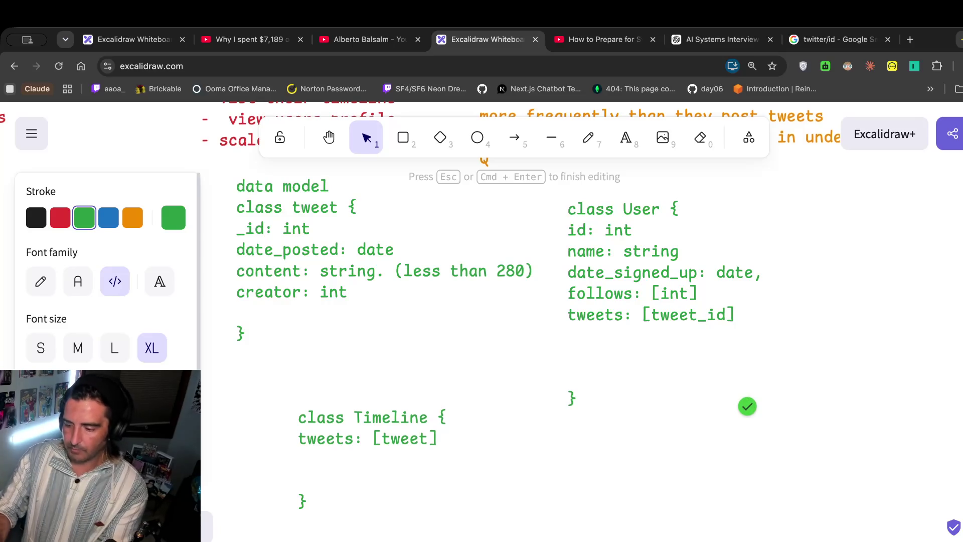
{"action": "key", "text": "ctrl+Tab"}
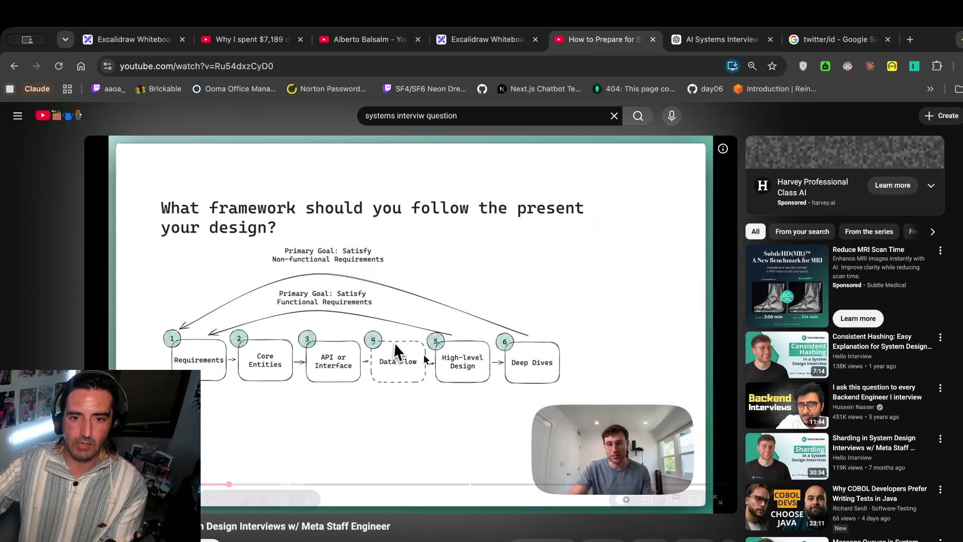
Play the framework video briefly, pause it, and return to the Excalidraw board.
{"action": "left_click", "coordinate": [393, 342]}
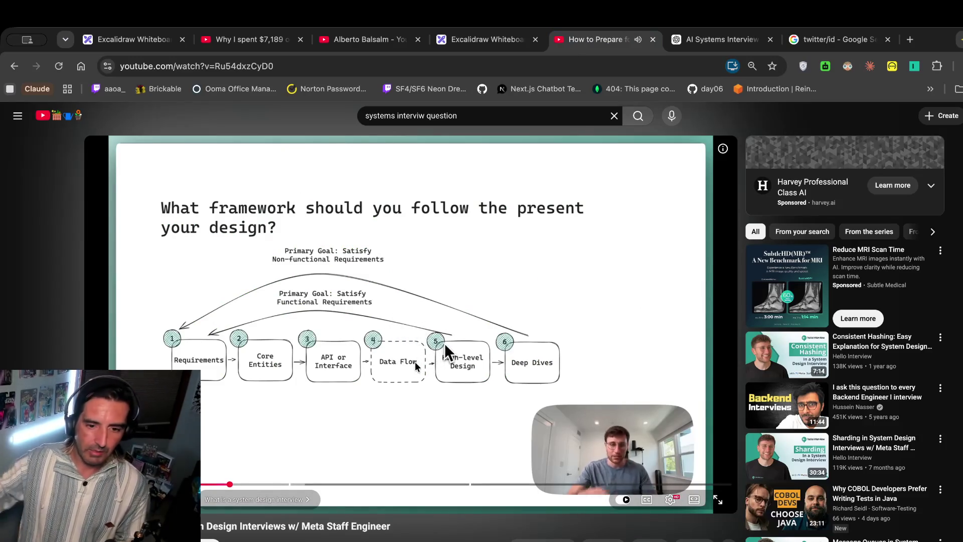
{"action": "left_click", "coordinate": [416, 366]}
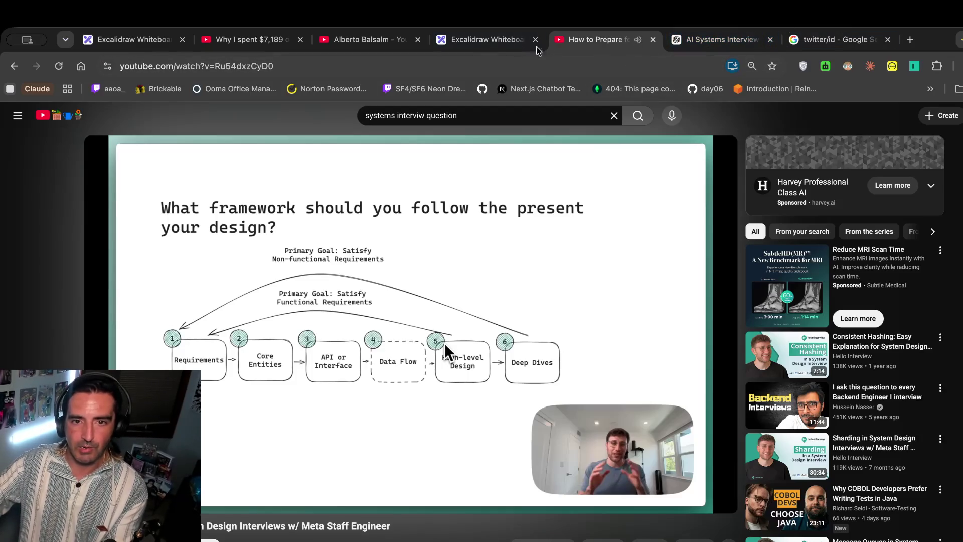
{"action": "left_click", "coordinate": [487, 40]}
Open the Timeline and User class text blocks for editing.
{"action": "left_click", "coordinate": [336, 479]}
{"action": "double_click", "coordinate": [427, 424]}
{"action": "left_click", "coordinate": [585, 385]}
{"action": "double_click", "coordinate": [578, 386]}
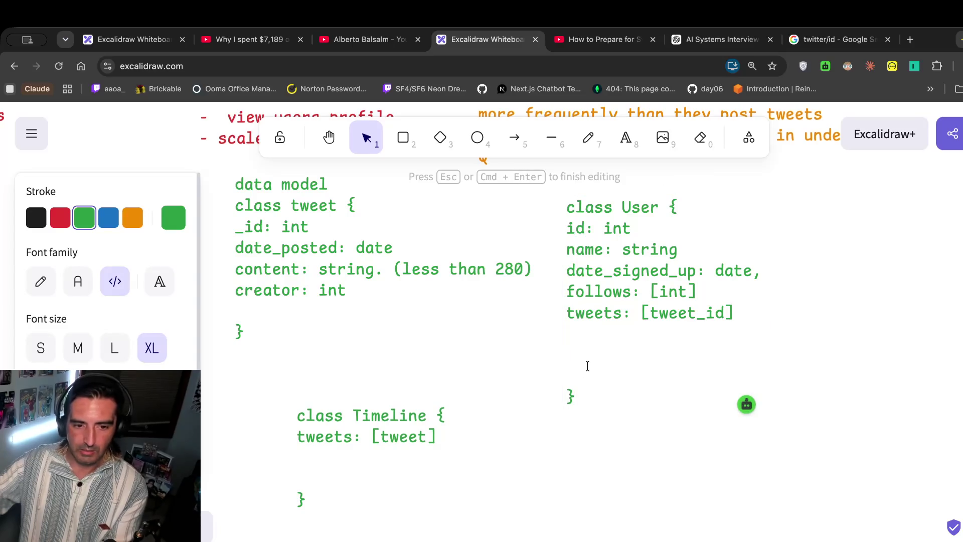
Remove the blank lines from the User and Timeline class texts.
{"action": "key", "text": "Delete"}
{"action": "key", "text": "Delete"}
{"action": "key", "text": "Delete"}
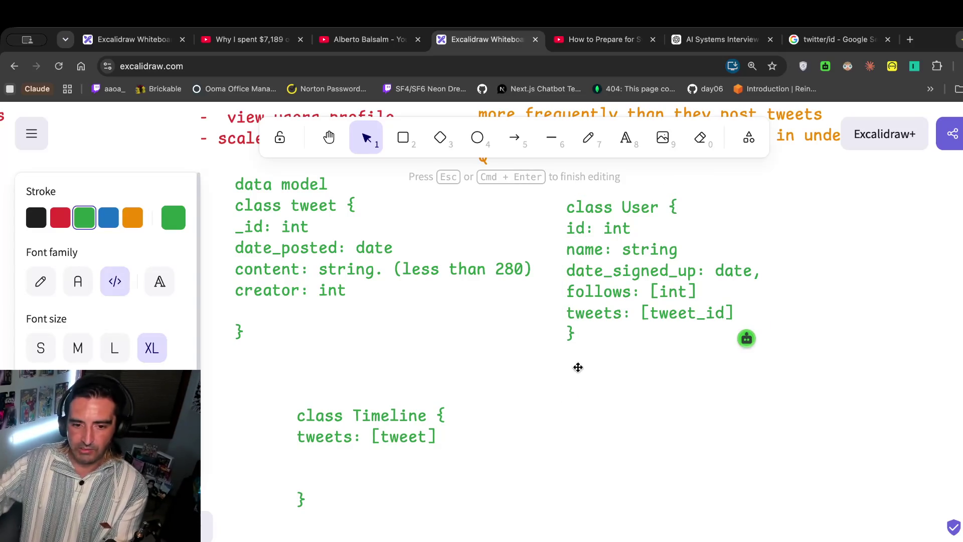
{"action": "double_click", "coordinate": [309, 466]}
{"action": "left_click", "coordinate": [311, 467]}
{"action": "key", "text": "BackSpace"}
{"action": "key", "text": "BackSpace"}
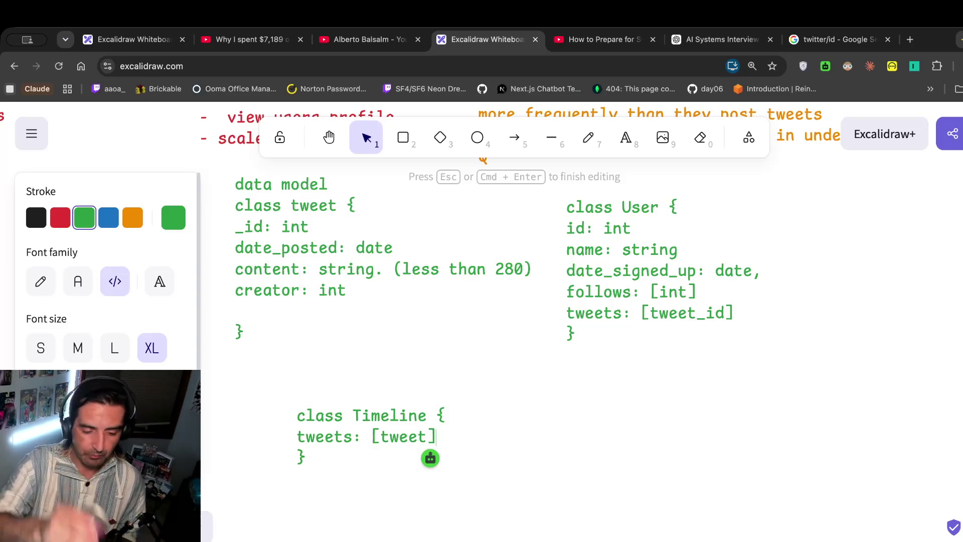
Pan across the board, then return to the system-design video.
{"action": "scroll", "coordinate": [545, 259], "scroll_direction": "up", "scroll_amount": 1}
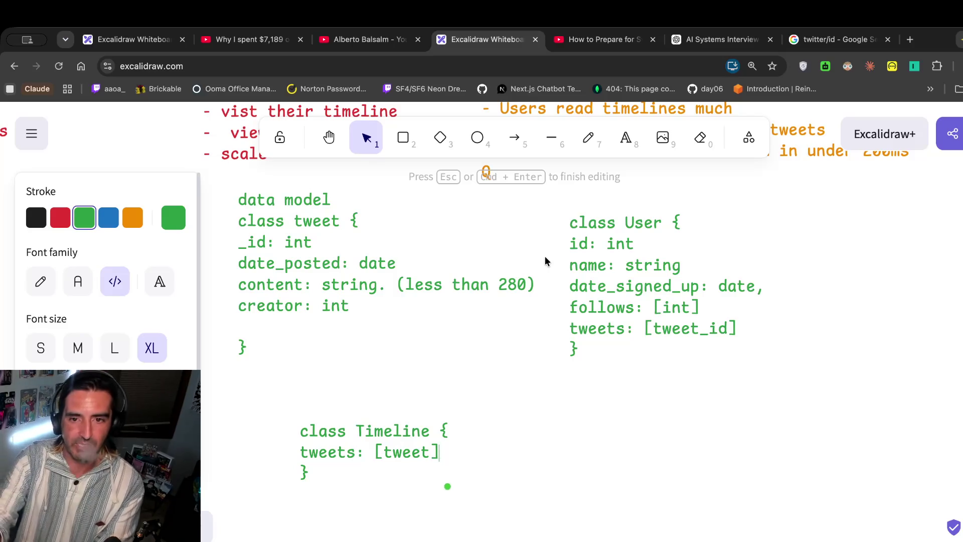
{"action": "scroll", "coordinate": [545, 260], "scroll_direction": "down", "scroll_amount": 3}
{"action": "left_click", "coordinate": [600, 39]}
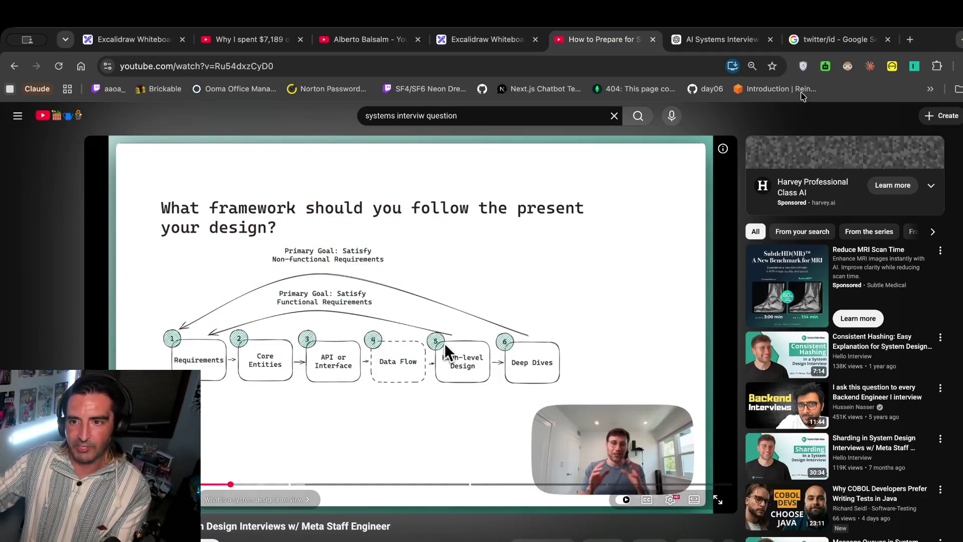
Glance at ChatGPT's scale assumptions and come back to the Excalidraw board.
{"action": "left_click", "coordinate": [807, 39]}
{"action": "left_click", "coordinate": [722, 39]}
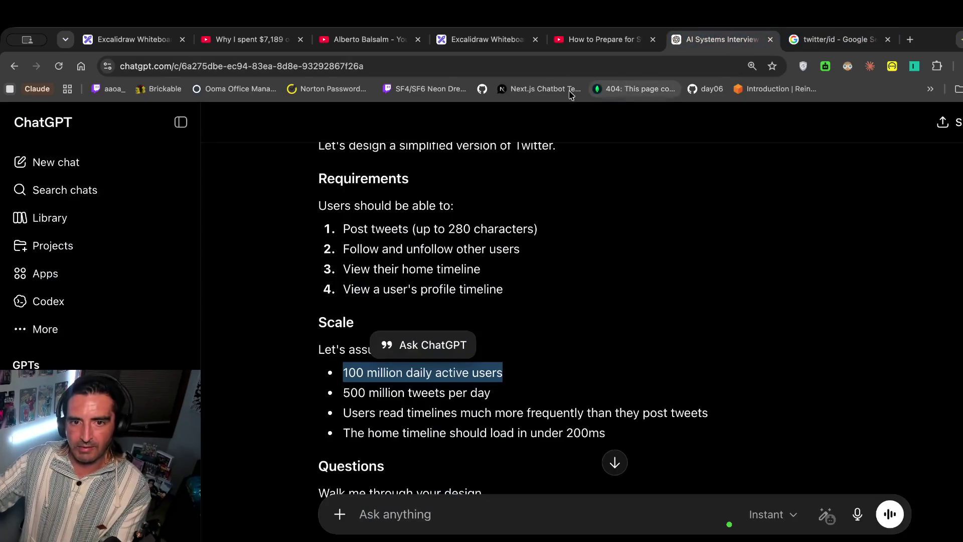
{"action": "left_click", "coordinate": [481, 40]}
Pick the Text tool with an orange stroke colour beside the data model.
{"action": "scroll", "coordinate": [424, 261], "scroll_direction": "down", "scroll_amount": 1}
{"action": "left_click", "coordinate": [336, 258]}
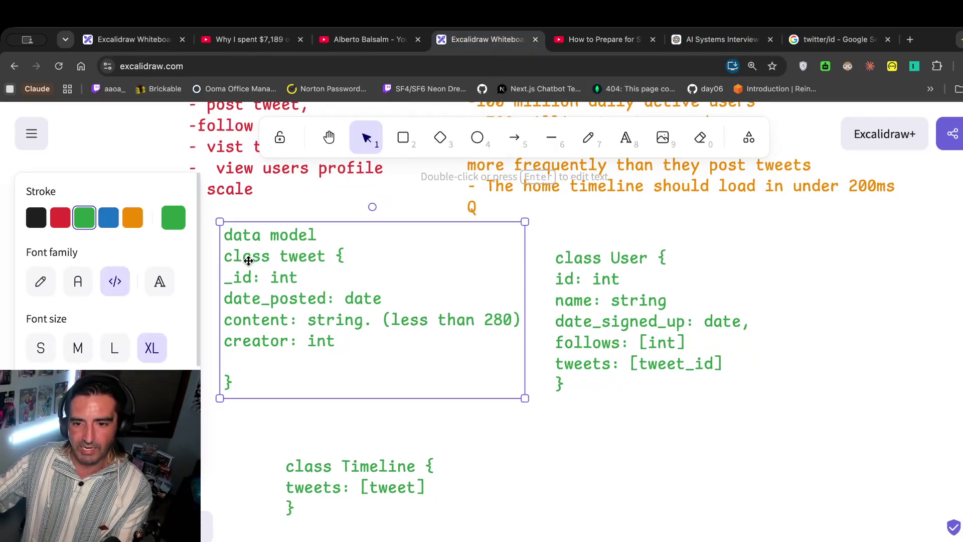
{"action": "scroll", "coordinate": [548, 332], "scroll_direction": "left", "scroll_amount": 1}
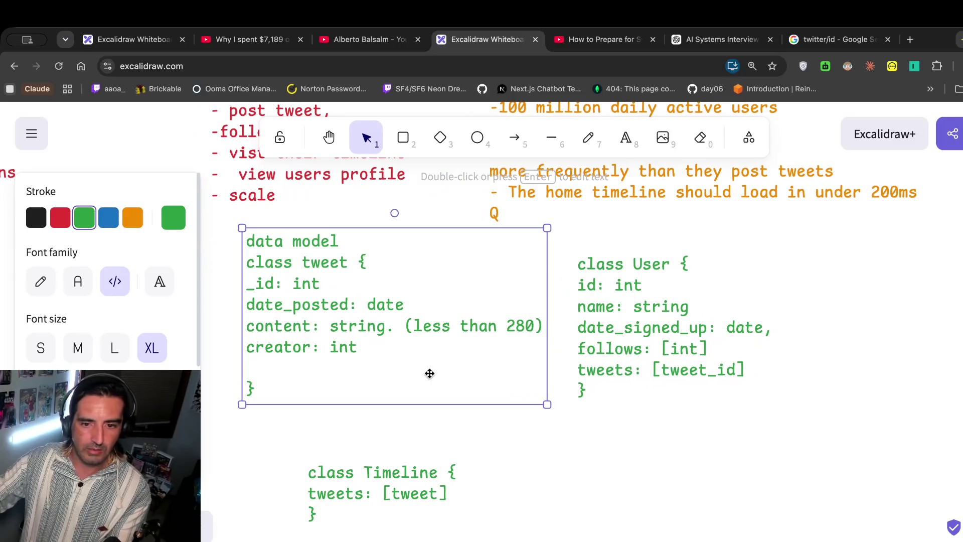
{"action": "left_click", "coordinate": [757, 527]}
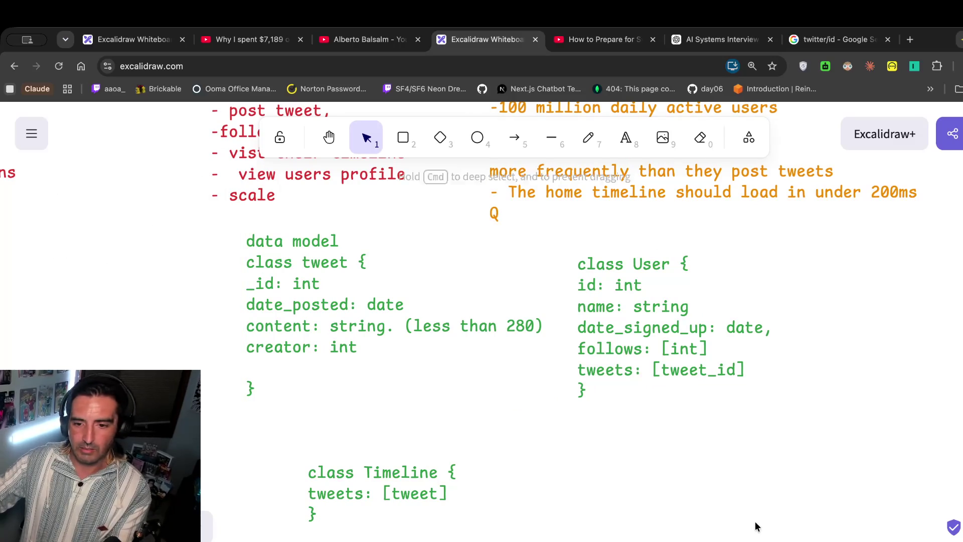
{"action": "left_click", "coordinate": [625, 138]}
{"action": "left_click", "coordinate": [133, 217]}
{"action": "scroll", "coordinate": [471, 263], "scroll_direction": "right", "scroll_amount": 5}
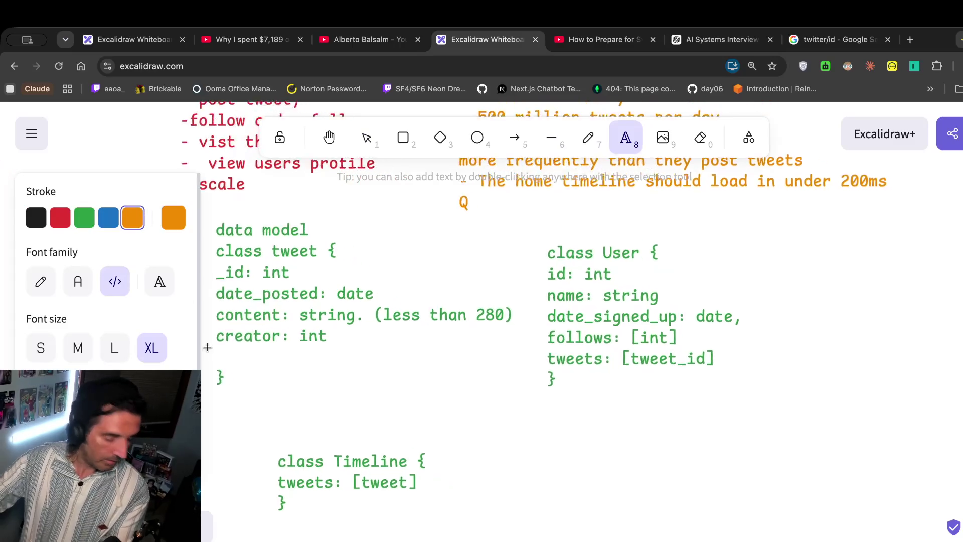
Write an orange note reading 'interface/API', 'TWEET: CRUD' and 'USER: CRUD'.
{"action": "key", "text": "Escape"}
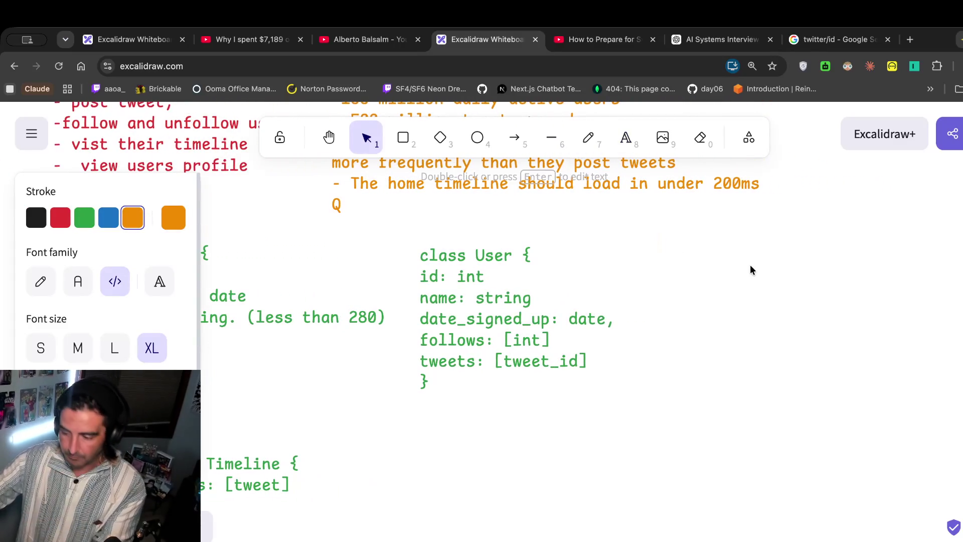
{"action": "key", "text": "Return"}
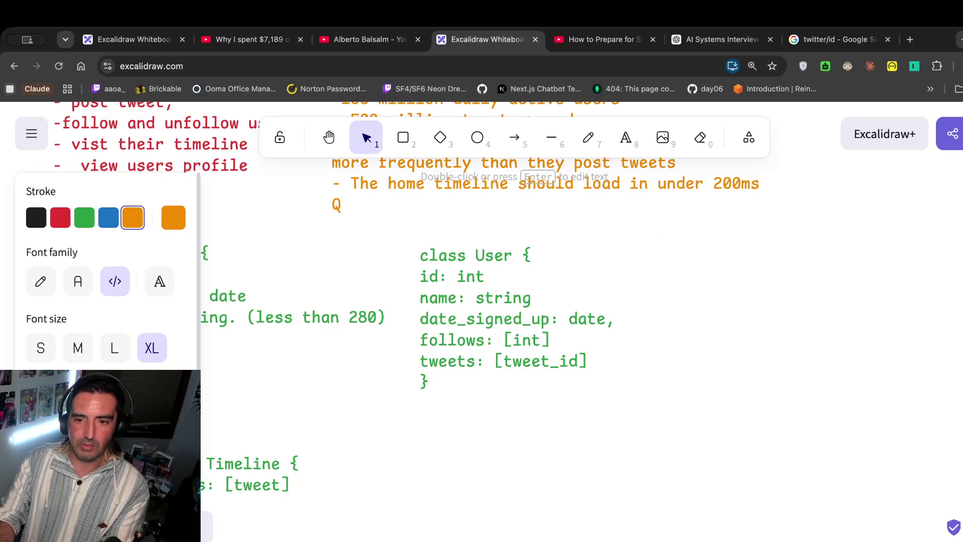
{"action": "type", "text": "interface"}
{"action": "type", "text": "API"}
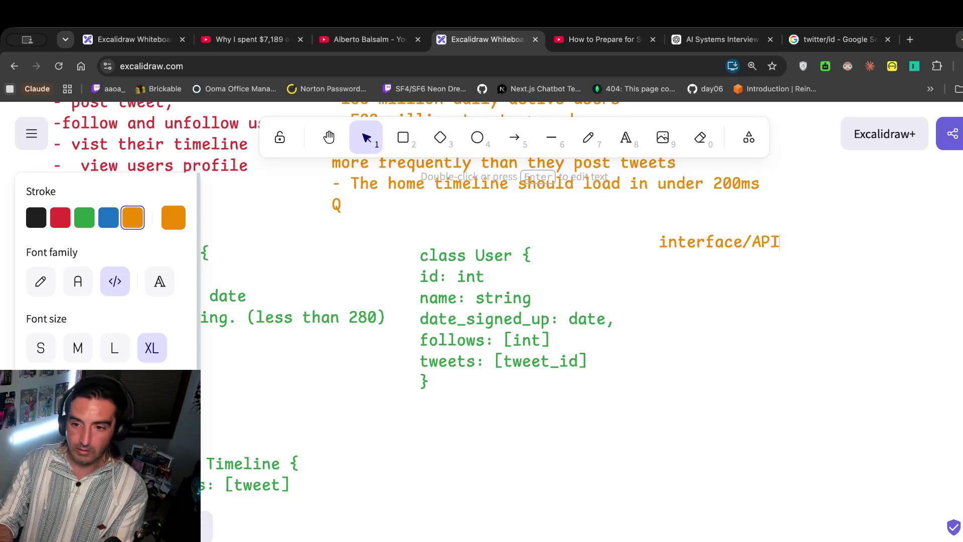
{"action": "type", "text": "create"}
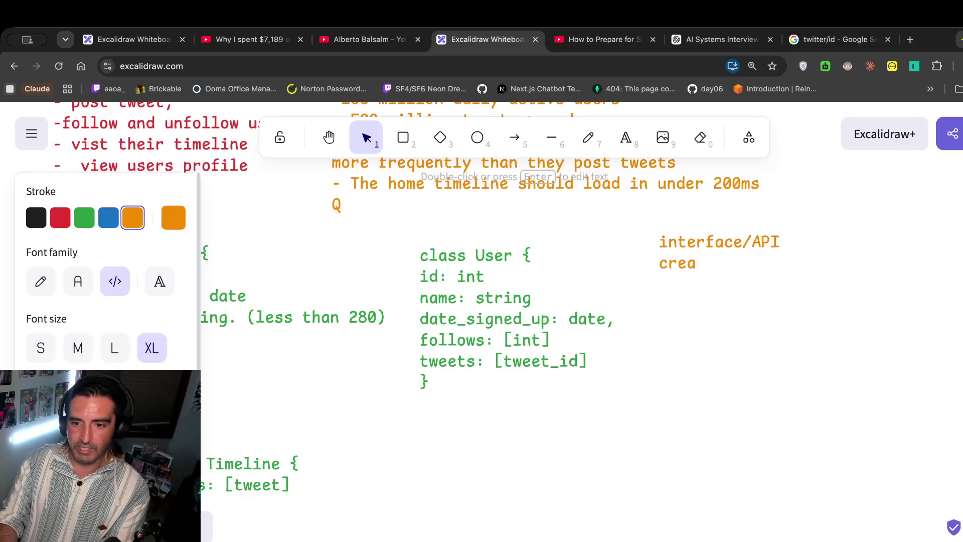
{"action": "key", "text": "BackSpace"}
{"action": "key", "text": "BackSpace"}
{"action": "key", "text": "BackSpace"}
{"action": "type", "text": "TWE"}
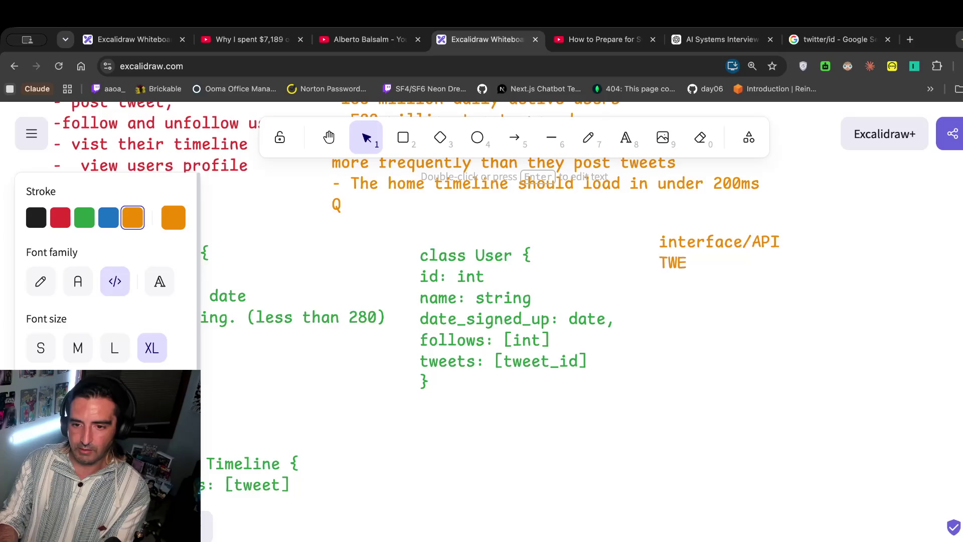
{"action": "type", "text": "ET: CRUD"}
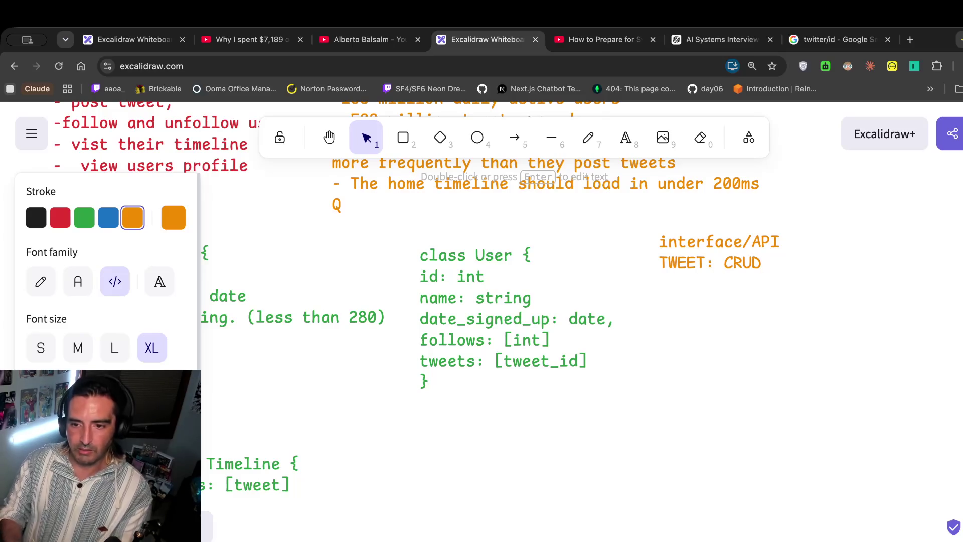
{"action": "key", "text": "Return"}
{"action": "key", "text": "Caps_Lock"}
{"action": "type", "text": "USER:"}
{"action": "key", "text": "Caps_Lock"}
{"action": "type", "text": "CREATE"}
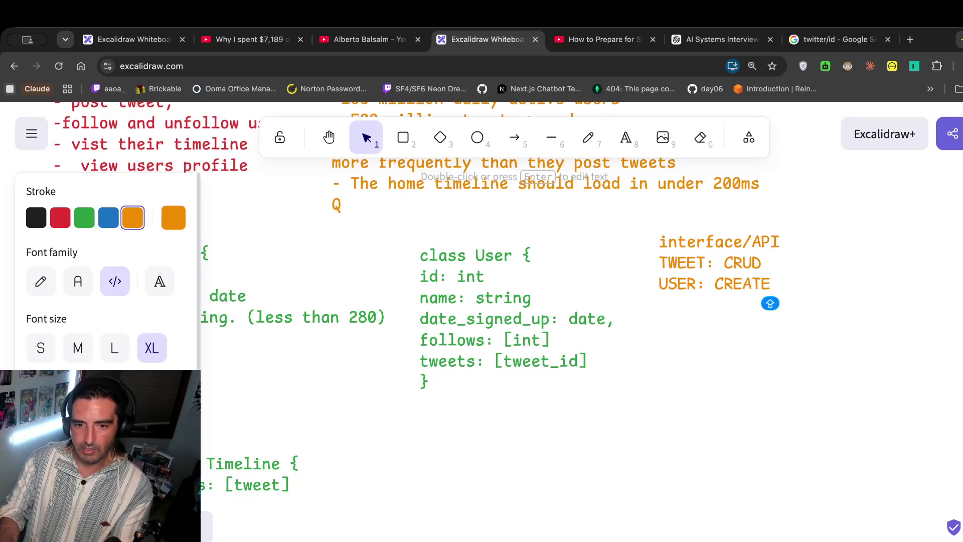
{"action": "type", "text": ", EDIT"}
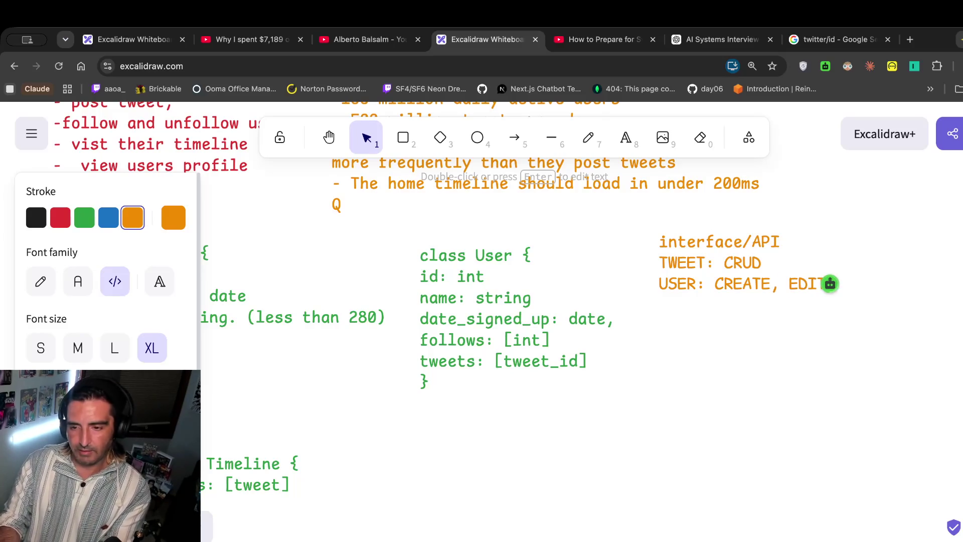
{"action": "key", "text": "BackSpace"}
{"action": "key", "text": "BackSpace"}
{"action": "key", "text": "BackSpace"}
{"action": "type", "text": "UD"}
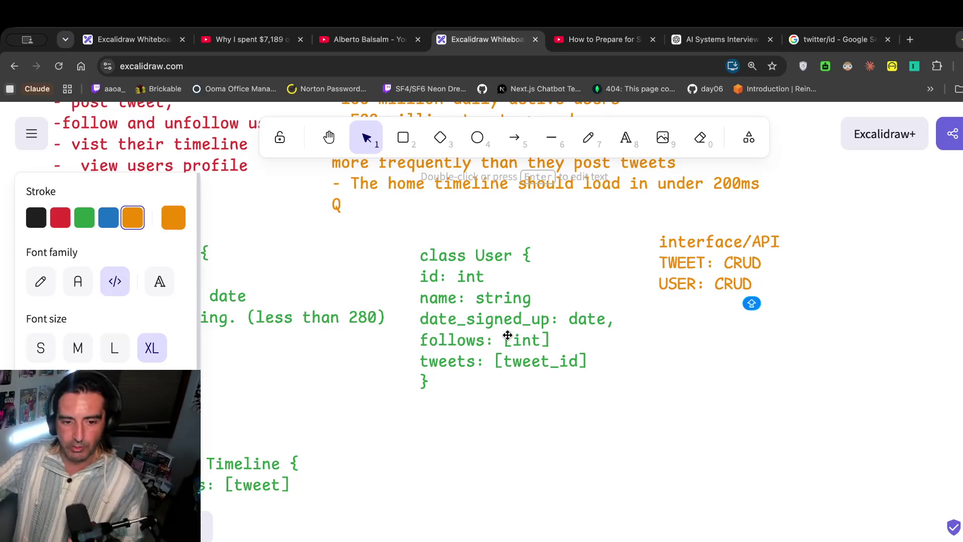
Widen the interface/API text box leftward.
{"action": "scroll", "coordinate": [462, 374], "scroll_direction": "up", "scroll_amount": 3}
{"action": "scroll", "coordinate": [461, 374], "scroll_direction": "left", "scroll_amount": 2}
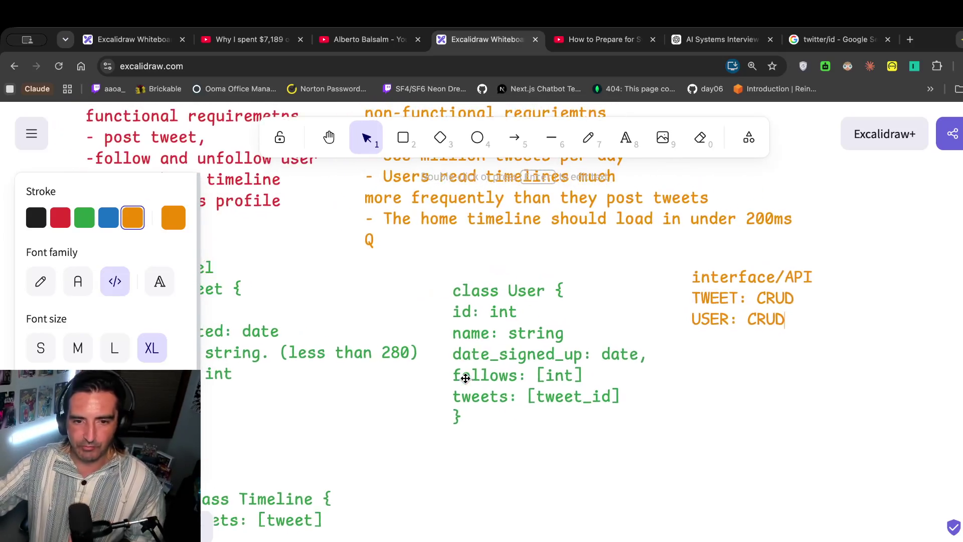
{"action": "scroll", "coordinate": [465, 378], "scroll_direction": "up", "scroll_amount": 1}
{"action": "scroll", "coordinate": [464, 376], "scroll_direction": "down", "scroll_amount": 5}
{"action": "scroll", "coordinate": [465, 376], "scroll_direction": "right", "scroll_amount": 3}
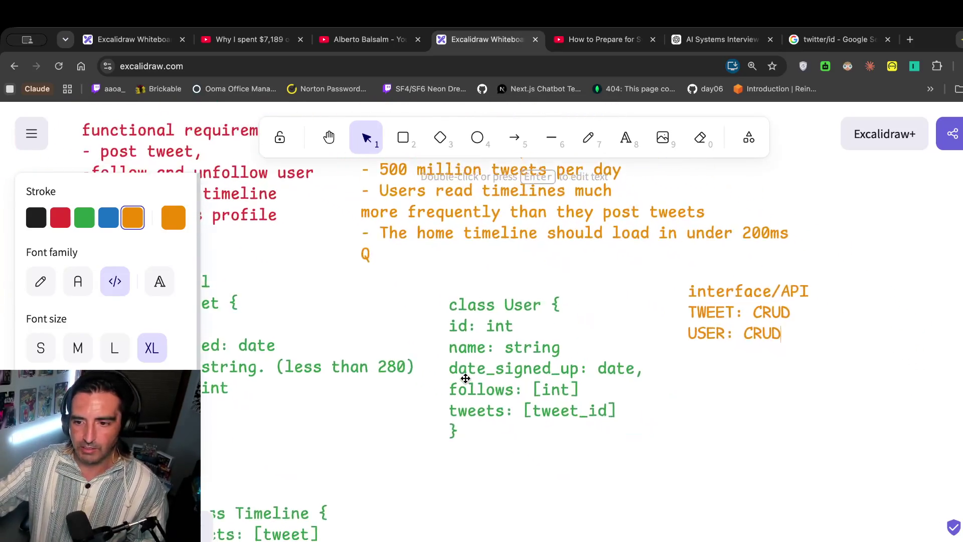
{"action": "left_click", "coordinate": [652, 262]}
{"action": "mouse_move", "coordinate": [638, 266]}
{"action": "left_mouse_down"}
{"action": "mouse_move", "coordinate": [671, 266]}
{"action": "mouse_move", "coordinate": [587, 282]}
{"action": "left_mouse_up"}
Review the TWEET and USER lines in the note, then return to the video.
{"action": "double_click", "coordinate": [618, 270]}
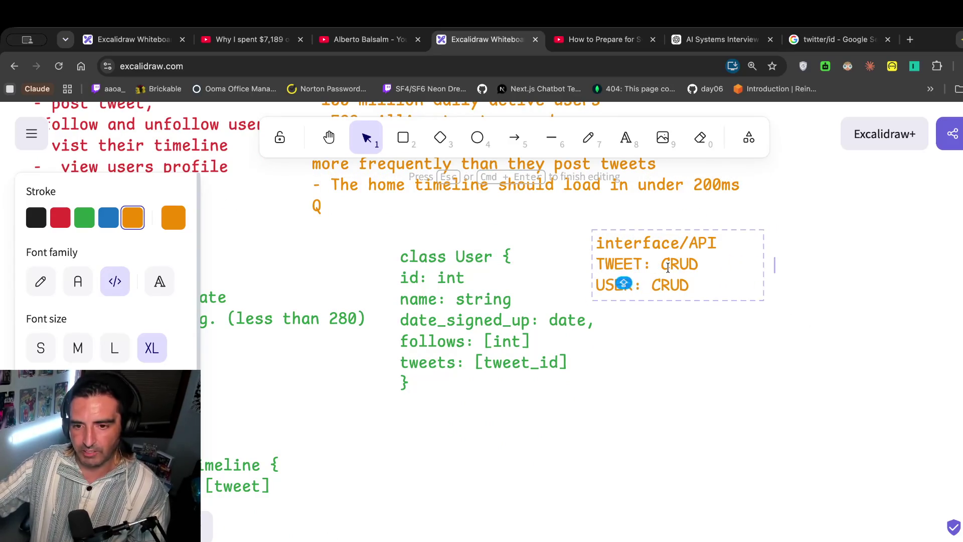
{"action": "left_click_drag", "start_coordinate": [649, 267], "coordinate": [604, 265]}
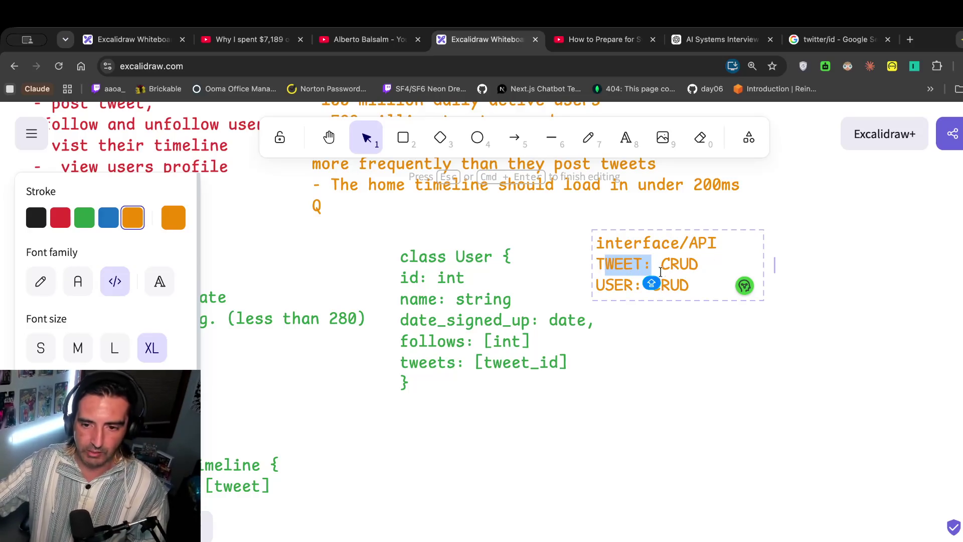
{"action": "left_click", "coordinate": [625, 273]}
{"action": "left_click_drag", "start_coordinate": [625, 284], "coordinate": [606, 284]}
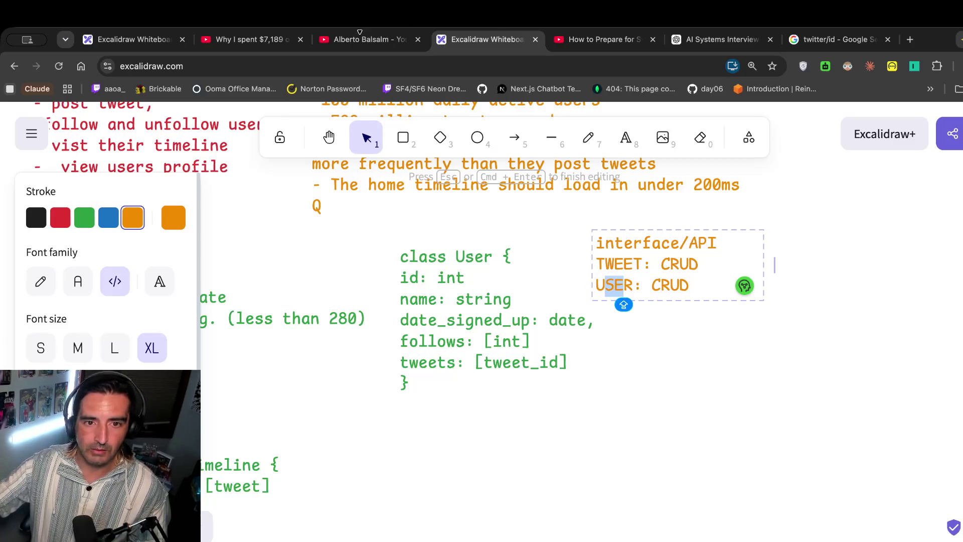
{"action": "left_click", "coordinate": [596, 39]}
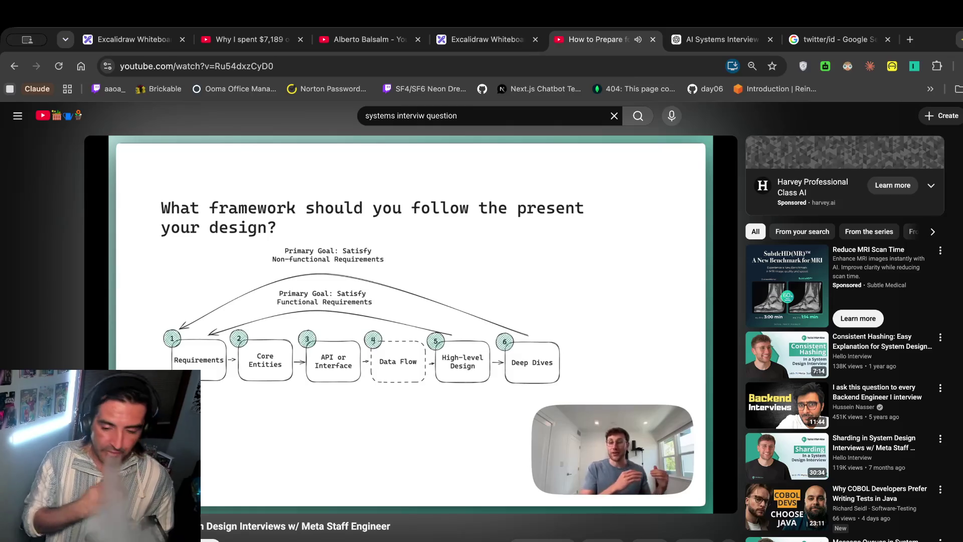
{"action": "double_click", "coordinate": [441, 338]}
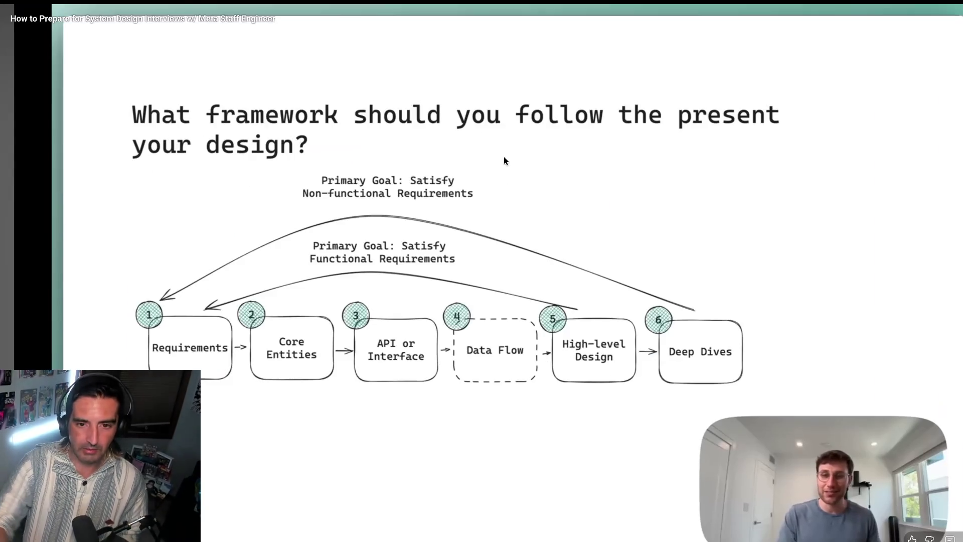
{"action": "key", "text": "Escape"}
{"action": "left_click", "coordinate": [324, 269]}
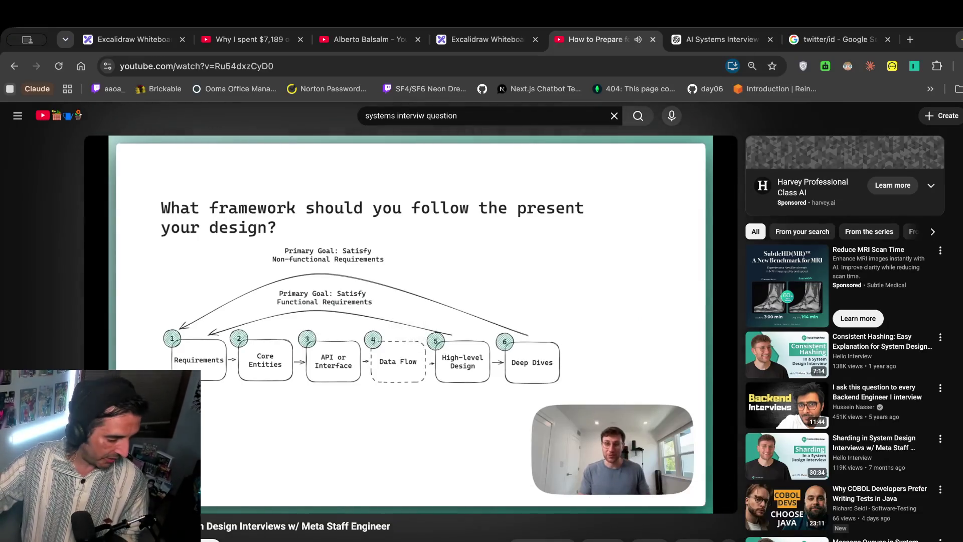
{"action": "left_click", "coordinate": [498, 35]}
{"action": "scroll", "coordinate": [567, 284], "scroll_direction": "up", "scroll_amount": 5}
{"action": "scroll", "coordinate": [567, 284], "scroll_direction": "left", "scroll_amount": 5}
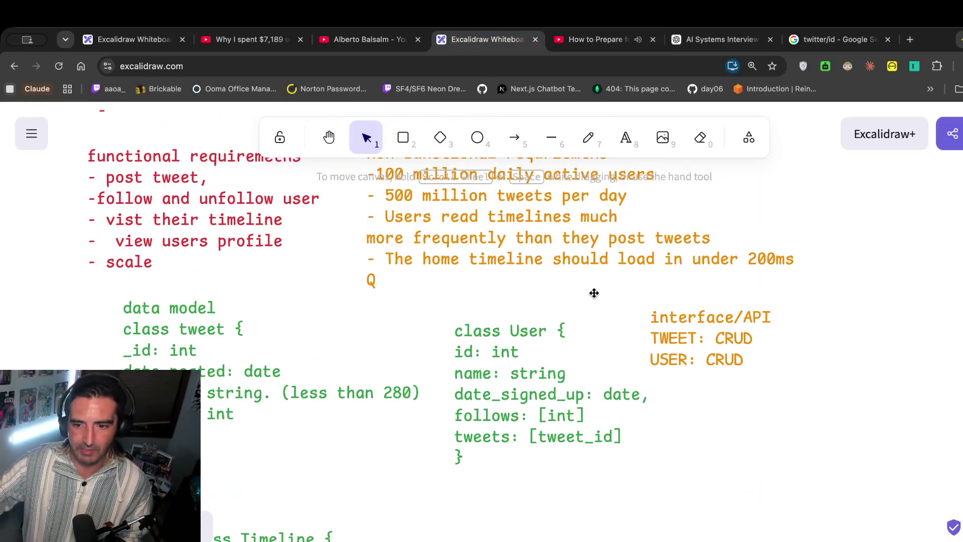
{"action": "left_click", "coordinate": [504, 256]}
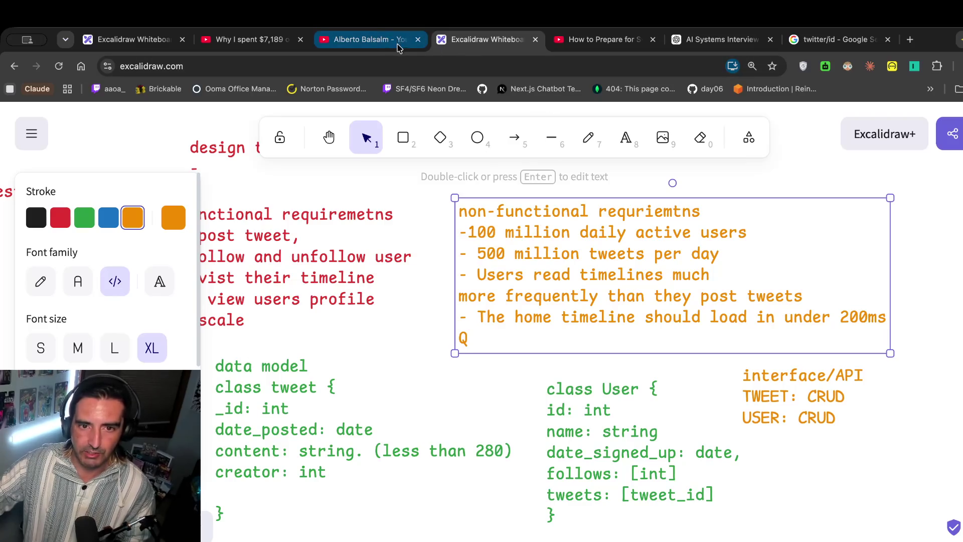
{"action": "left_click", "coordinate": [597, 40]}
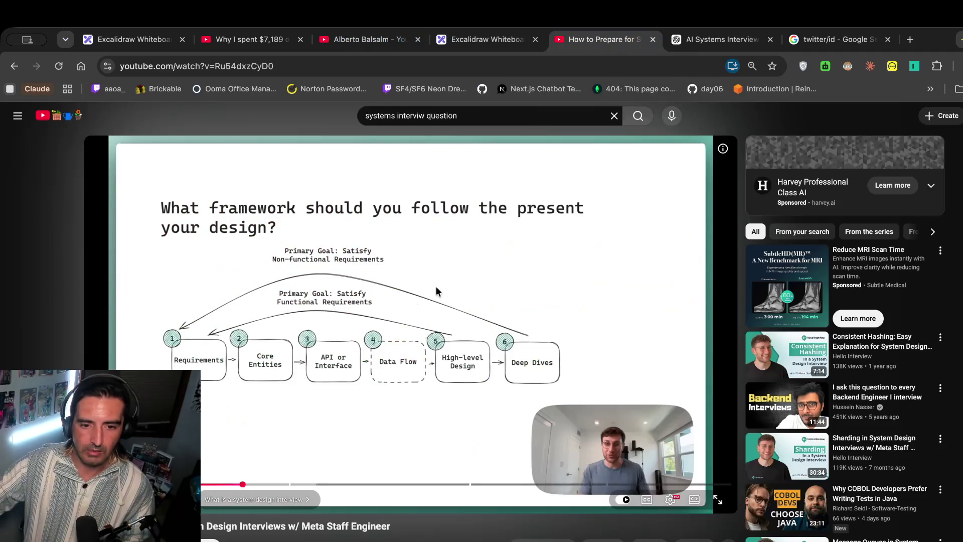
Resume the video and watch it through to the Scalability slide.
{"action": "left_click", "coordinate": [436, 291]}
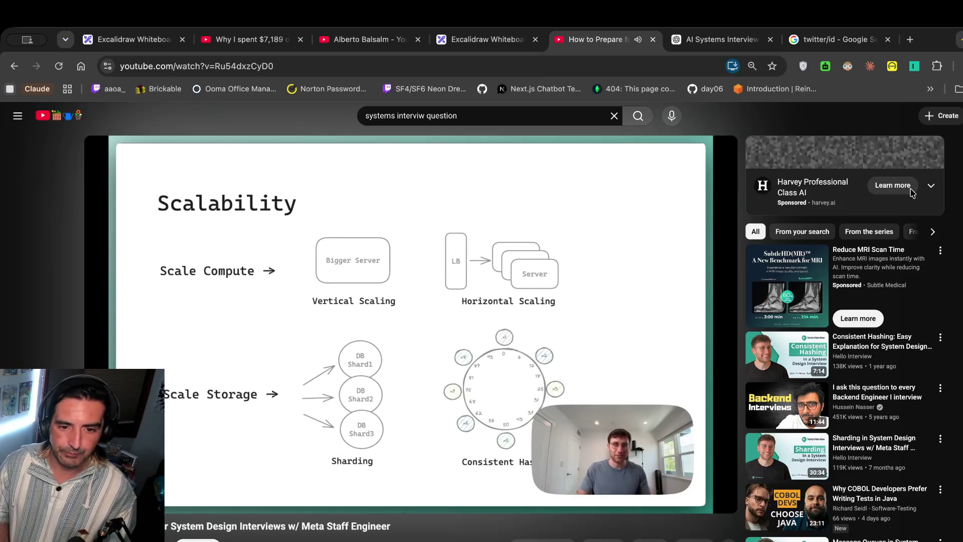
Pause on the Scalability slide, then resume watching to the Networking slide.
{"action": "left_click", "coordinate": [562, 216]}
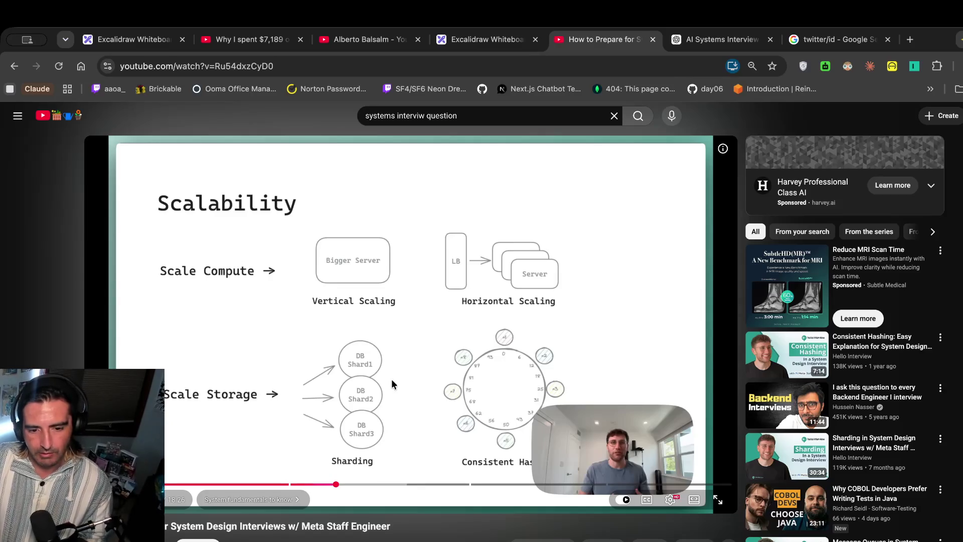
{"action": "left_click", "coordinate": [392, 364]}
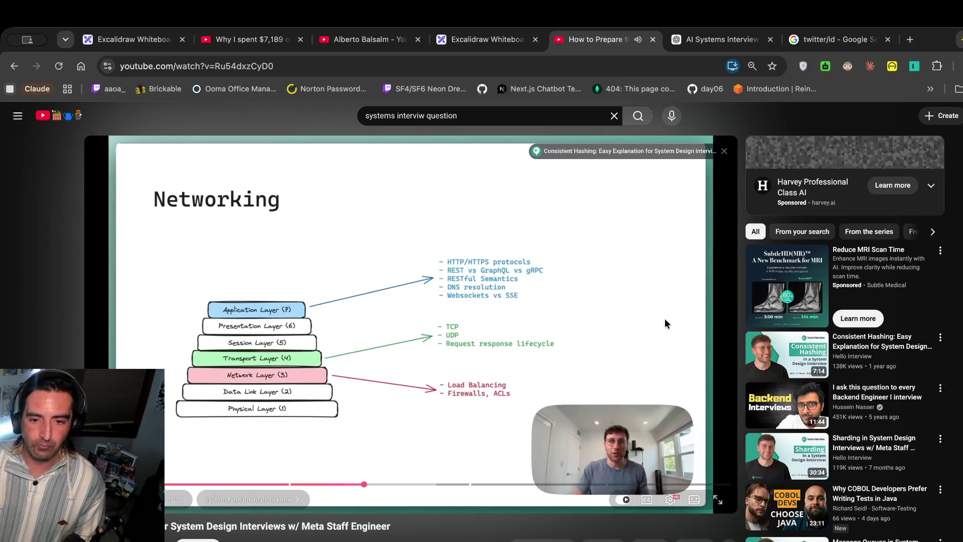
Pause and resume repeatedly, advancing from Networking to the Latency, Throughput, and Performance slide.
{"action": "left_click", "coordinate": [623, 305]}
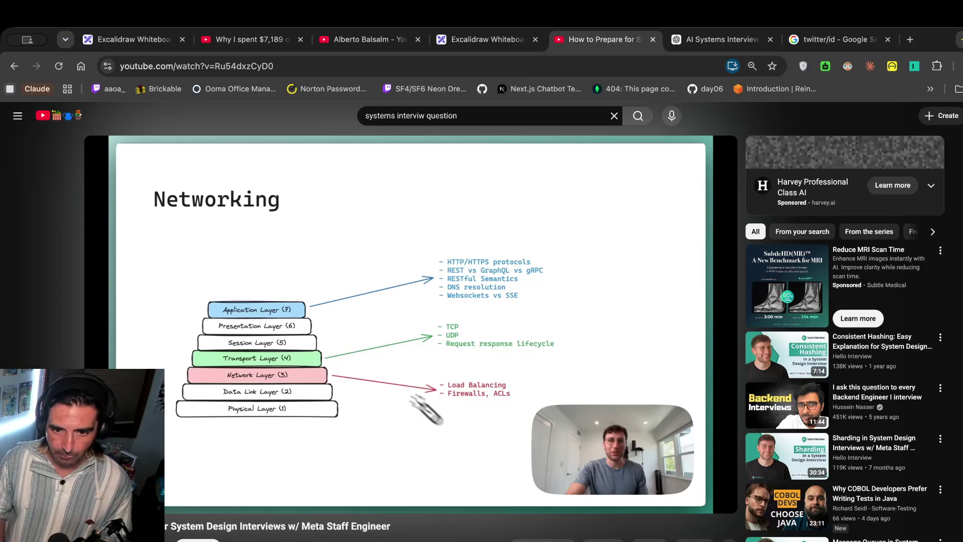
{"action": "mouse_move", "coordinate": [562, 290]}
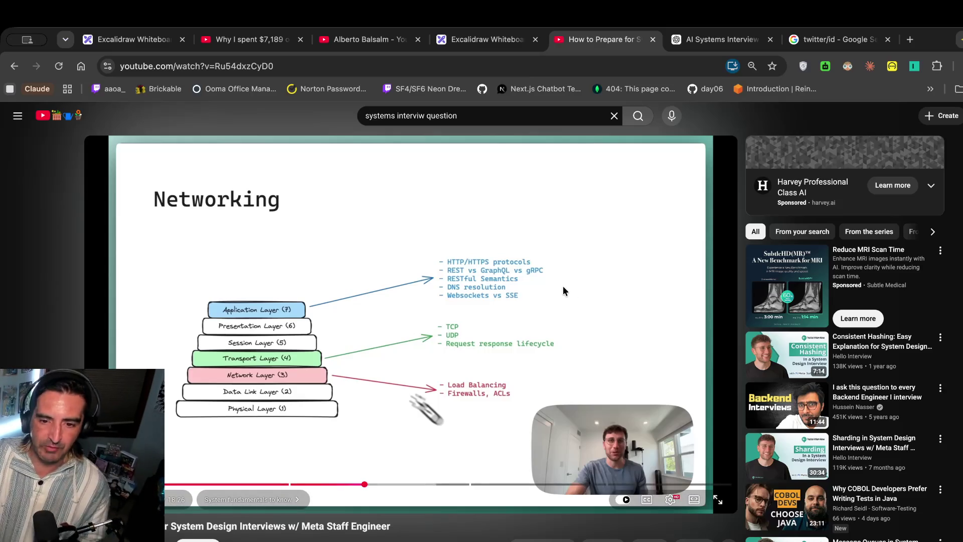
{"action": "left_click", "coordinate": [497, 274]}
{"action": "left_click", "coordinate": [537, 273]}
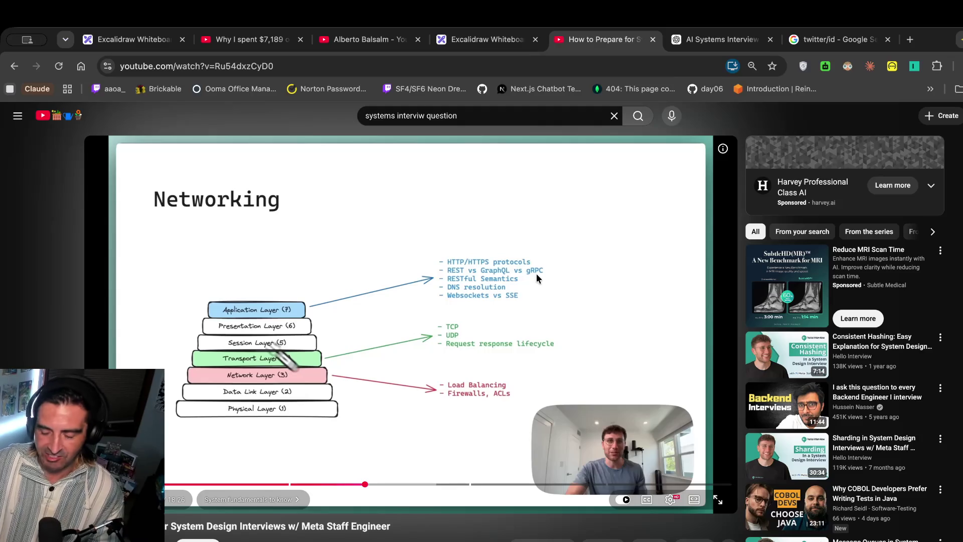
{"action": "left_click", "coordinate": [510, 273]}
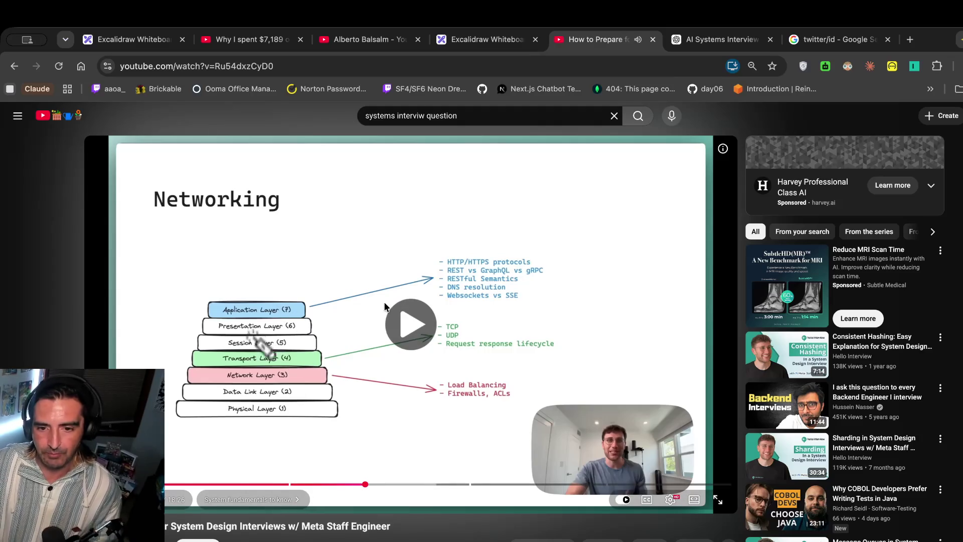
{"action": "left_click", "coordinate": [380, 338]}
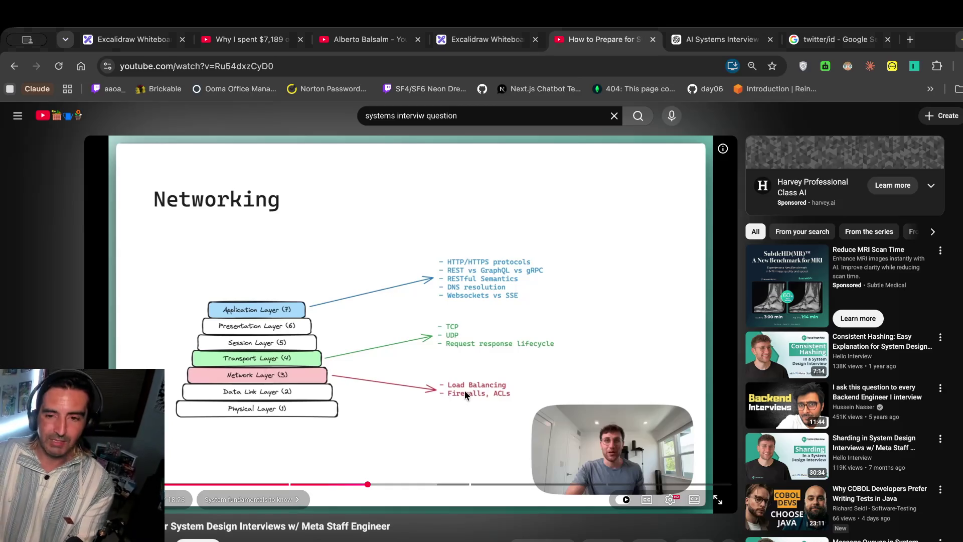
{"action": "left_click", "coordinate": [414, 362]}
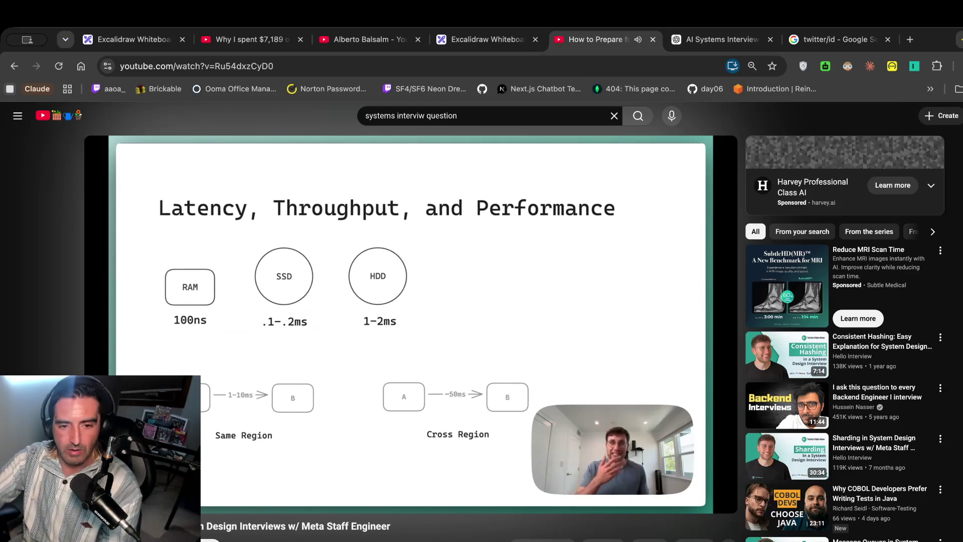
Watch through the Latency slide, scrolling to the description and back.
{"action": "left_click", "coordinate": [376, 316]}
{"action": "left_click", "coordinate": [393, 301]}
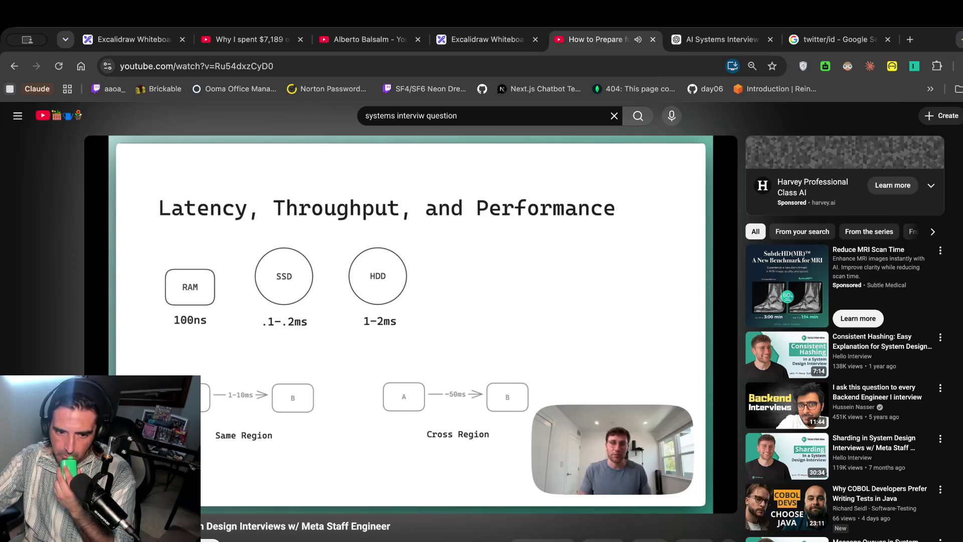
{"action": "left_click", "coordinate": [372, 392]}
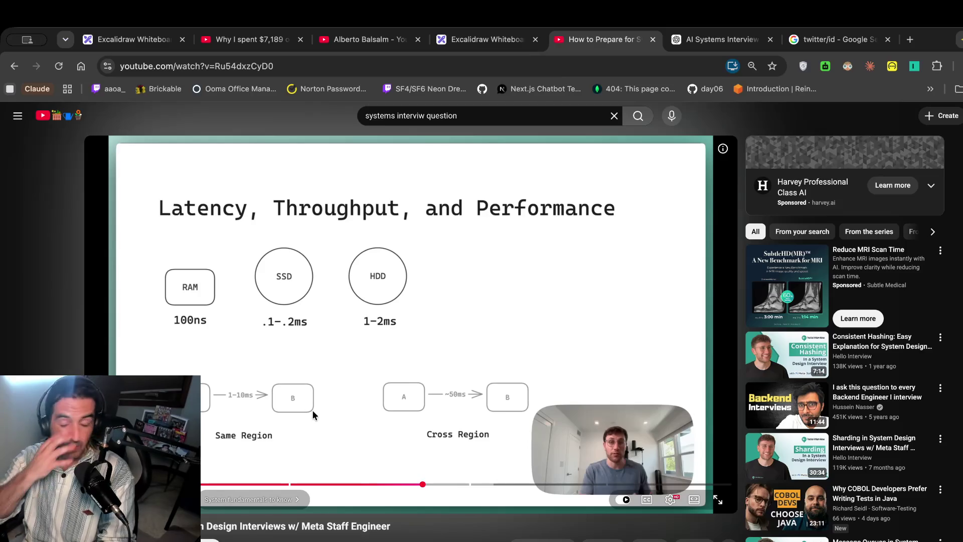
{"action": "left_click", "coordinate": [393, 278]}
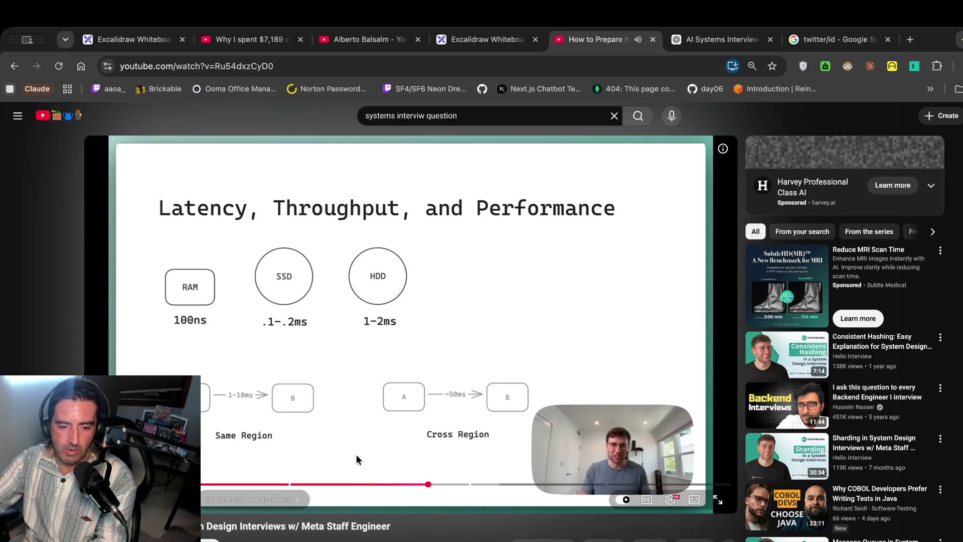
{"action": "scroll", "coordinate": [356, 456], "scroll_direction": "down", "scroll_amount": 3}
{"action": "scroll", "coordinate": [277, 489], "scroll_direction": "down", "scroll_amount": 6}
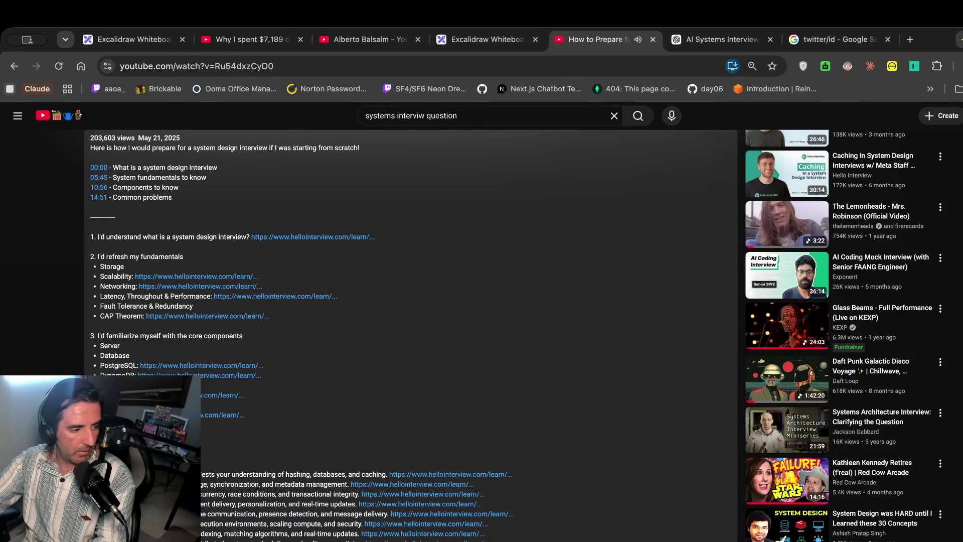
{"action": "scroll", "coordinate": [205, 401], "scroll_direction": "up", "scroll_amount": 9}
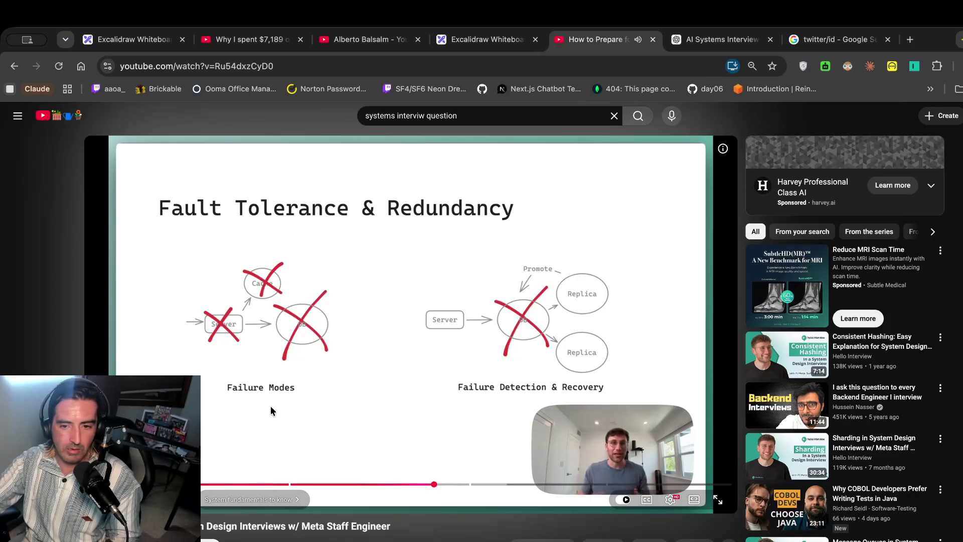
Pause on the Fault Tolerance & Redundancy slide and load chatgpt.com in a new tab.
{"action": "left_click", "coordinate": [303, 333]}
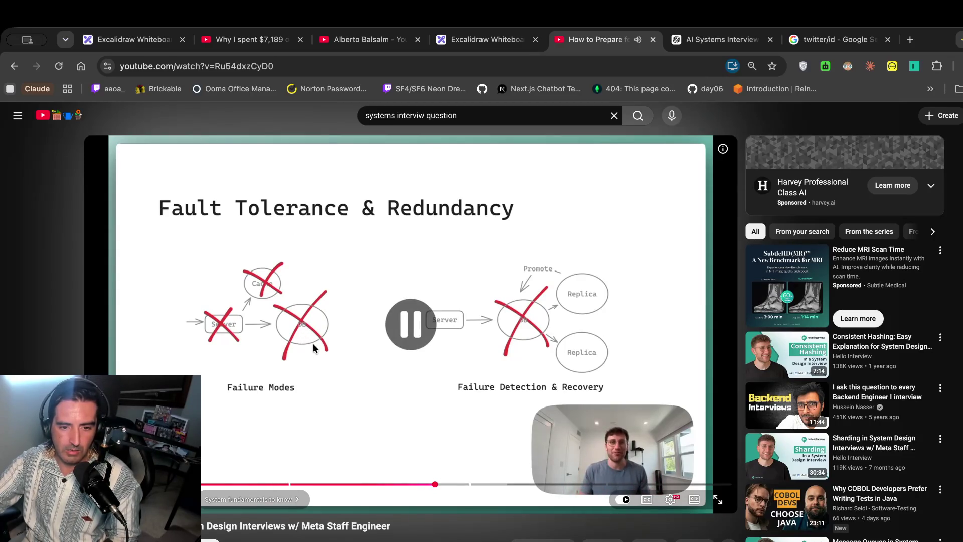
{"action": "left_click", "coordinate": [349, 337]}
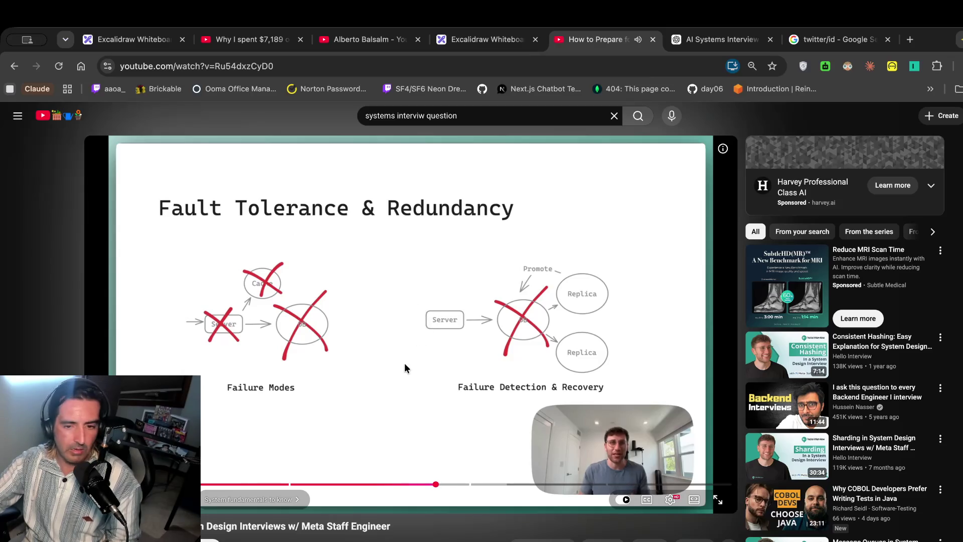
{"action": "left_click", "coordinate": [415, 322]}
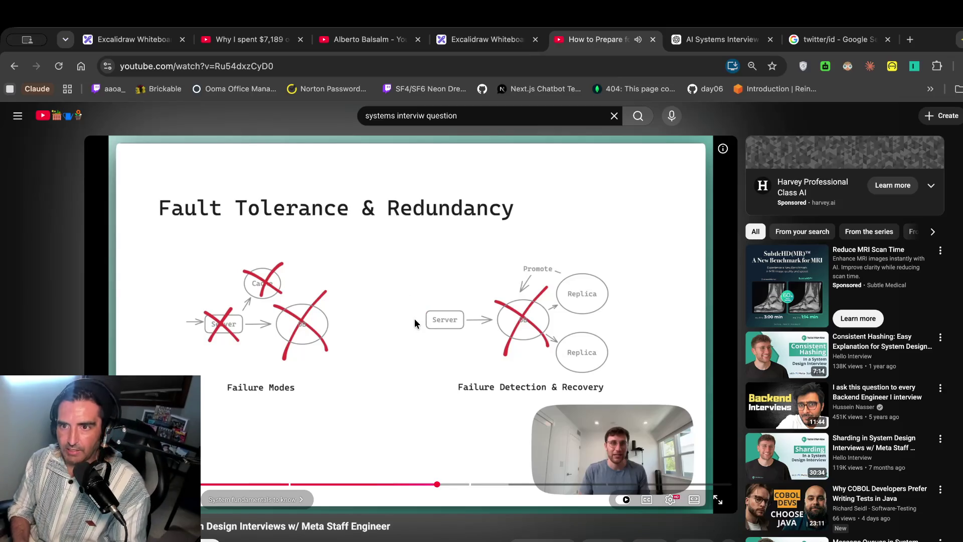
{"action": "type", "text": "chatgpt.com"}
{"action": "key", "text": "Return"}
Ask ChatGPT 'red/blue', then 'red/blue in software engineering'.
{"action": "type", "text": "red/blue"}
{"action": "key", "text": "BackSpace"}
{"action": "key", "text": "BackSpace"}
{"action": "key", "text": "BackSpace"}
{"action": "type", "text": "red/blue"}
{"action": "key", "text": "Return"}
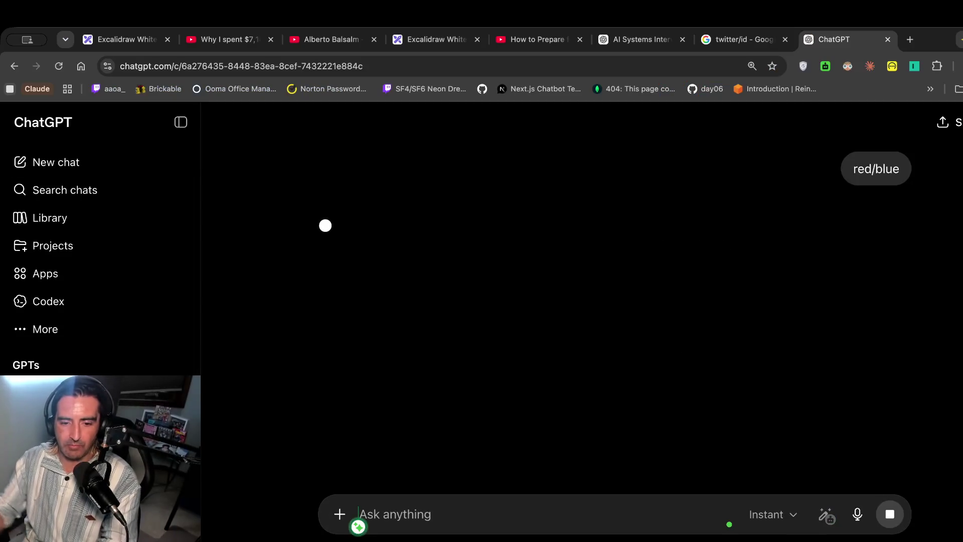
{"action": "type", "text": "k\\\\\\"}
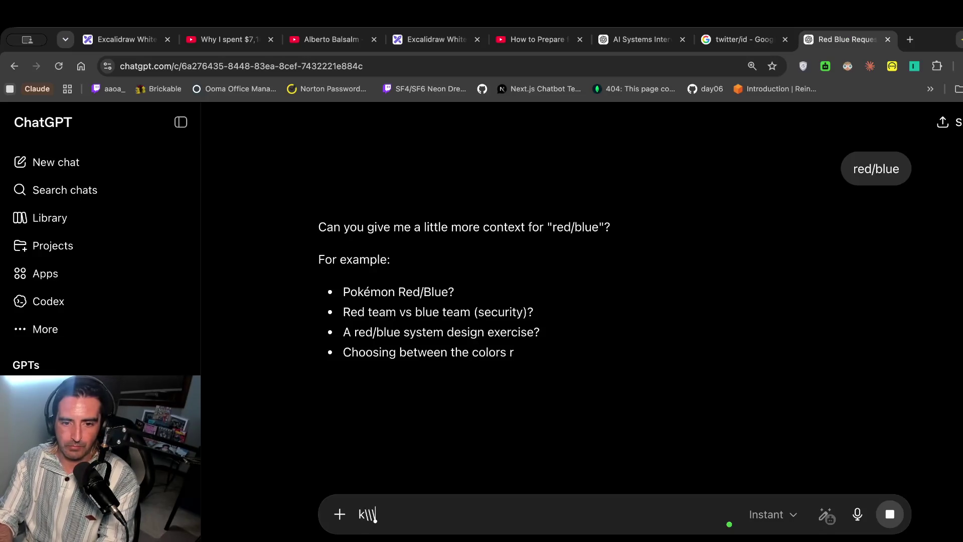
{"action": "type", "text": "red/b"}
{"action": "key", "text": "BackSpace"}
{"action": "key", "text": "BackSpace"}
{"action": "key", "text": "BackSpace"}
{"action": "type", "text": "red/blue in s"}
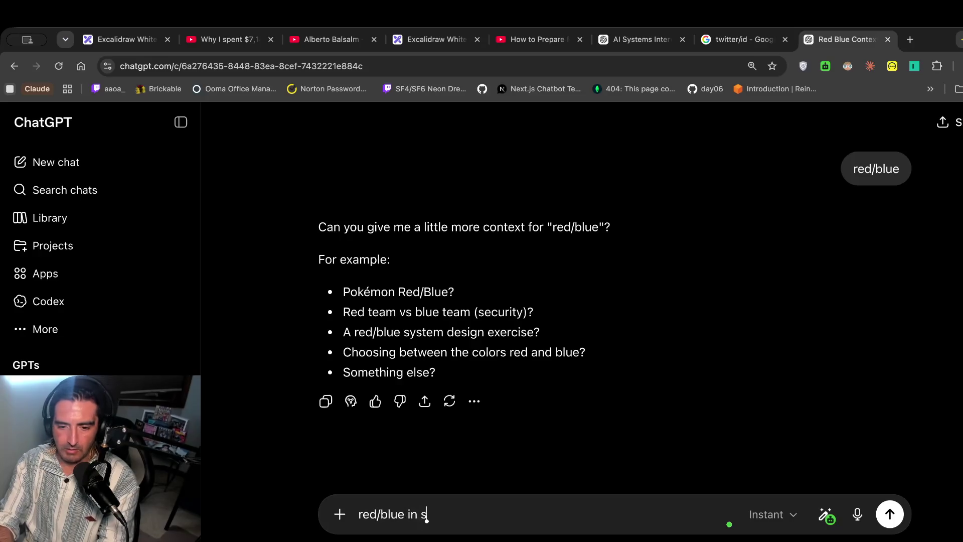
{"action": "type", "text": "ofr"}
{"action": "key", "text": "BackSpace"}
{"action": "type", "text": "tware engineering"}
{"action": "key", "text": "Return"}
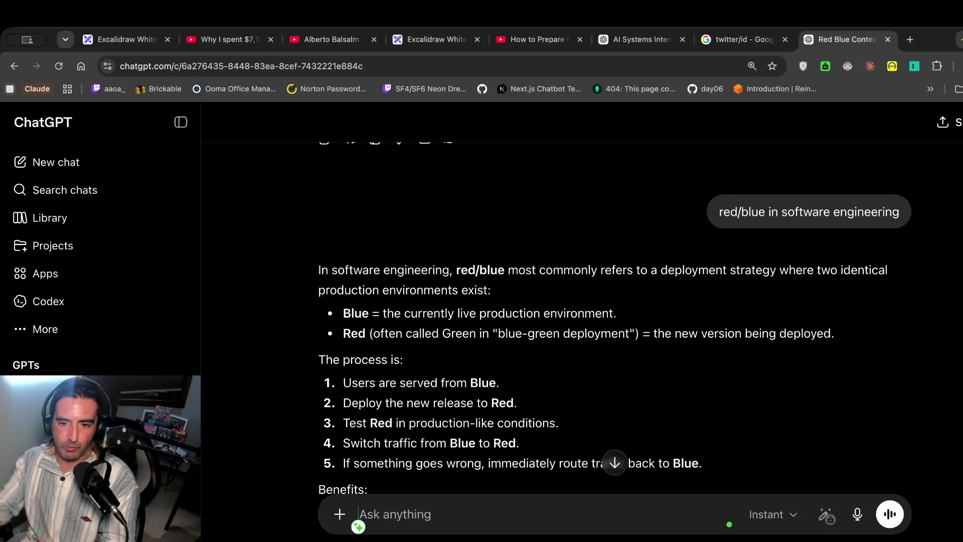
Read the Blue and Red environment definitions and the fast rollback benefit.
{"action": "mouse_move", "coordinate": [382, 325]}
{"action": "left_mouse_down"}
{"action": "mouse_move", "coordinate": [417, 314]}
{"action": "mouse_move", "coordinate": [413, 361]}
{"action": "left_mouse_up"}
{"action": "type", "text": "e"}
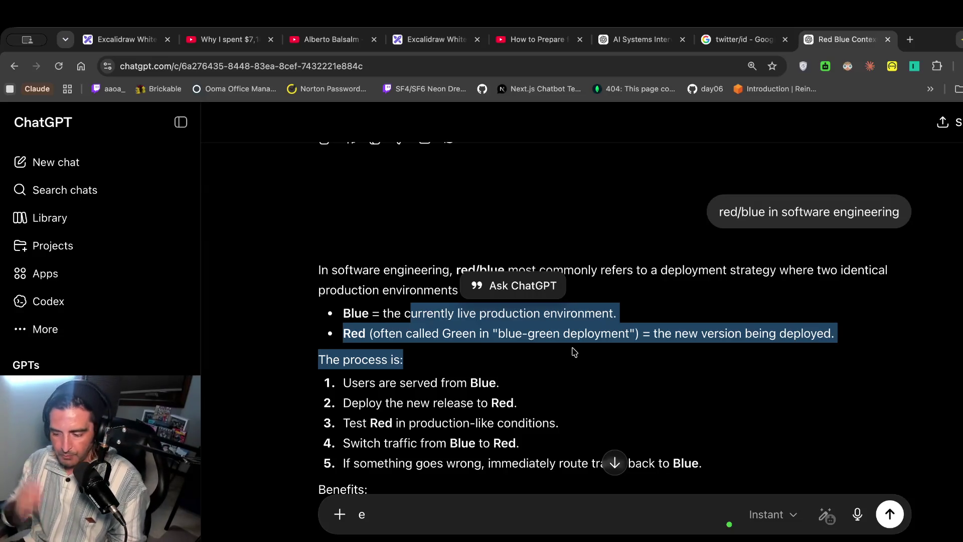
{"action": "scroll", "coordinate": [574, 351], "scroll_direction": "down", "scroll_amount": 6}
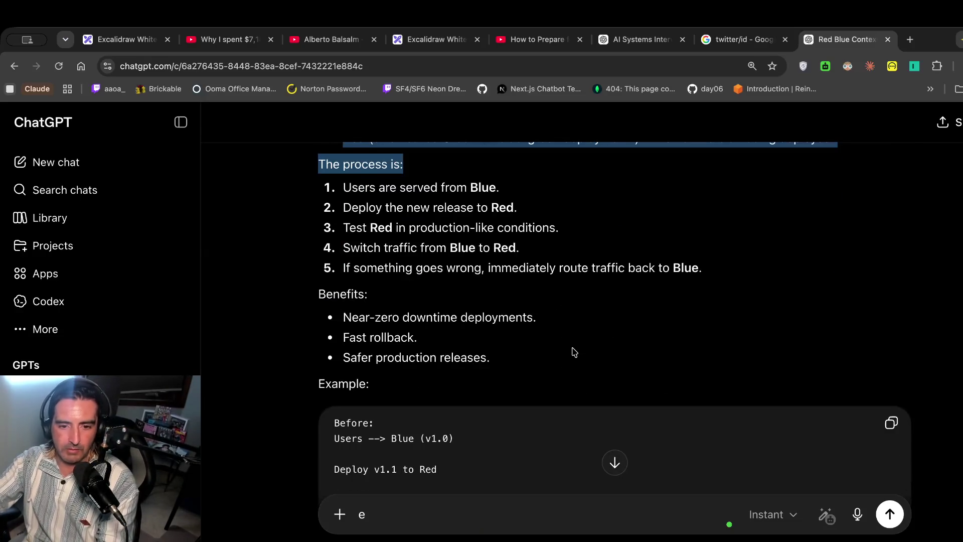
{"action": "left_click_drag", "start_coordinate": [377, 221], "coordinate": [416, 223]}
{"action": "left_click", "coordinate": [499, 224]}
{"action": "scroll", "coordinate": [491, 276], "scroll_direction": "down", "scroll_amount": 2}
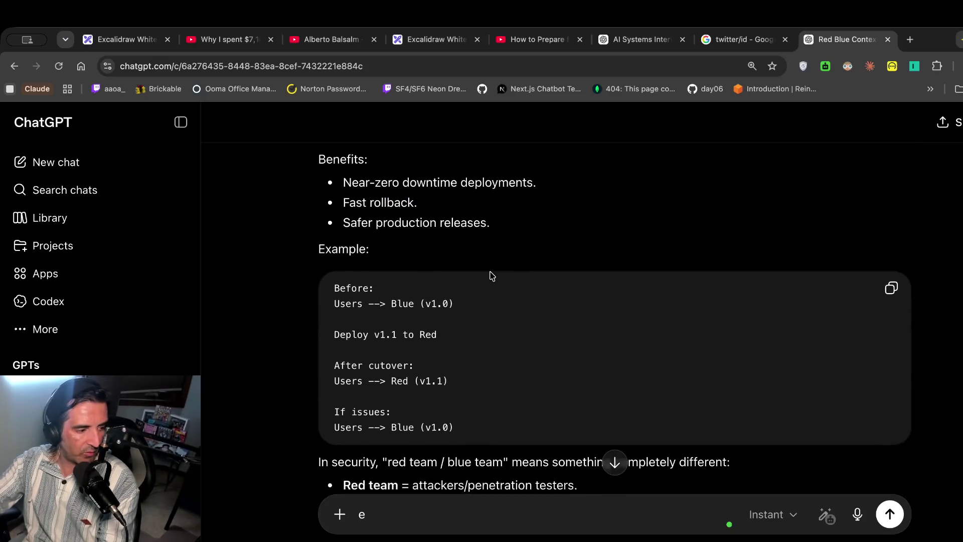
{"action": "scroll", "coordinate": [490, 272], "scroll_direction": "down", "scroll_amount": 2}
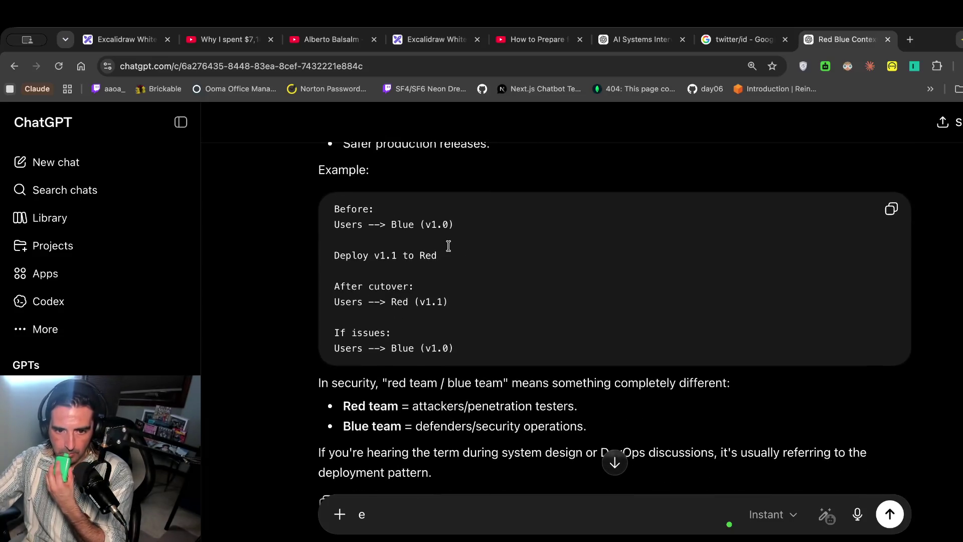
Review the cutover example, then resume the system design video.
{"action": "left_click_drag", "start_coordinate": [340, 285], "coordinate": [419, 287]}
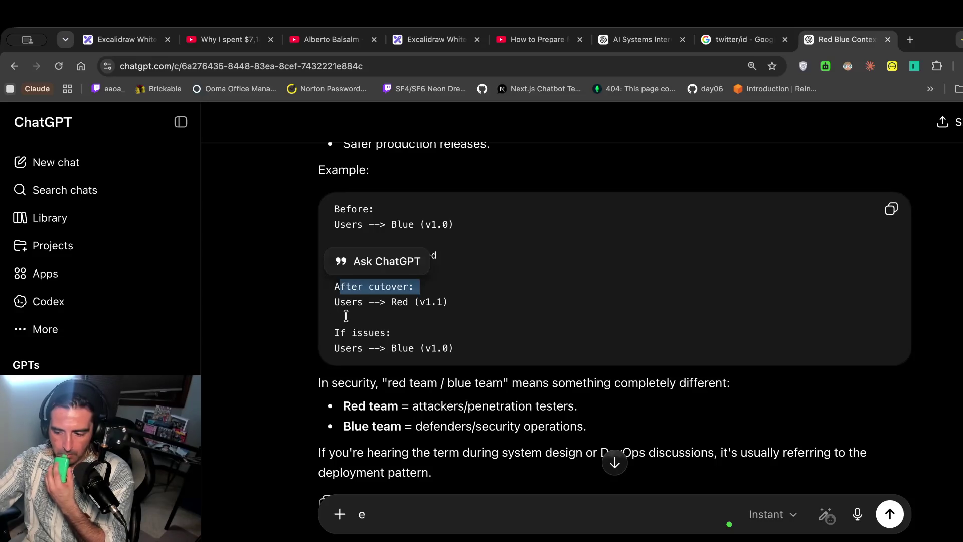
{"action": "left_click_drag", "start_coordinate": [340, 332], "coordinate": [336, 382]}
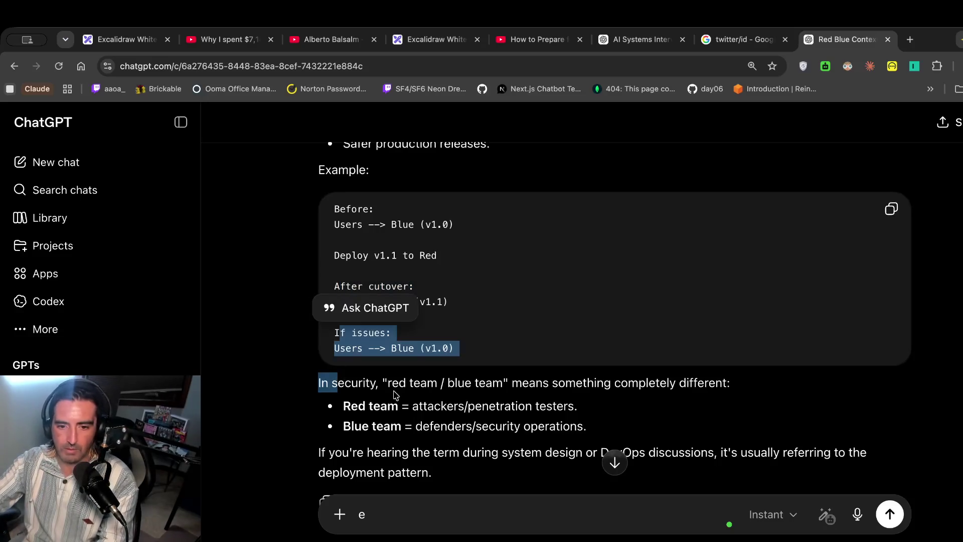
{"action": "scroll", "coordinate": [397, 396], "scroll_direction": "down", "scroll_amount": 3}
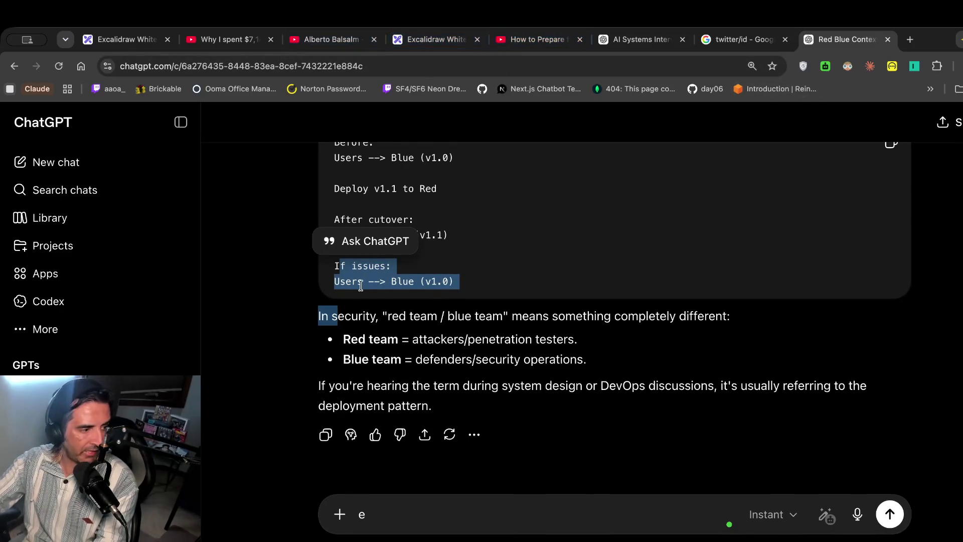
{"action": "left_click", "coordinate": [536, 39]}
{"action": "left_click", "coordinate": [389, 257]}
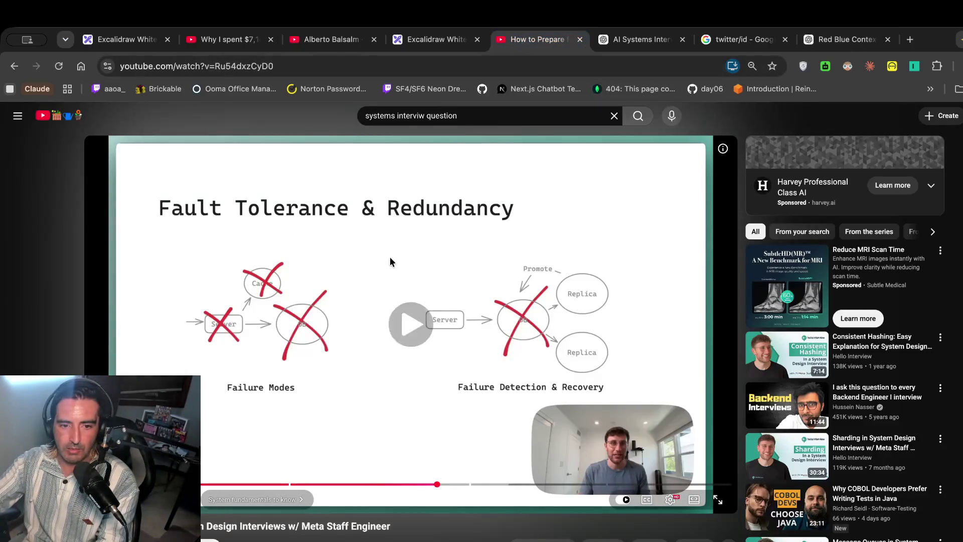
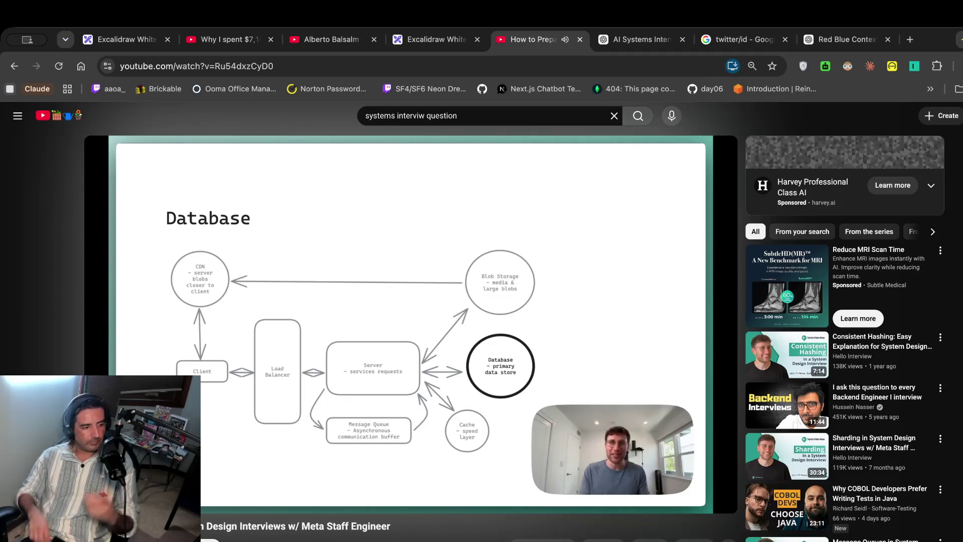
Pause the system design video on the Message Queue slide.
{"action": "scroll", "coordinate": [314, 385], "scroll_direction": "down", "scroll_amount": 2}
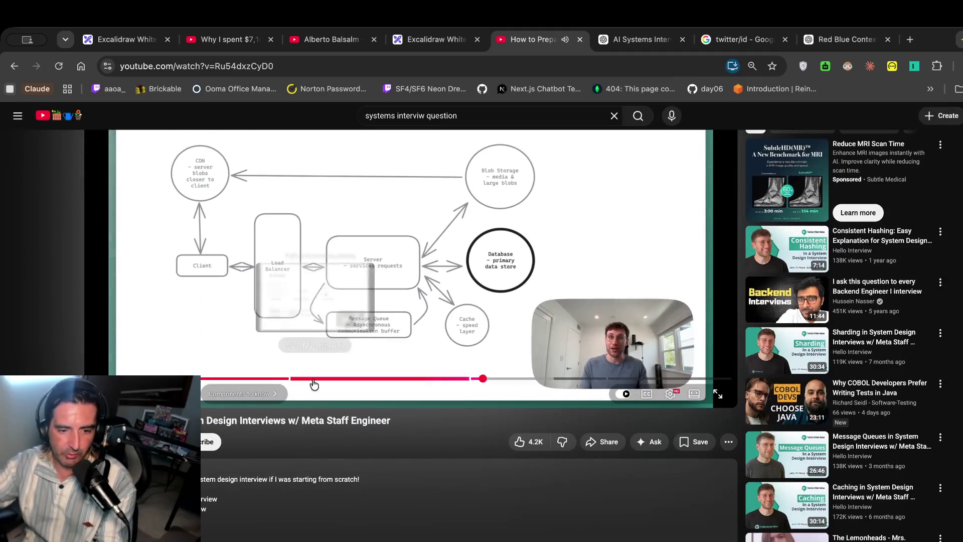
{"action": "scroll", "coordinate": [372, 408], "scroll_direction": "up", "scroll_amount": 2}
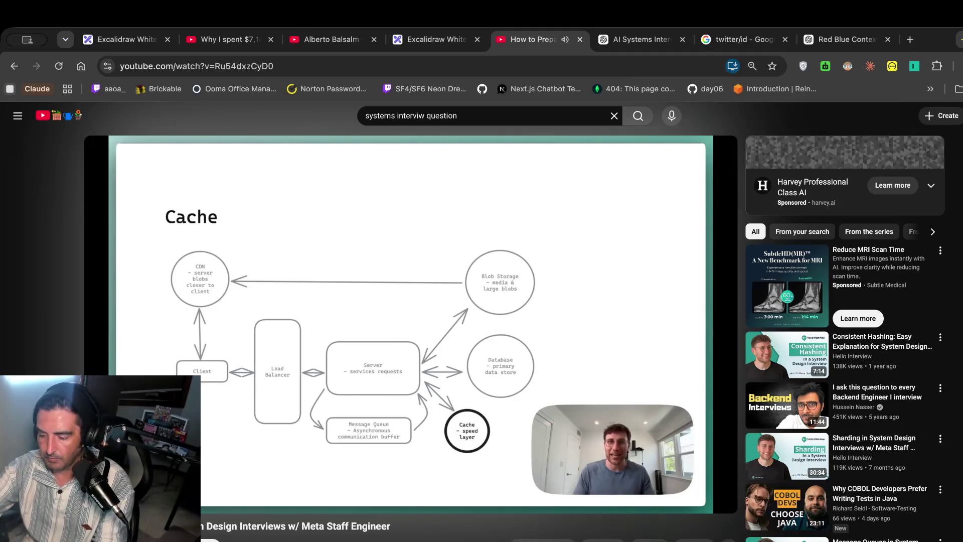
{"action": "mouse_move", "coordinate": [446, 292]}
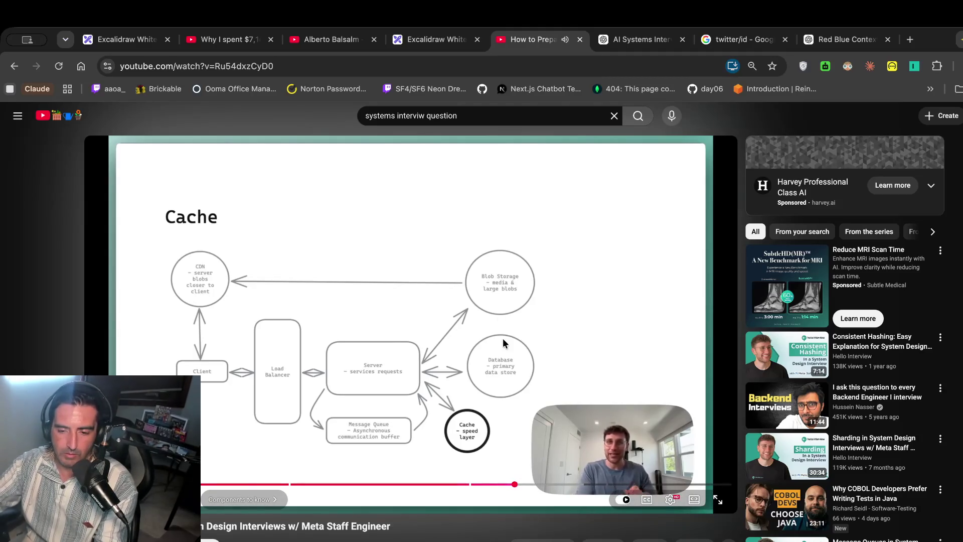
{"action": "mouse_move", "coordinate": [493, 338]}
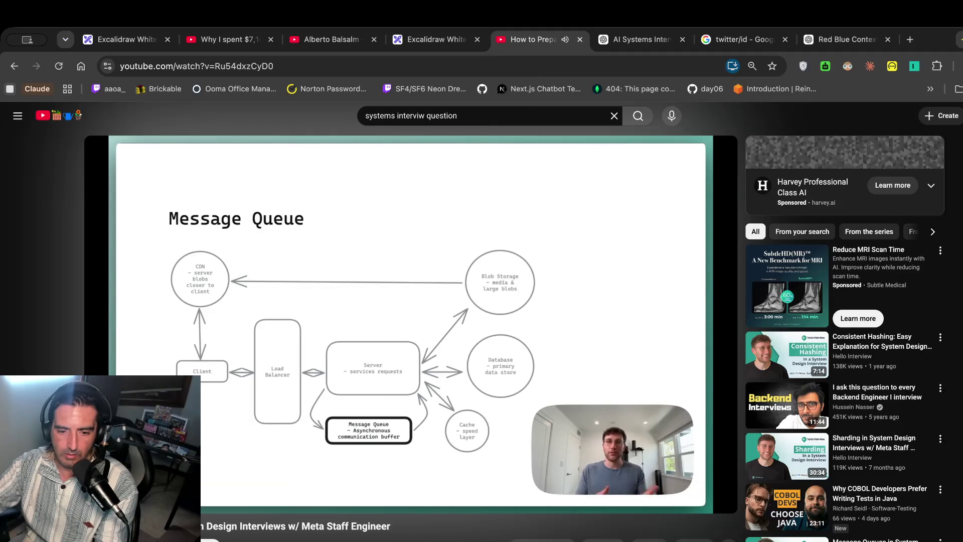
{"action": "left_click", "coordinate": [370, 426]}
{"action": "left_click", "coordinate": [359, 439]}
{"action": "left_click", "coordinate": [364, 411]}
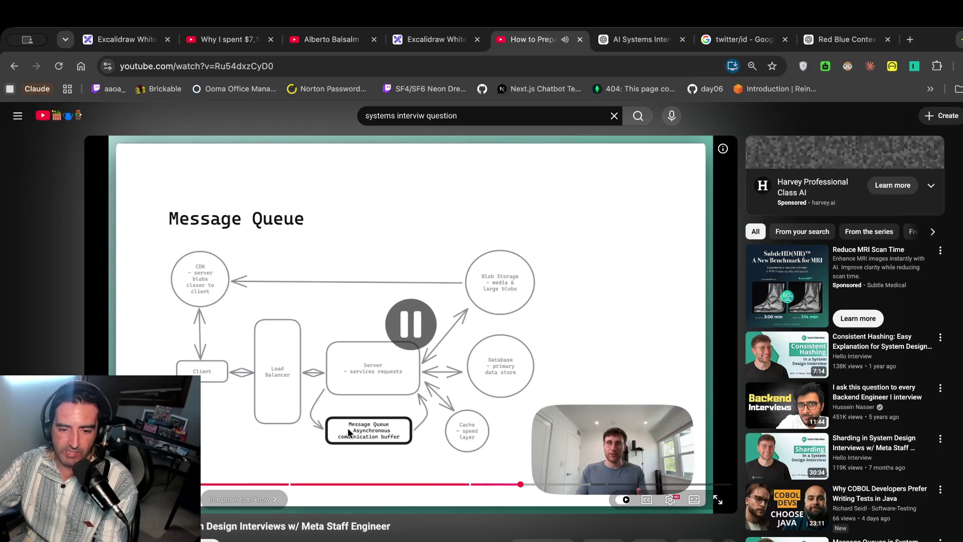
{"action": "left_click", "coordinate": [396, 373]}
{"action": "left_click", "coordinate": [397, 371]}
Take a region screenshot of the Message Queue architecture diagram with Cmd+Shift+4.
{"action": "key", "text": "super+shift+4"}
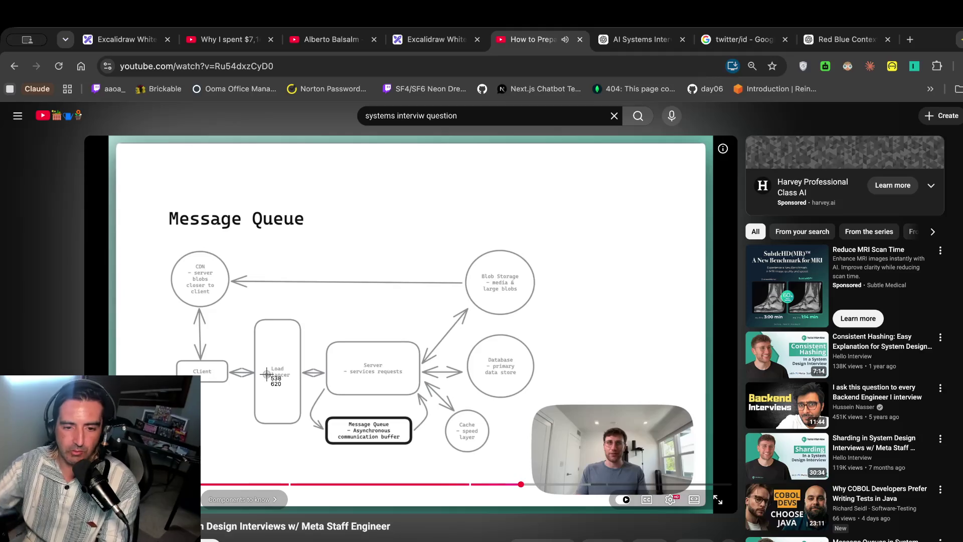
{"action": "key", "text": "Escape"}
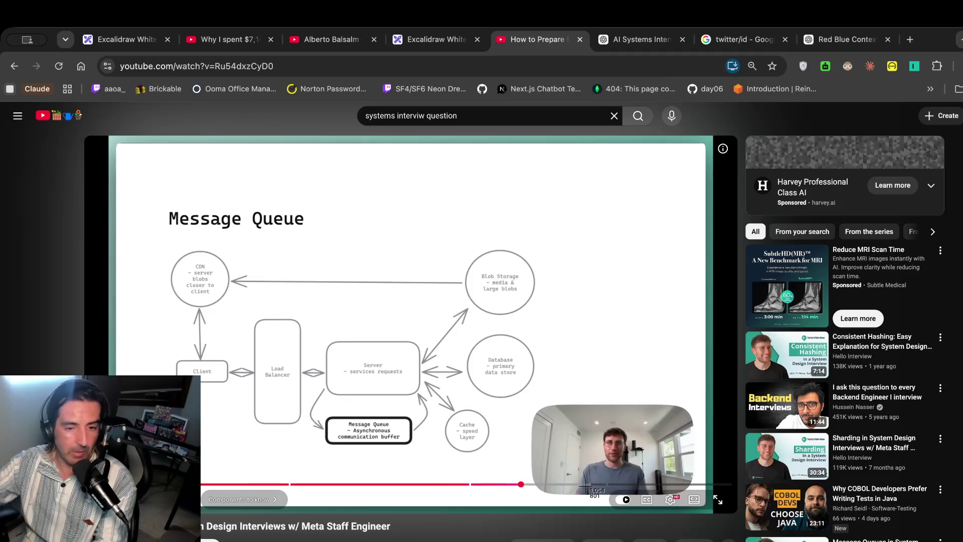
{"action": "mouse_move", "coordinate": [168, 241]}
{"action": "left_mouse_down"}
{"action": "mouse_move", "coordinate": [856, 471]}
{"action": "mouse_move", "coordinate": [687, 501]}
{"action": "mouse_move", "coordinate": [359, 323]}
{"action": "mouse_move", "coordinate": [358, 382]}
{"action": "left_mouse_up"}
{"action": "key", "text": "cmd+t"}
On chatgpt.com, start a prompt noting redis was highlighted for cache but not the message queue.
{"action": "type", "text": "chat"}
{"action": "key", "text": "Return"}
{"action": "type", "text": "this dude s"}
{"action": "key", "text": "BackSpace"}
{"action": "key", "text": "BackSpace"}
{"action": "type", "text": "highlighted redis when discussing cache but did not when "}
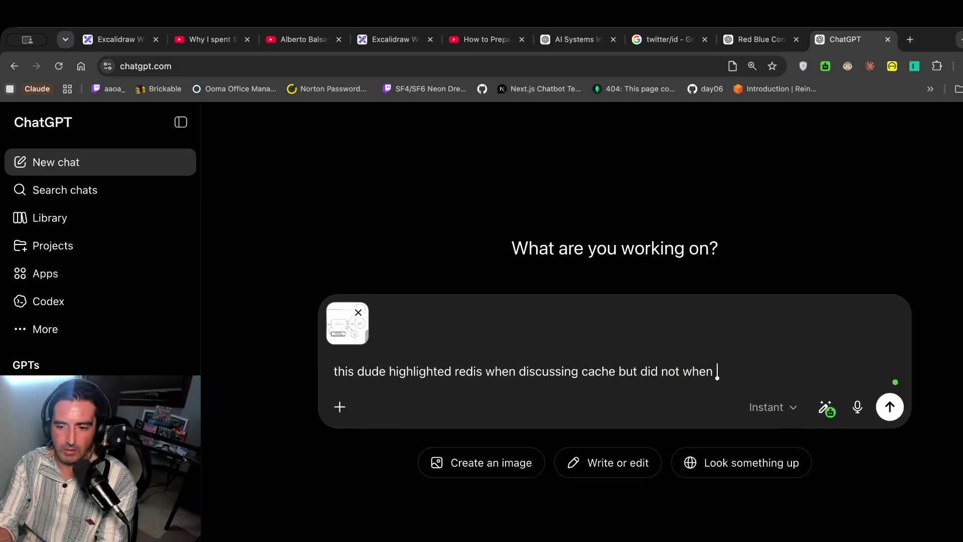
{"action": "type", "text": "discussing me"}
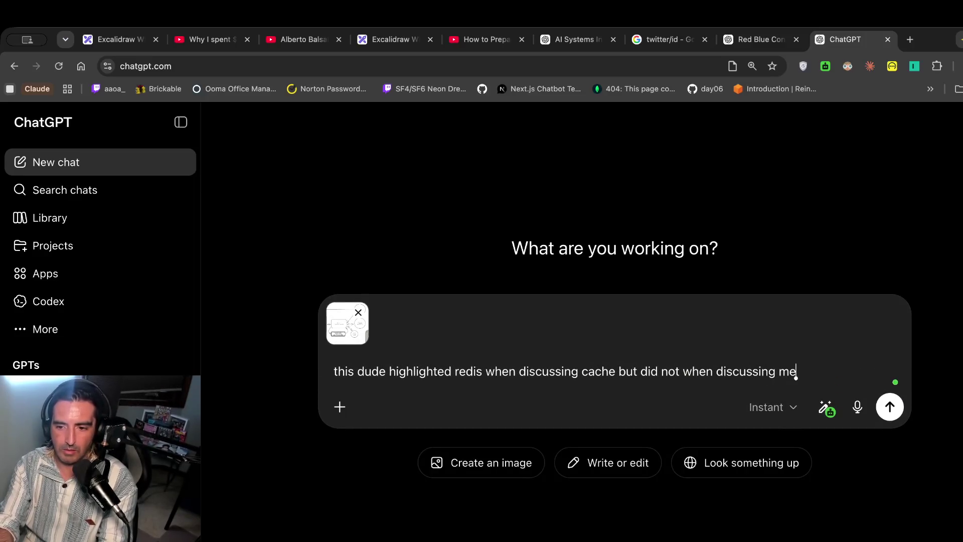
{"action": "type", "text": "ssque"}
Finish the prompt asking whether redis isn't also a message store, and send it.
{"action": "key", "text": "BackSpace"}
{"action": "type", "text": "g"}
{"action": "key", "text": "BackSpace"}
{"action": "key", "text": "BackSpace"}
{"action": "key", "text": "BackSpace"}
{"action": "type", "text": "age queue. isnt redd"}
{"action": "key", "text": "BackSpace"}
{"action": "type", "text": "is a me"}
{"action": "type", "text": "ssage store"}
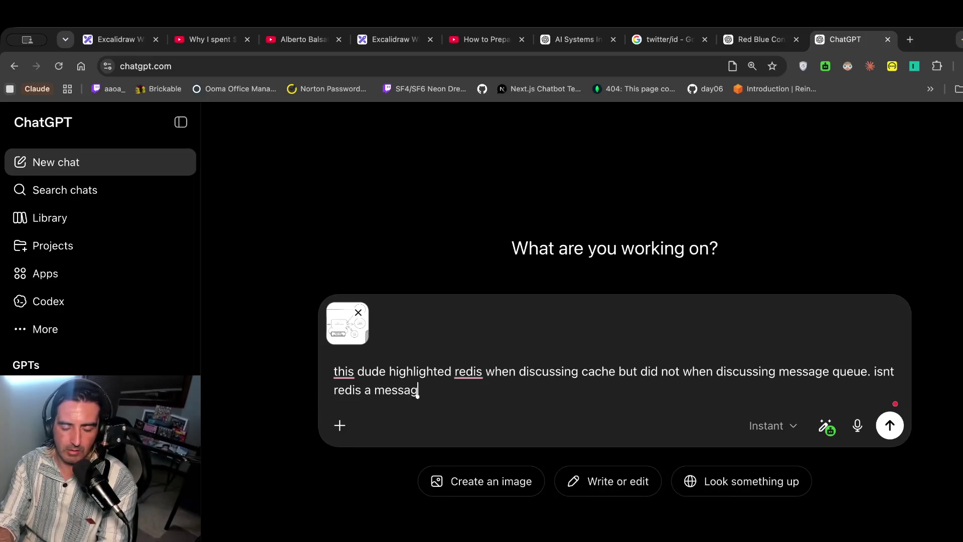
{"action": "key", "text": "Return"}
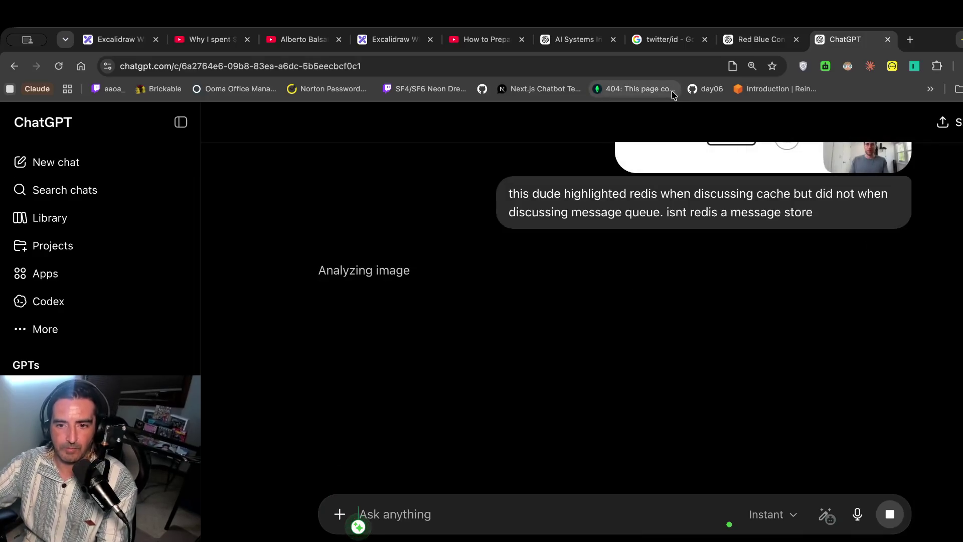
Select the reply's opening line, the list of Redis uses and the highlighting explanation.
{"action": "triple_click", "coordinate": [404, 266]}
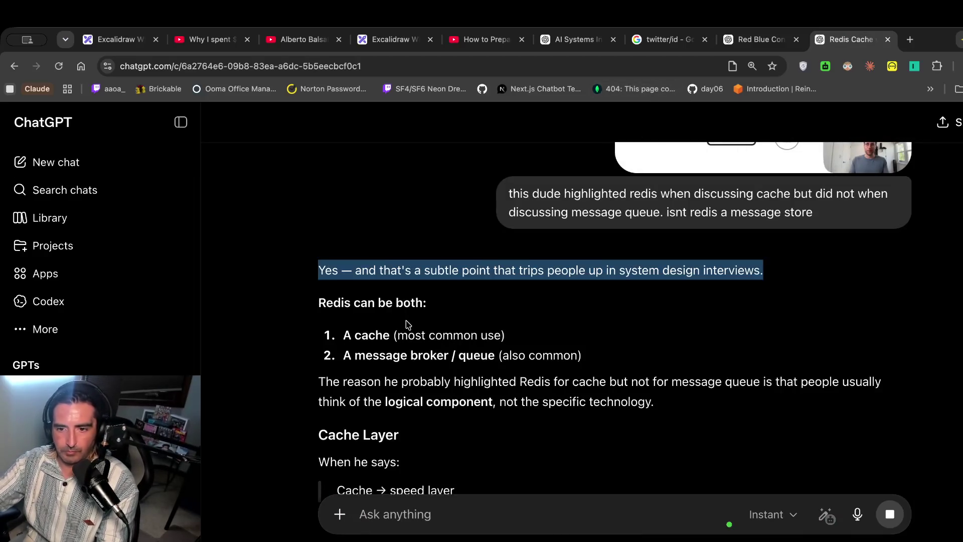
{"action": "scroll", "coordinate": [404, 280], "scroll_direction": "down", "scroll_amount": 2}
{"action": "left_click_drag", "start_coordinate": [314, 228], "coordinate": [315, 287]}
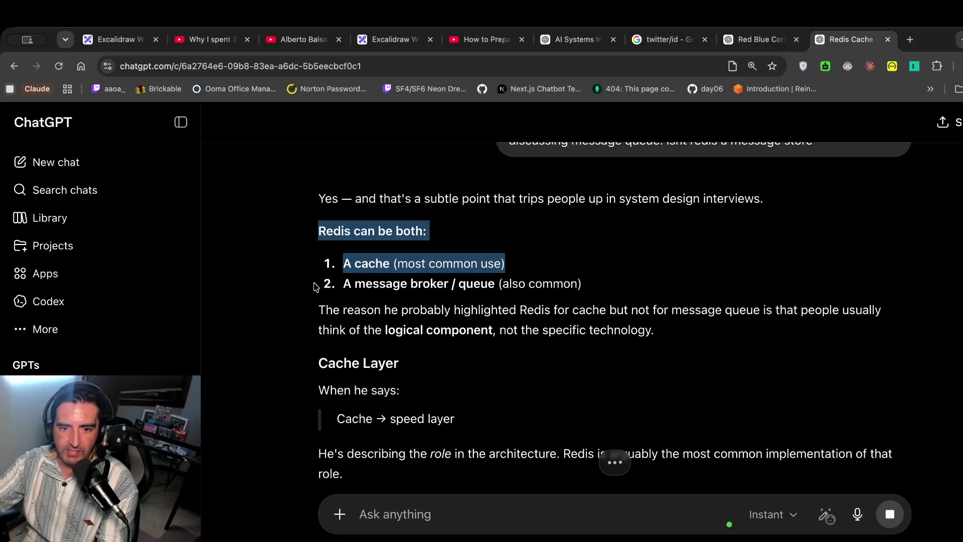
{"action": "left_click", "coordinate": [467, 285]}
{"action": "left_click_drag", "start_coordinate": [383, 262], "coordinate": [382, 329]}
{"action": "left_click", "coordinate": [400, 326]}
{"action": "triple_click", "coordinate": [402, 343]}
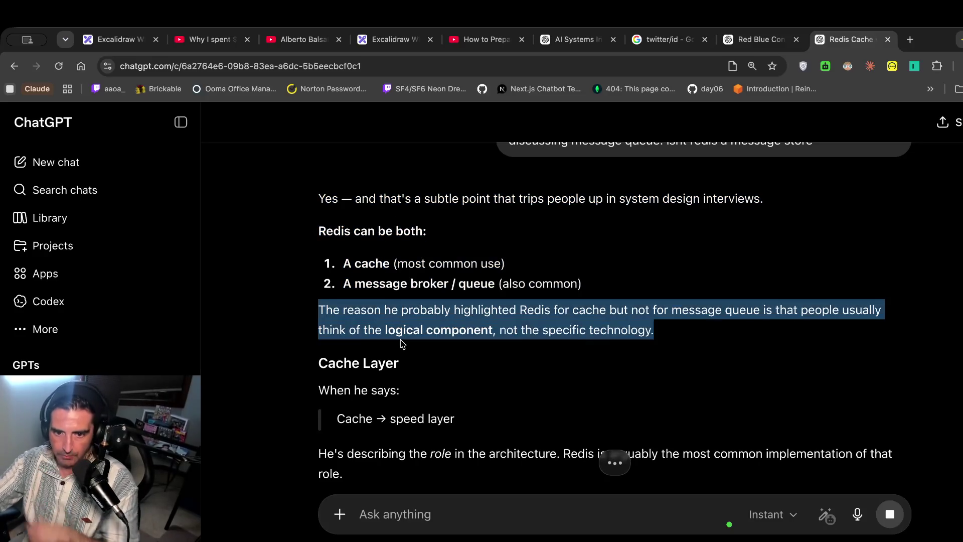
Read on through how Redis implements message queues via Lists, Pub/Sub or Streams.
{"action": "scroll", "coordinate": [457, 370], "scroll_direction": "down", "scroll_amount": 2}
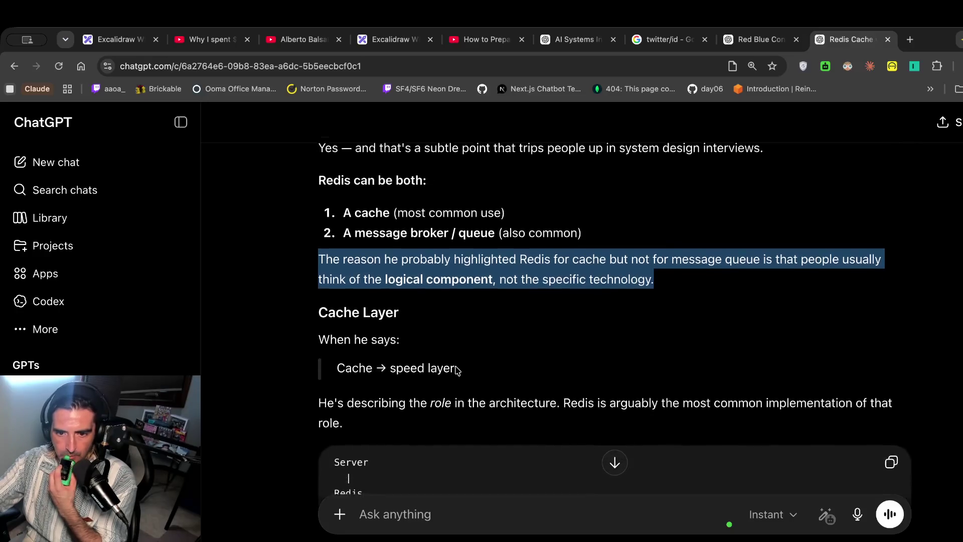
{"action": "scroll", "coordinate": [457, 370], "scroll_direction": "down", "scroll_amount": 1}
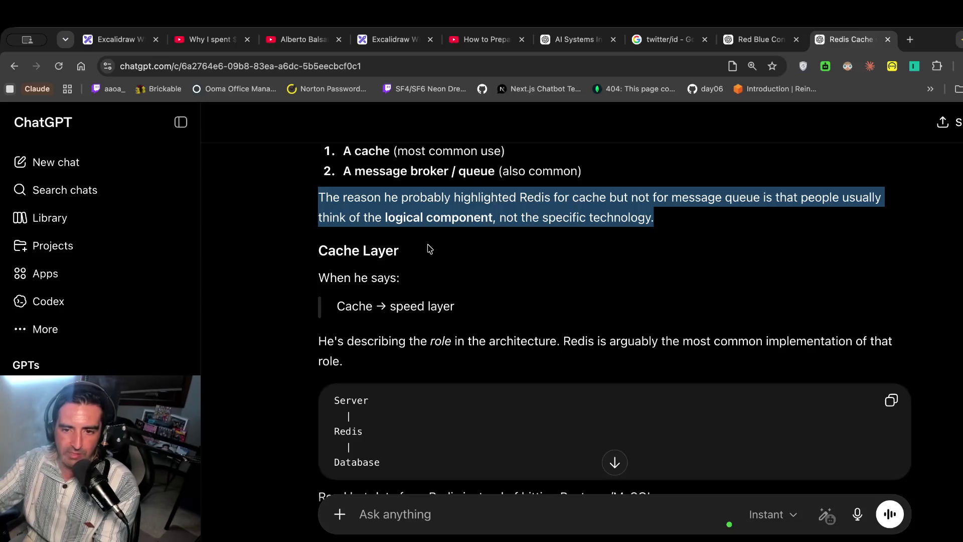
{"action": "scroll", "coordinate": [375, 286], "scroll_direction": "down", "scroll_amount": 2}
{"action": "left_click_drag", "start_coordinate": [326, 284], "coordinate": [323, 404]}
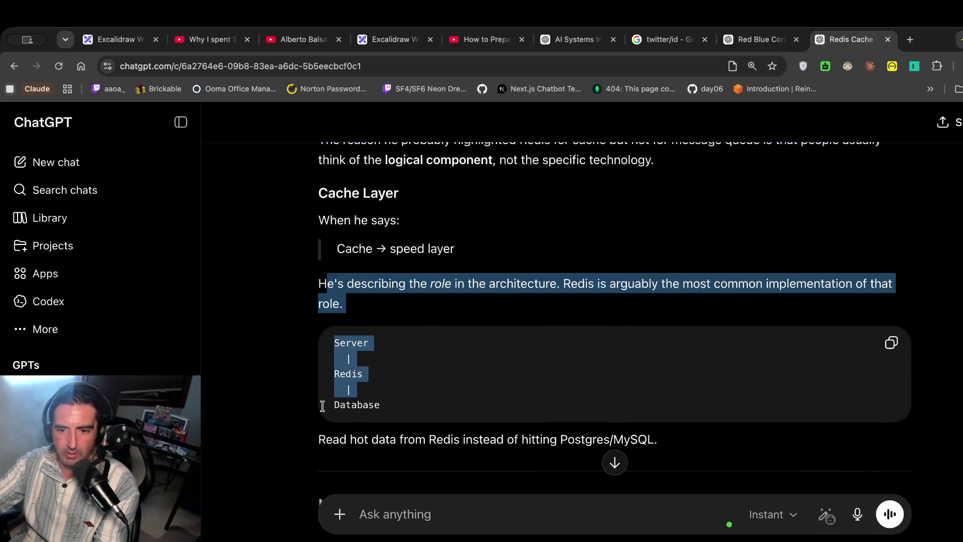
{"action": "scroll", "coordinate": [378, 356], "scroll_direction": "down", "scroll_amount": 1}
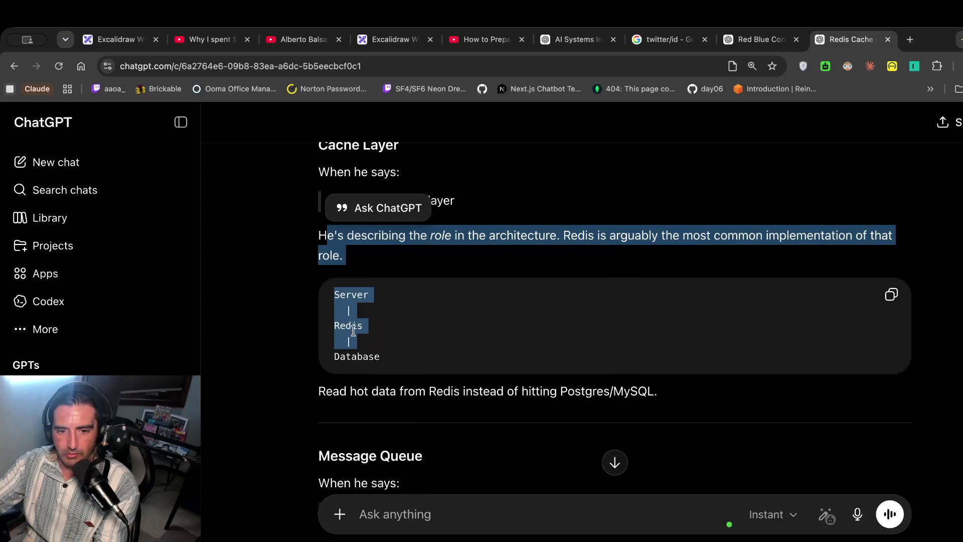
{"action": "scroll", "coordinate": [360, 387], "scroll_direction": "down", "scroll_amount": 1}
{"action": "left_click_drag", "start_coordinate": [657, 347], "coordinate": [304, 386]}
{"action": "scroll", "coordinate": [336, 402], "scroll_direction": "down", "scroll_amount": 2}
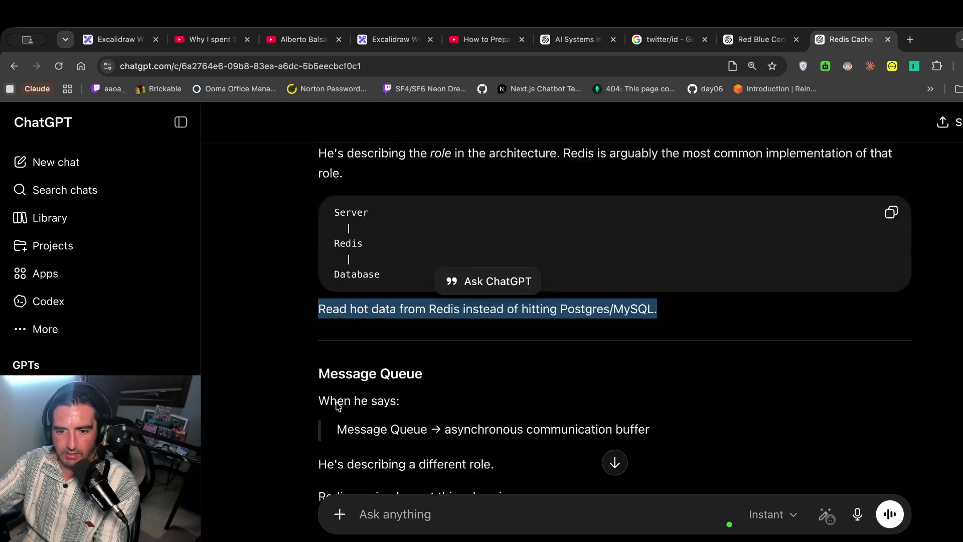
{"action": "scroll", "coordinate": [335, 402], "scroll_direction": "down", "scroll_amount": 1}
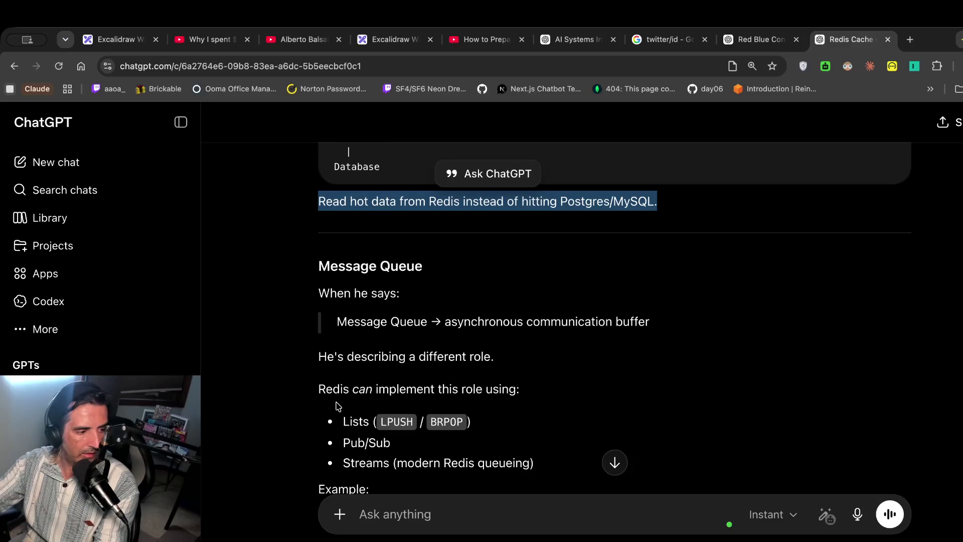
{"action": "scroll", "coordinate": [336, 405], "scroll_direction": "down", "scroll_amount": 1}
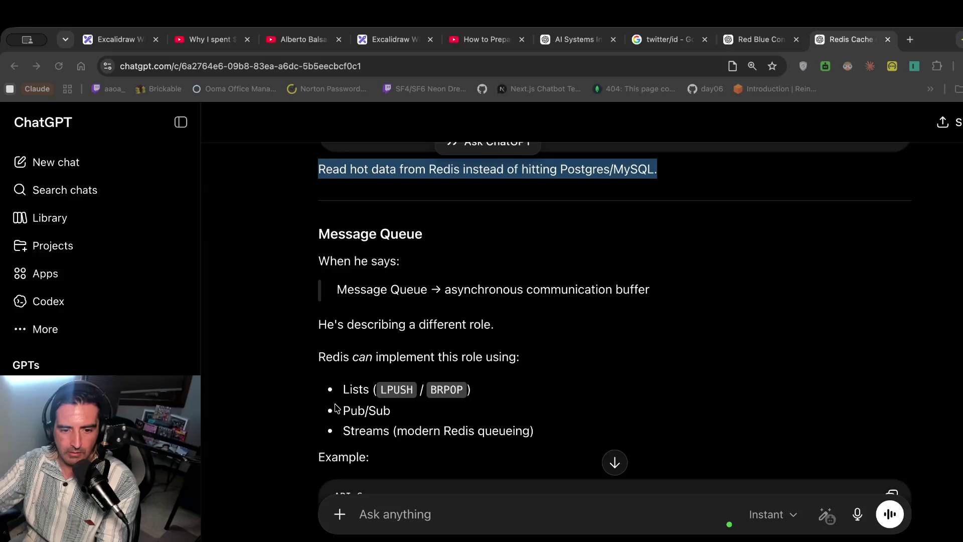
Bring up the terminal and open a new shell pane beside the notes.
{"action": "key", "text": "alt+super+2"}
{"action": "left_click", "coordinate": [477, 313]}
{"action": "key", "text": "super+d"}
Change into the cvval_backend folder and launch Claude Code.
{"action": "type", "text": "cd ~/care"}
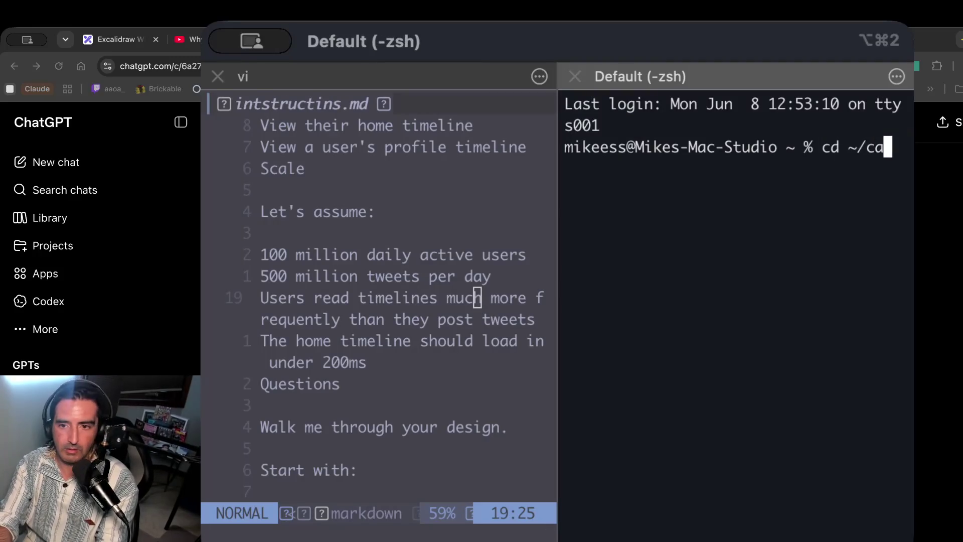
{"action": "key", "text": "Tab"}
{"action": "type", "text": "cvval"}
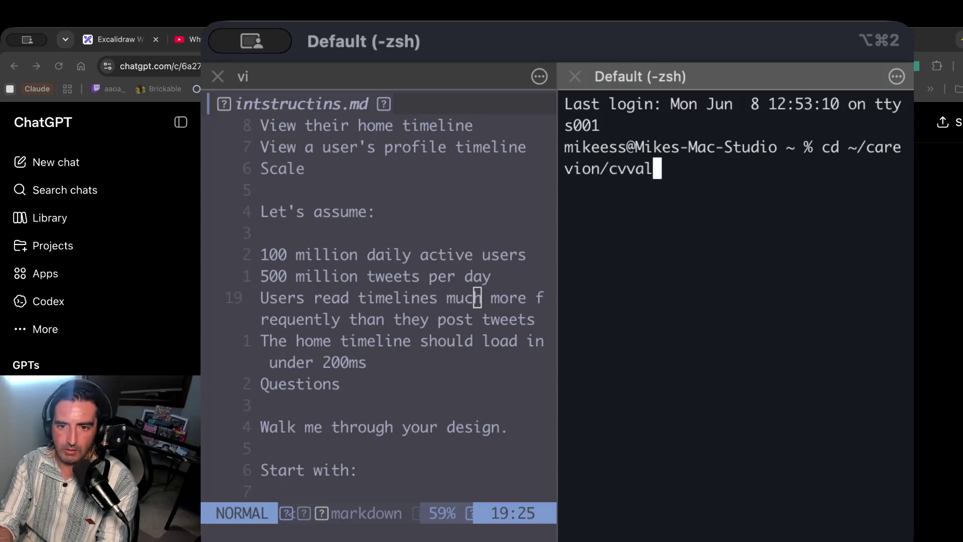
{"action": "type", "text": "_backend"}
{"action": "key", "text": "Return"}
{"action": "type", "text": "claude"}
{"action": "key", "text": "Return"}
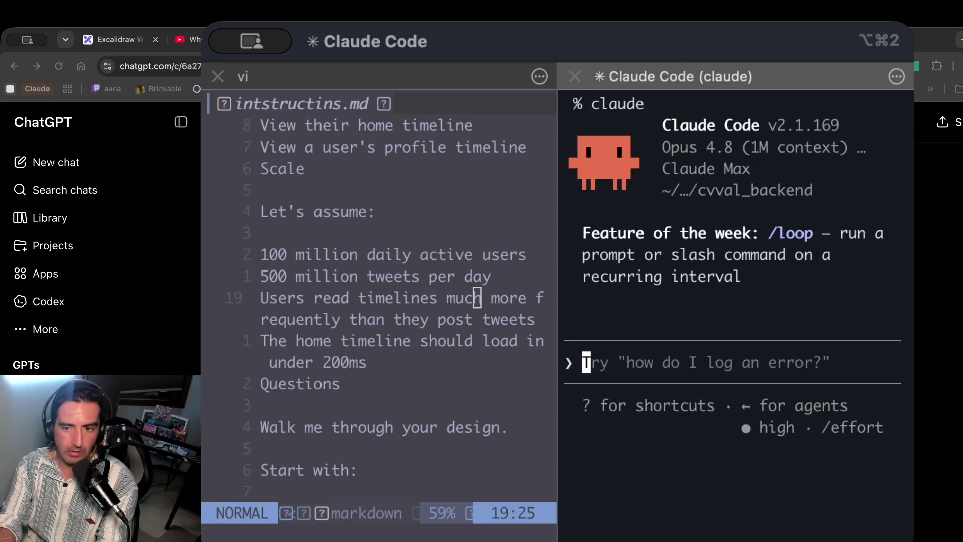
Ask Claude how much the application relies on caching and message stores like redis, then hide the terminal.
{"action": "type", "text": "to what degree dos th"}
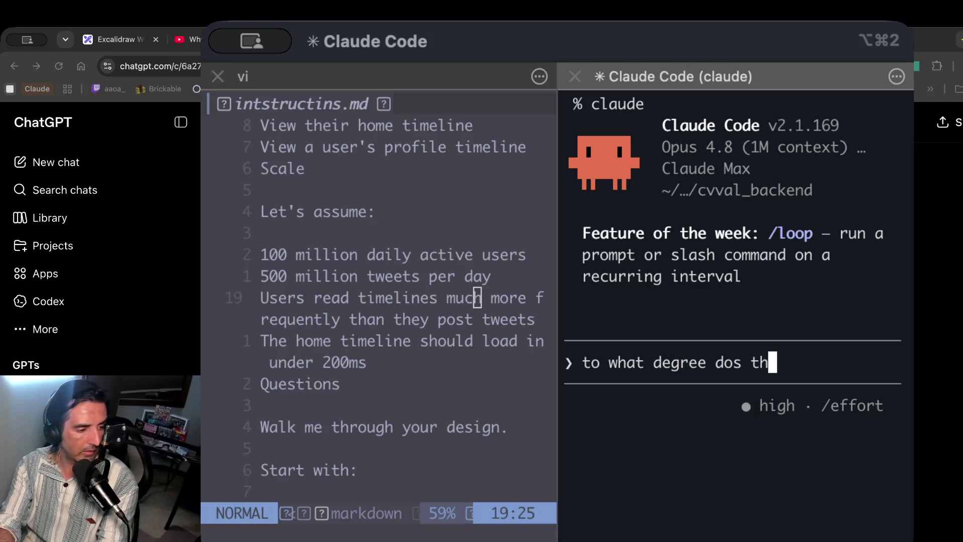
{"action": "key", "text": "BackSpace"}
{"action": "key", "text": "BackSpace"}
{"action": "key", "text": "BackSpace"}
{"action": "type", "text": "es"}
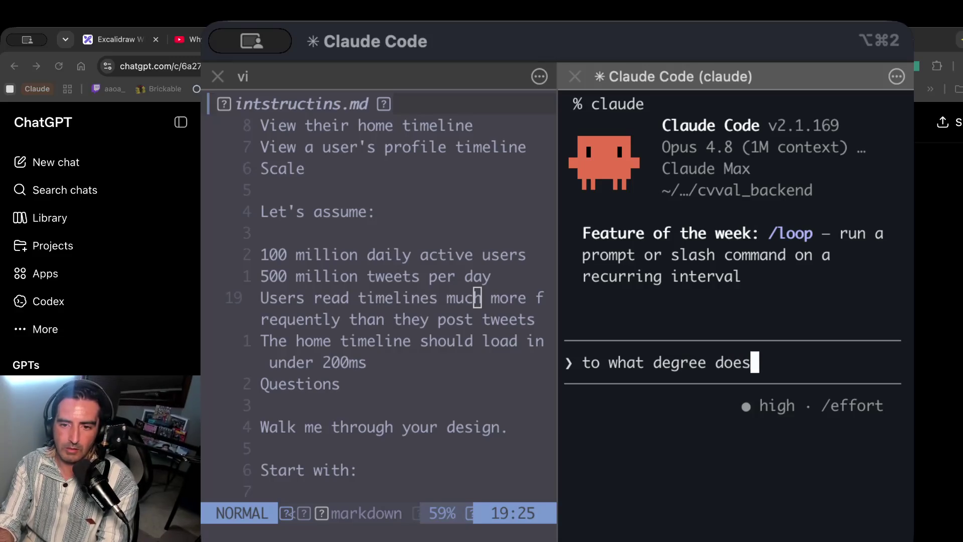
{"action": "type", "text": " tthis application rely on cah"}
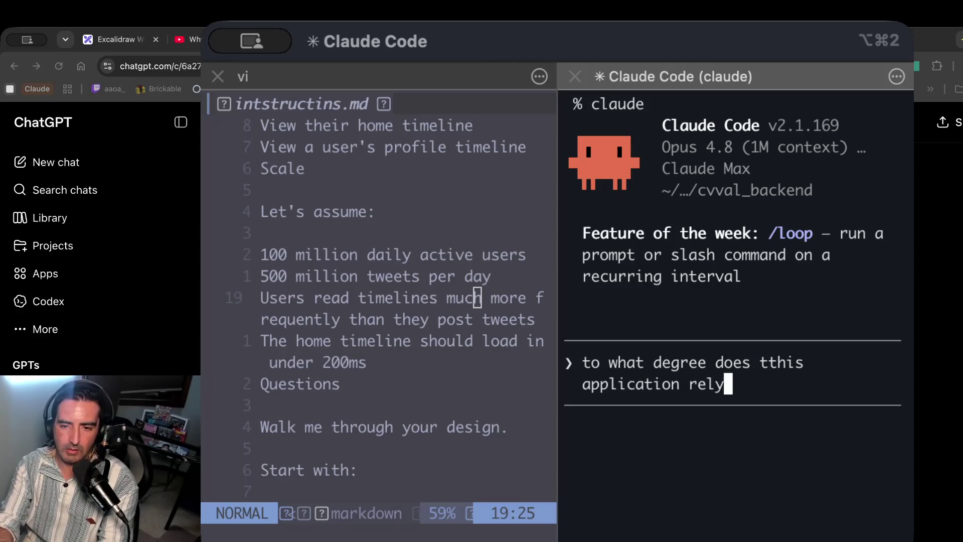
{"action": "key", "text": "BackSpace"}
{"action": "type", "text": "ching?"}
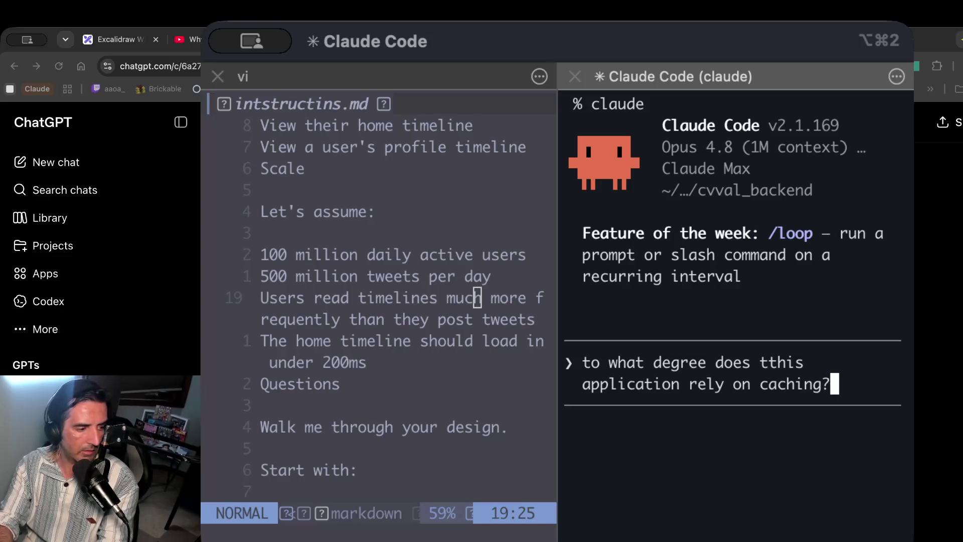
{"action": "type", "text": " on message "}
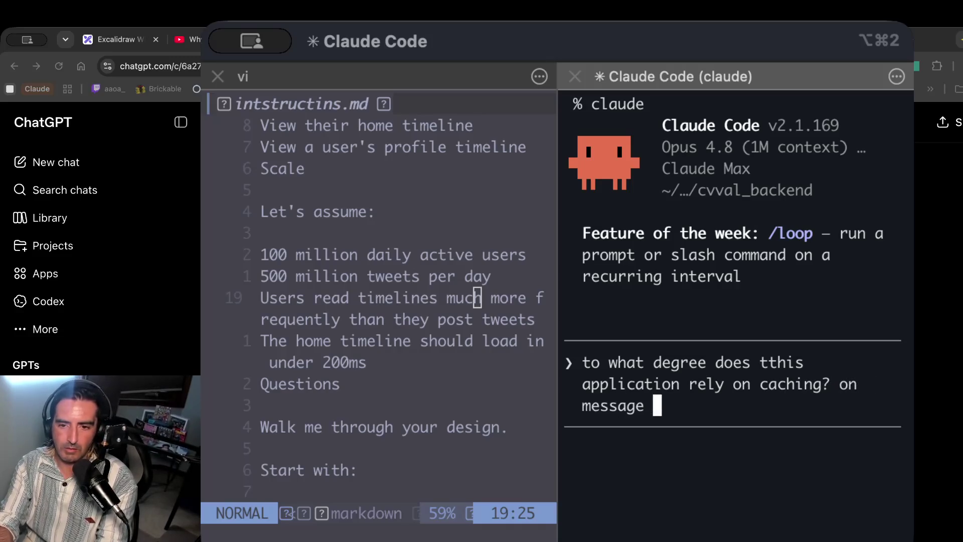
{"action": "type", "text": "stores like redis?"}
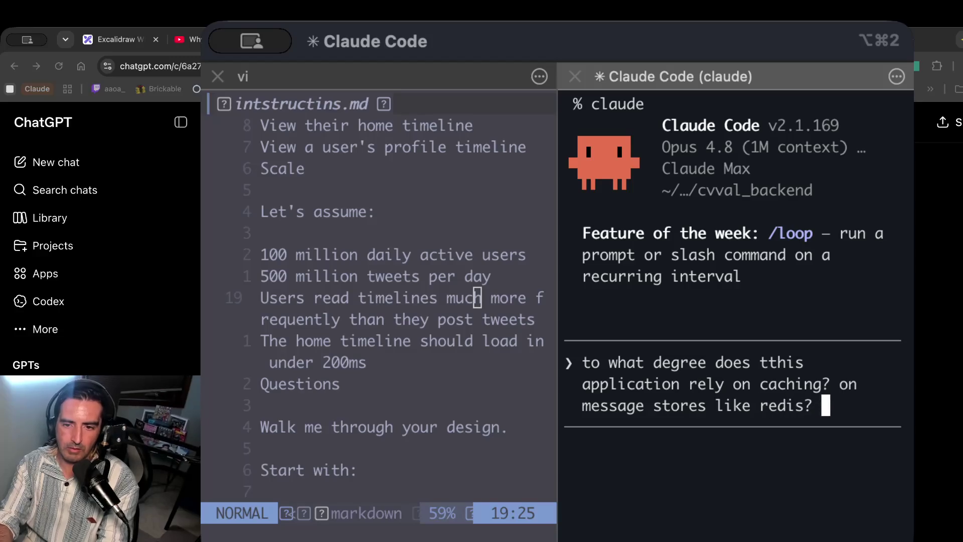
{"action": "key", "text": "Return"}
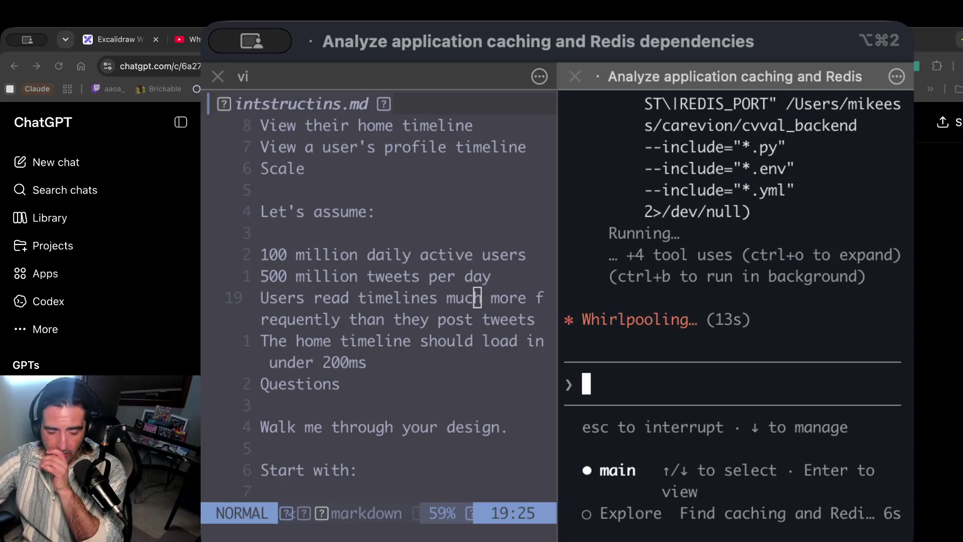
{"action": "left_click", "coordinate": [472, 309]}
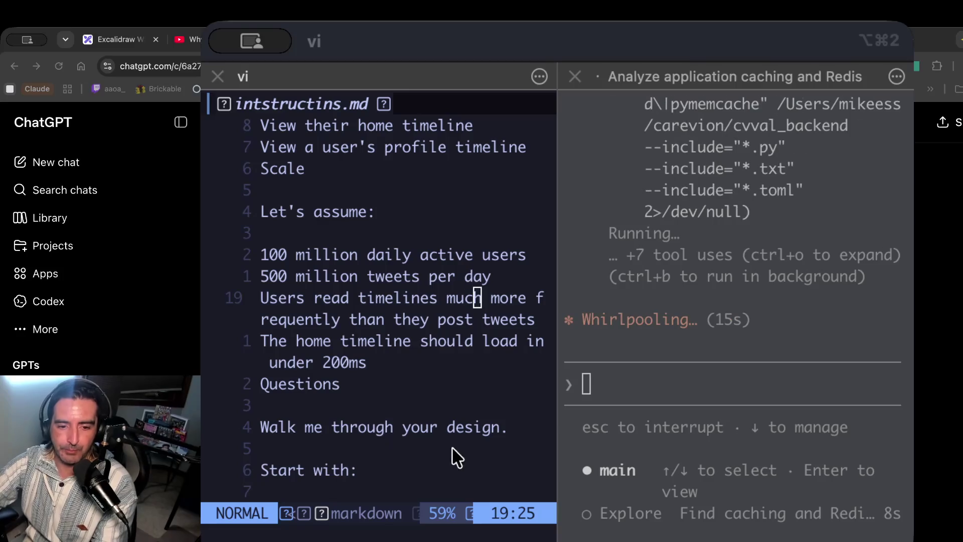
{"action": "key", "text": "super+Tab"}
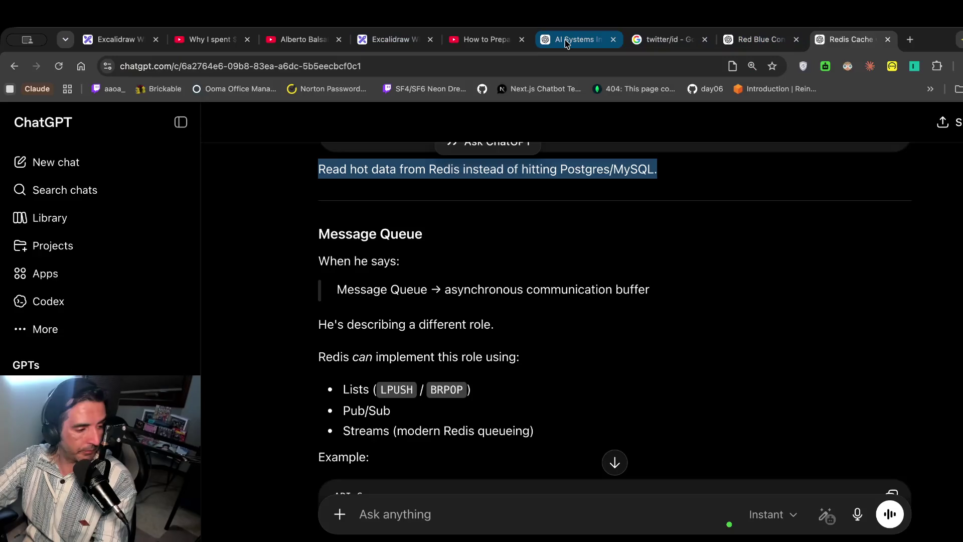
Play the system design video and pause it on the Blob Storage slide.
{"action": "left_click", "coordinate": [484, 50]}
{"action": "left_click", "coordinate": [548, 396]}
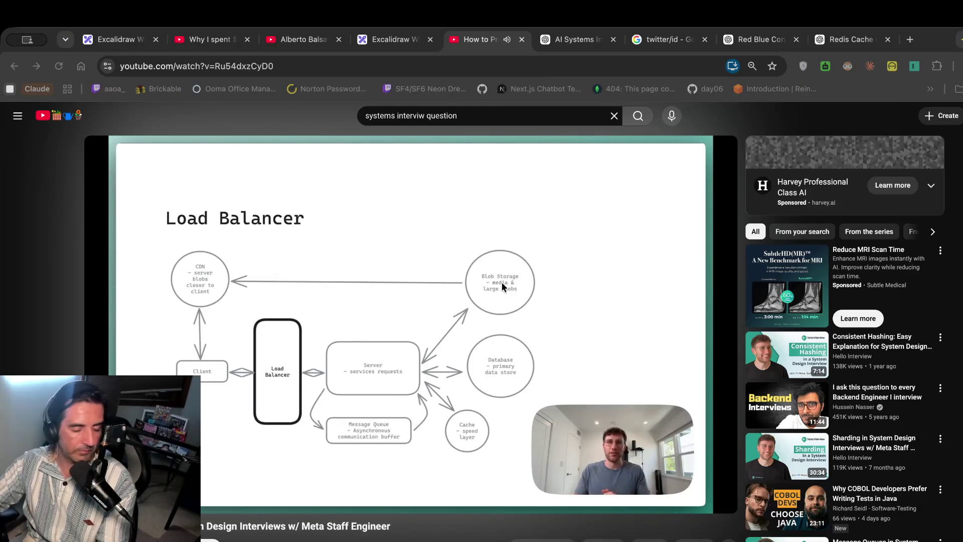
{"action": "left_click", "coordinate": [475, 324]}
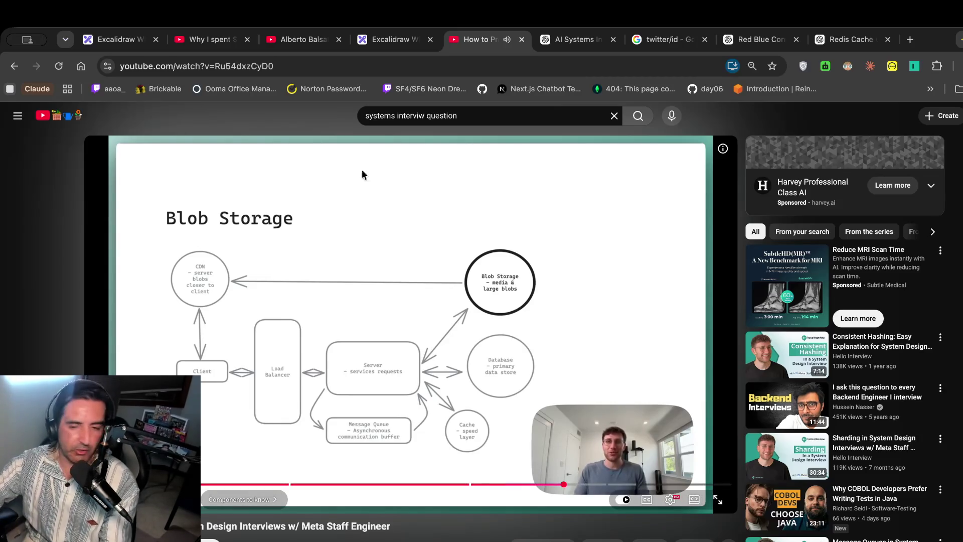
{"action": "left_click", "coordinate": [370, 217]}
Open the LinkedIn feed in a new tab.
{"action": "key", "text": "ctrl+t"}
{"action": "type", "text": "linkedin.com"}
{"action": "key", "text": "Return"}
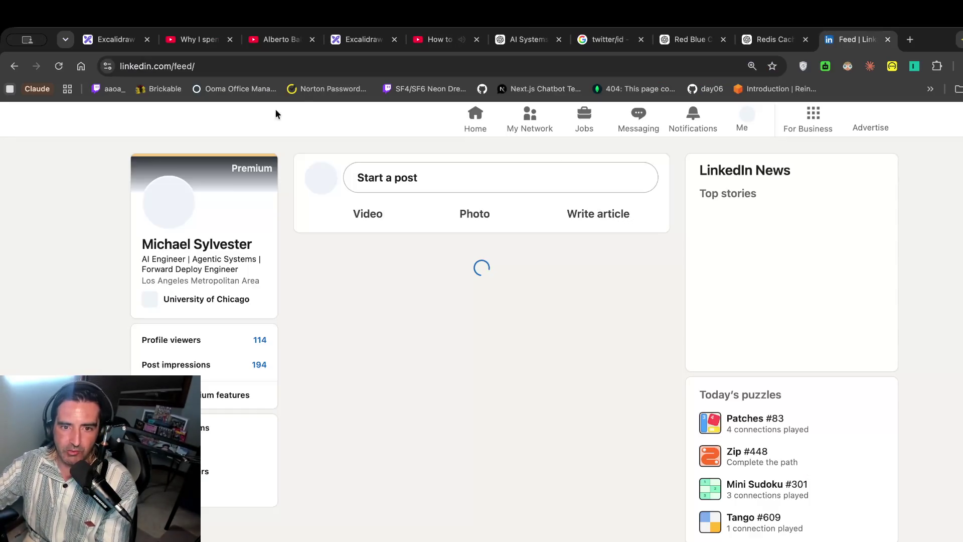
Search LinkedIn for the Claude Code creator's name plus 'loop' and zoom in on the results.
{"action": "left_click", "coordinate": [272, 119]}
{"action": "type", "text": "boris cherny loo"}
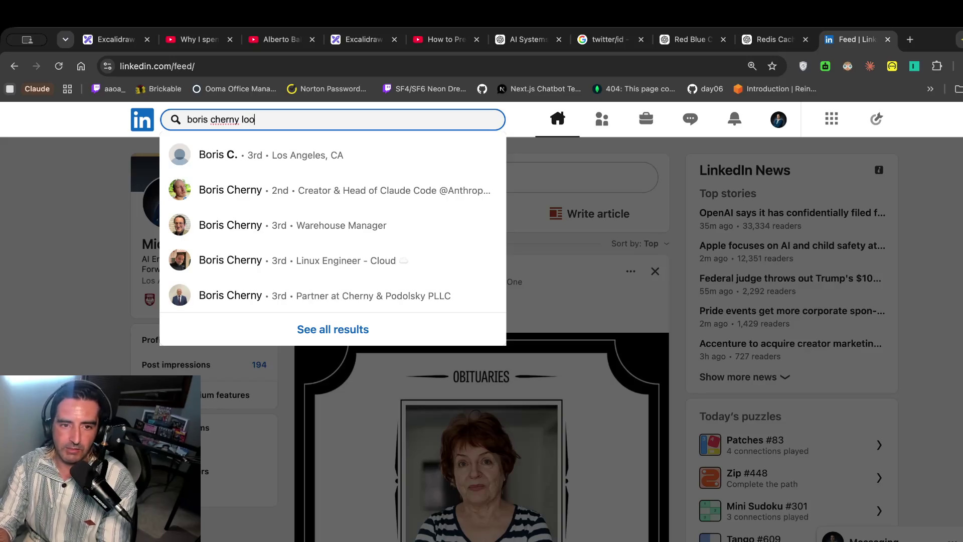
{"action": "type", "text": "p"}
{"action": "key", "text": "Return"}
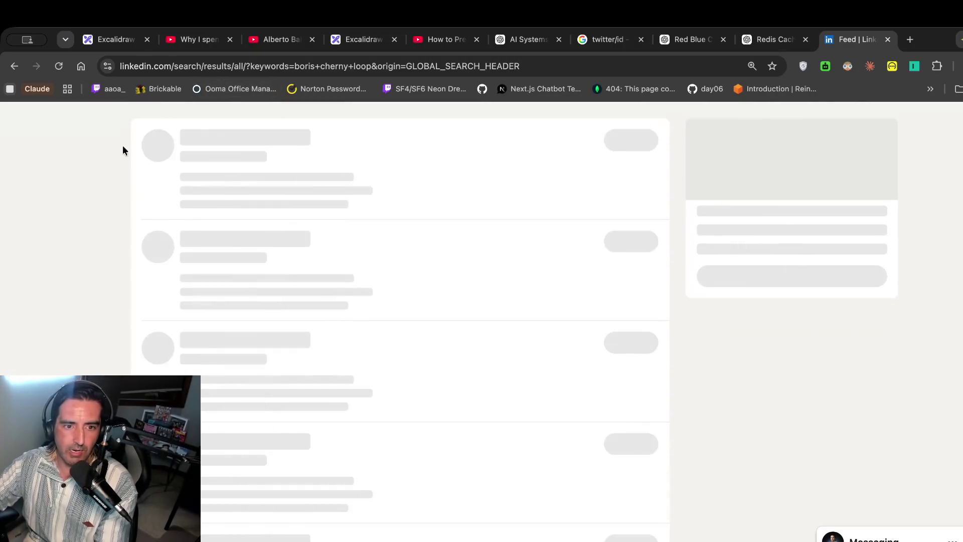
{"action": "key", "text": "super+plus"}
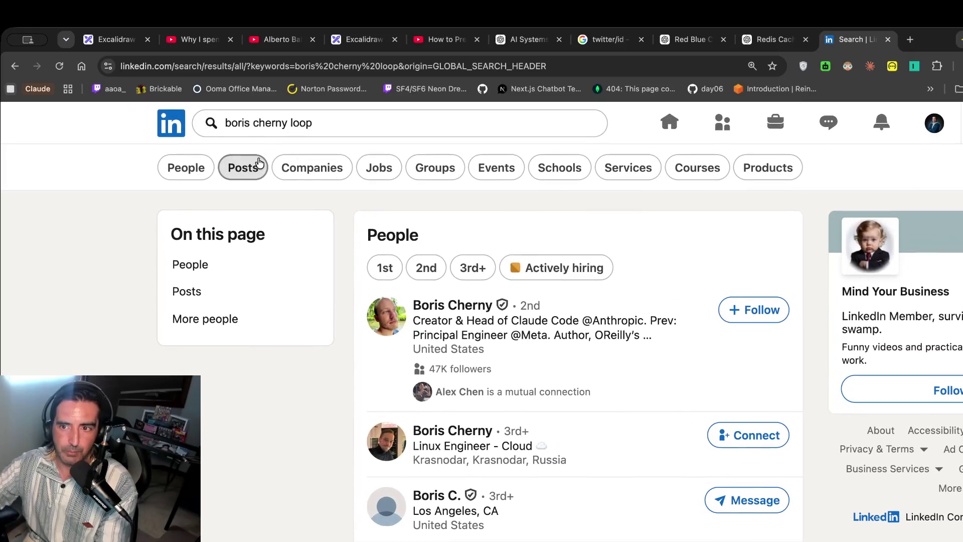
{"action": "key", "text": "super+l"}
Google the Claude Code creator's name with 'claude code', then add 'loop' to the query.
{"action": "type", "text": "boris cherne"}
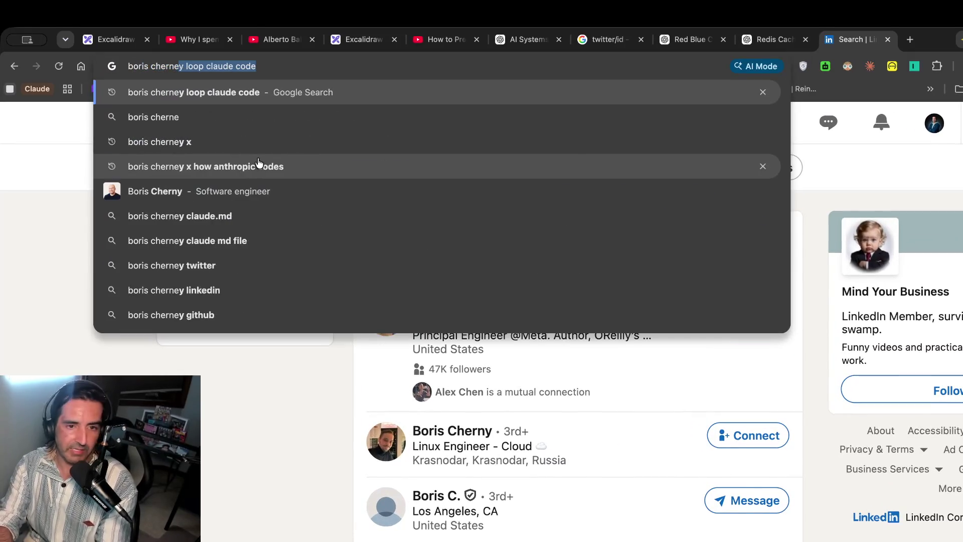
{"action": "key", "text": "BackSpace"}
{"action": "key", "text": "BackSpace"}
{"action": "type", "text": "y claude clode"}
{"action": "key", "text": "Return"}
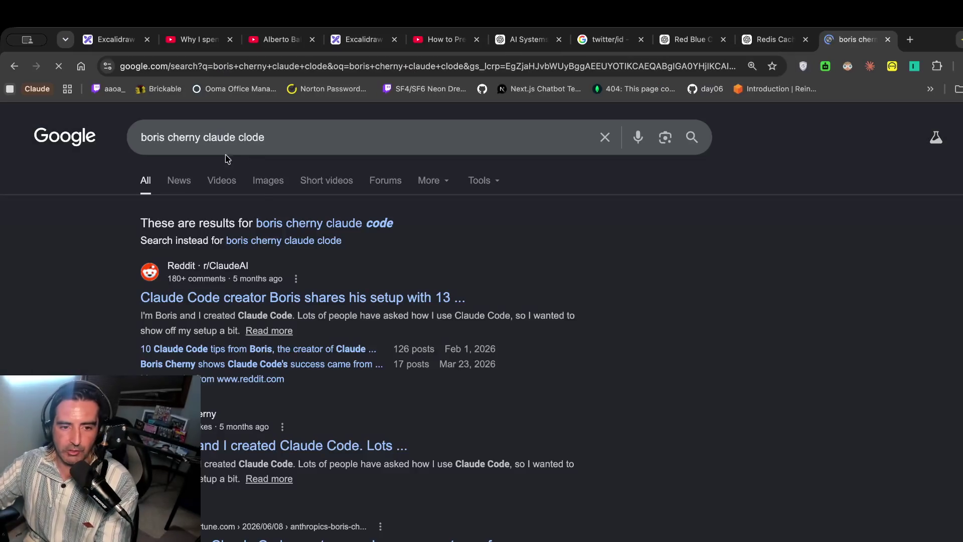
{"action": "left_click", "coordinate": [325, 136]}
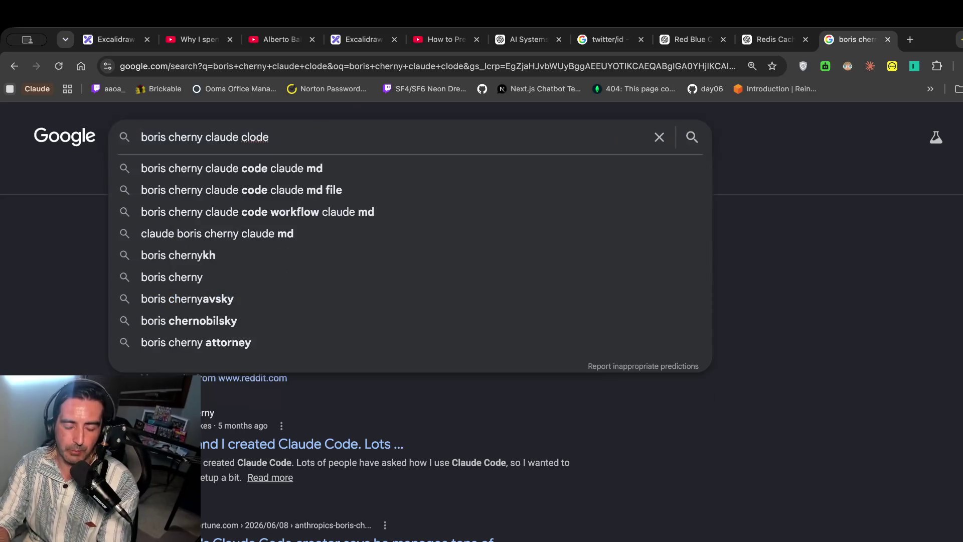
{"action": "type", "text": " loop"}
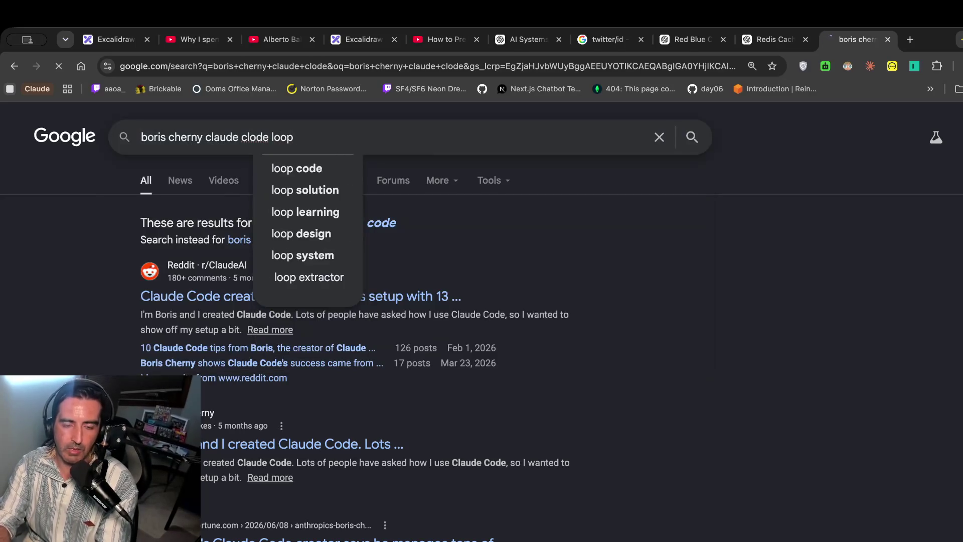
{"action": "key", "text": "Return"}
In News results, refine the query to 'only writes loop' and open the 36Kr article.
{"action": "left_click", "coordinate": [181, 179]}
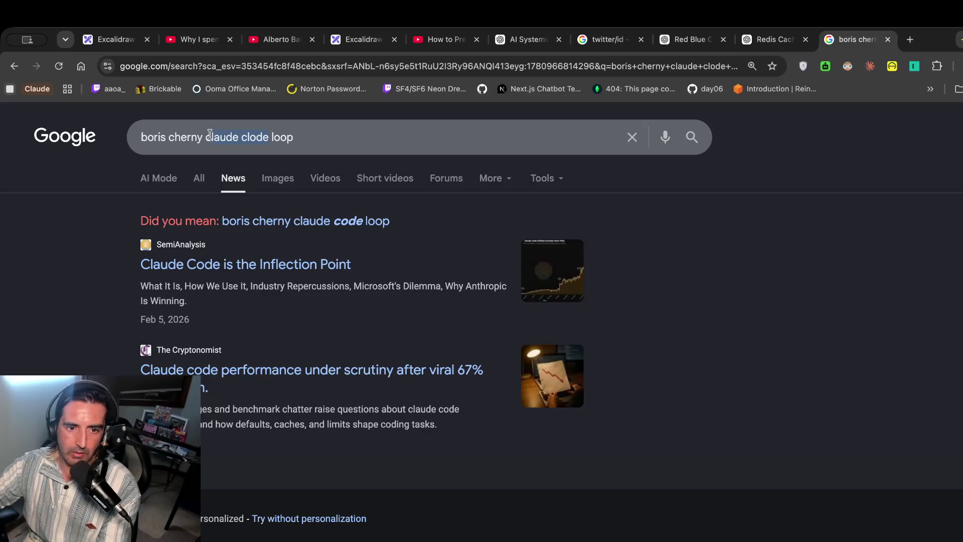
{"action": "key", "text": "BackSpace"}
{"action": "key", "text": "BackSpace"}
{"action": "type", "text": "only wri"}
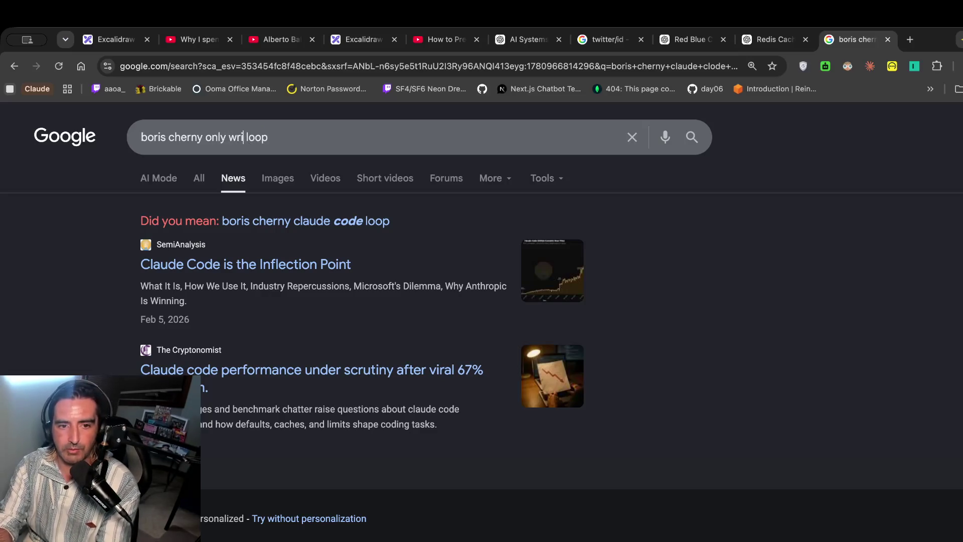
{"action": "type", "text": "tes"}
{"action": "key", "text": "Return"}
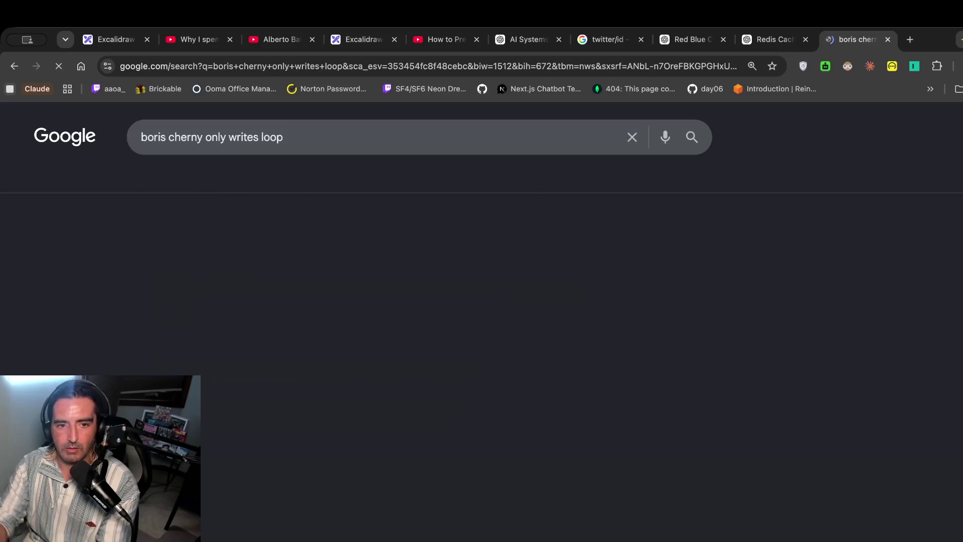
{"action": "scroll", "coordinate": [150, 235], "scroll_direction": "down", "scroll_amount": 1}
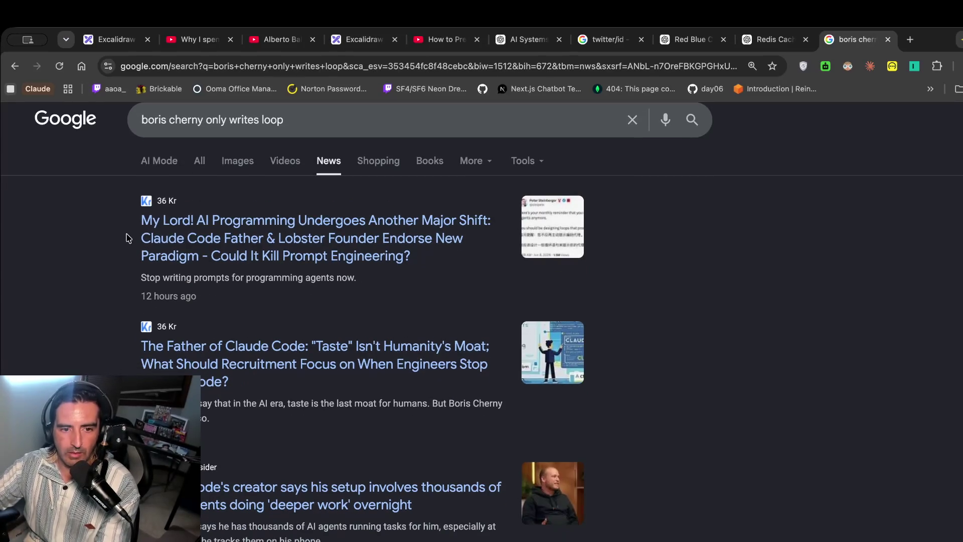
{"action": "left_click", "coordinate": [214, 237]}
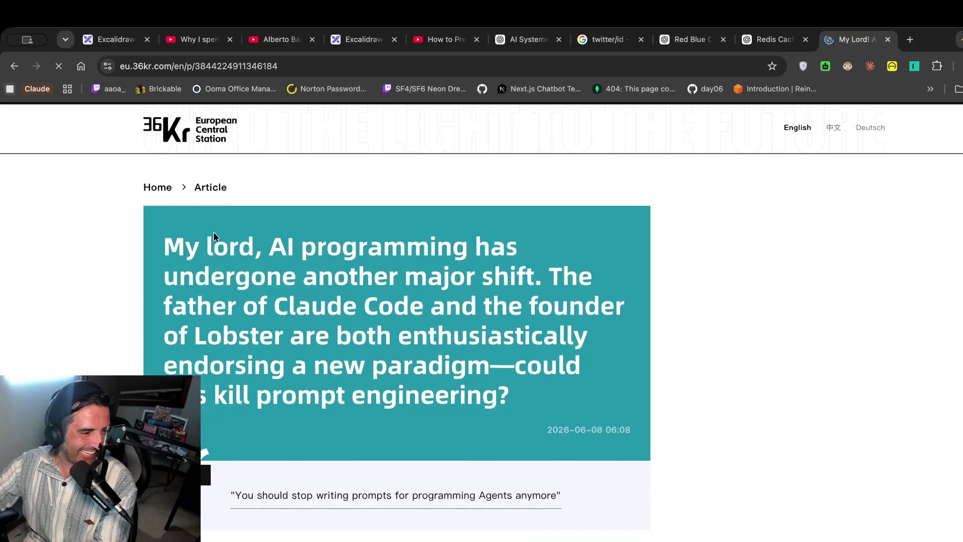
Read the 36Kr article, highlighting its headline and the opening quote paragraph.
{"action": "scroll", "coordinate": [213, 233], "scroll_direction": "down", "scroll_amount": 1}
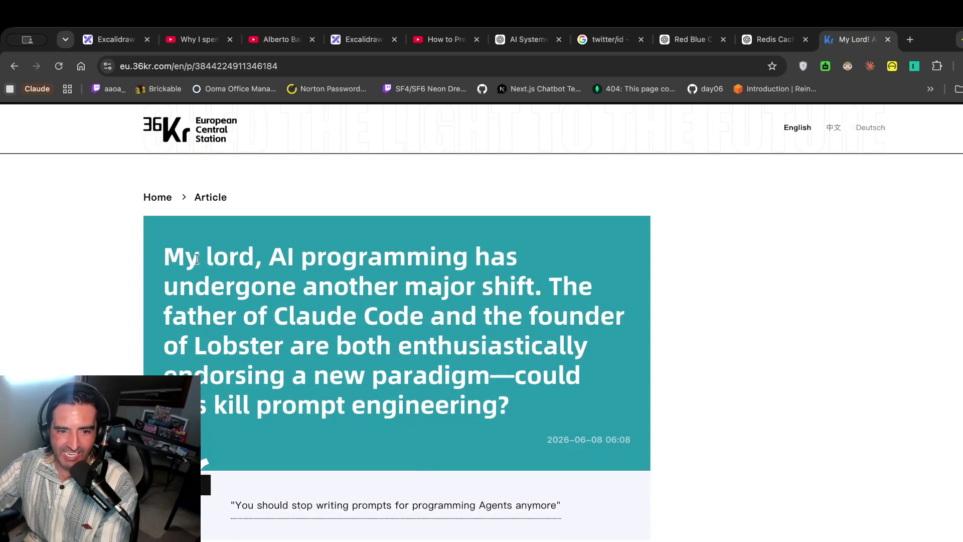
{"action": "left_click_drag", "start_coordinate": [227, 254], "coordinate": [226, 394]}
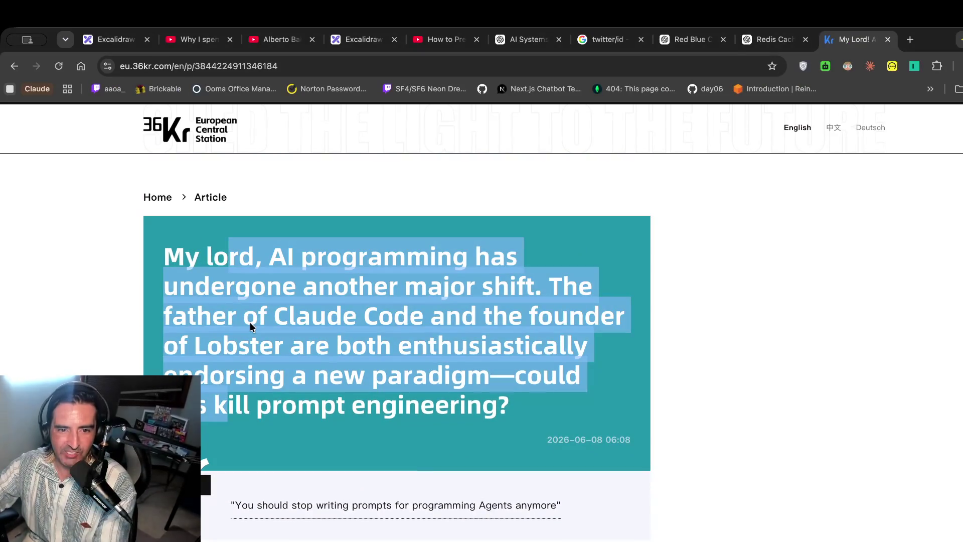
{"action": "scroll", "coordinate": [249, 321], "scroll_direction": "down", "scroll_amount": 2}
{"action": "scroll", "coordinate": [250, 322], "scroll_direction": "down", "scroll_amount": 1}
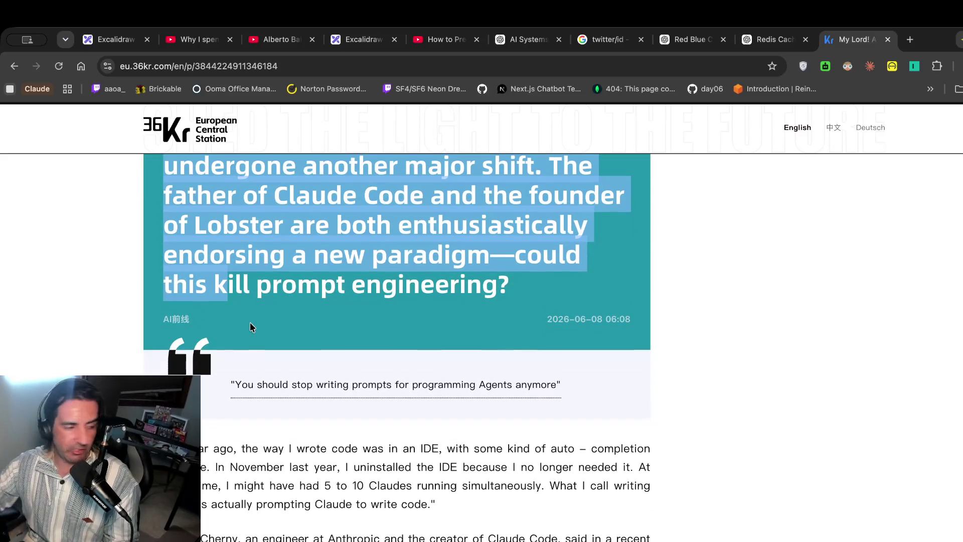
{"action": "scroll", "coordinate": [249, 322], "scroll_direction": "up", "scroll_amount": 1}
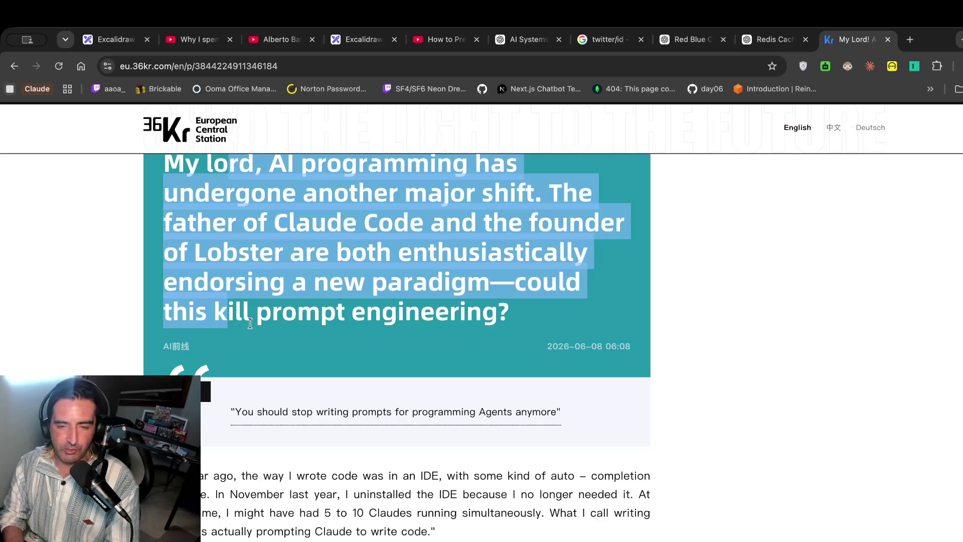
{"action": "scroll", "coordinate": [249, 323], "scroll_direction": "up", "scroll_amount": 1}
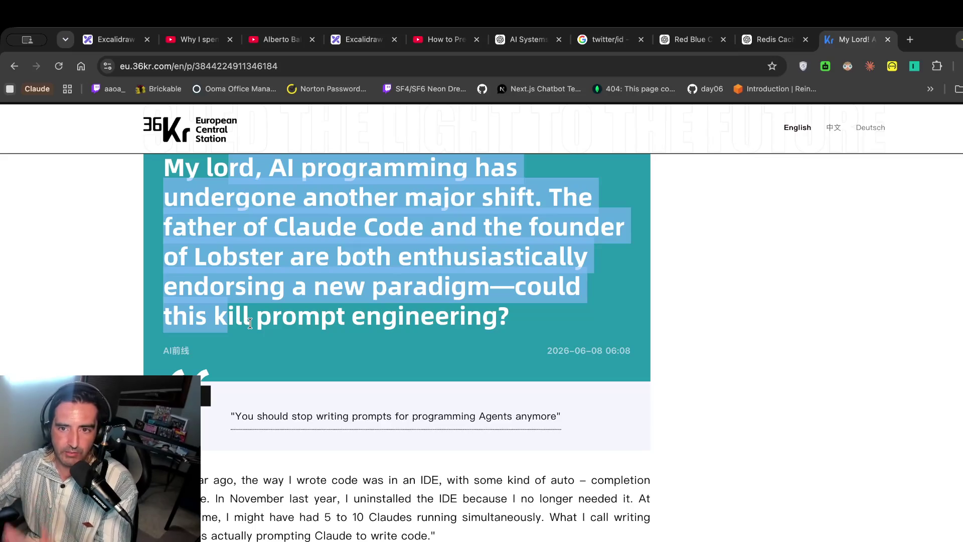
{"action": "scroll", "coordinate": [249, 323], "scroll_direction": "up", "scroll_amount": 1}
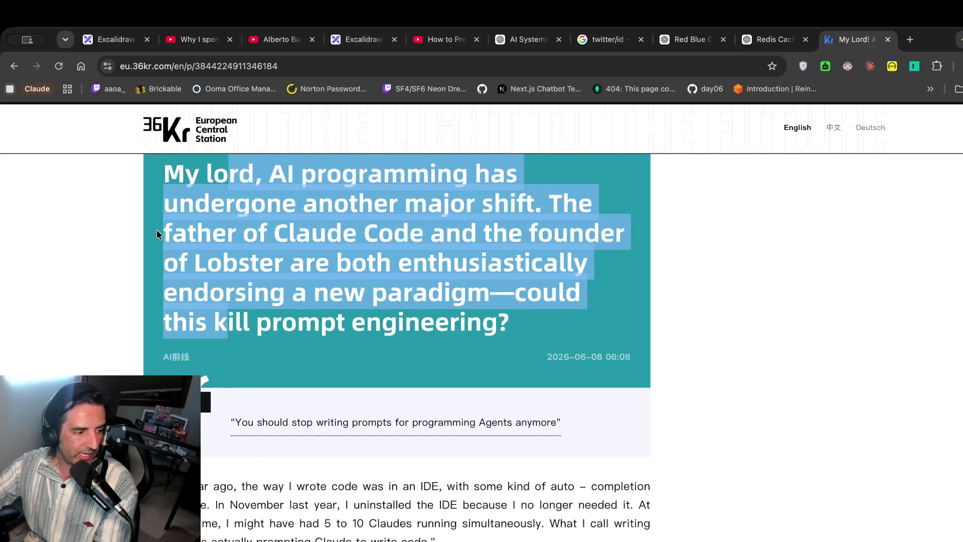
{"action": "scroll", "coordinate": [156, 229], "scroll_direction": "up", "scroll_amount": 2}
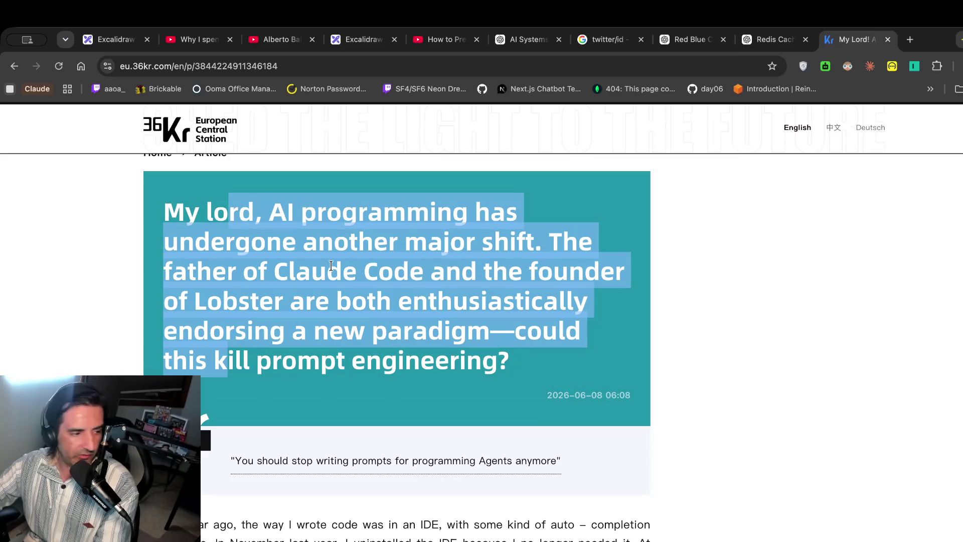
{"action": "scroll", "coordinate": [331, 266], "scroll_direction": "down", "scroll_amount": 5}
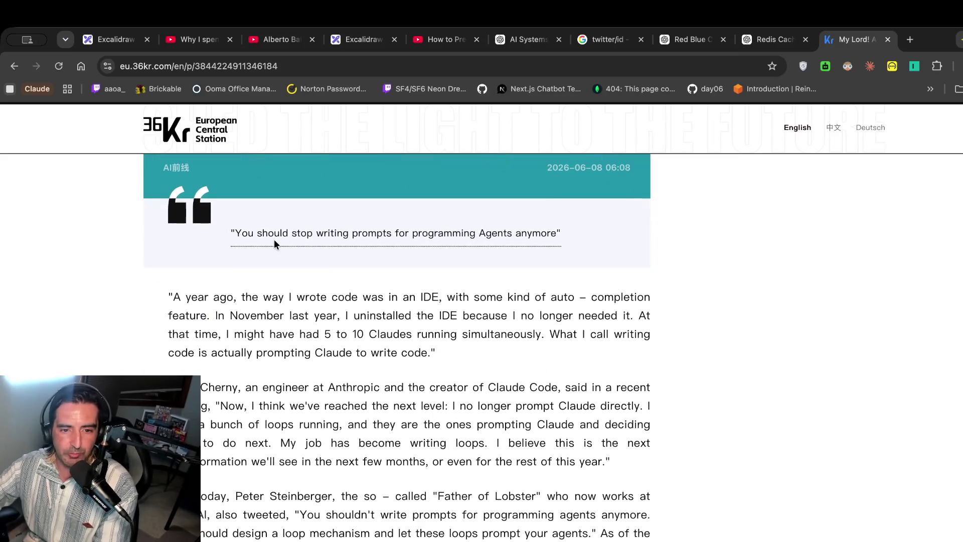
{"action": "left_click_drag", "start_coordinate": [226, 297], "coordinate": [220, 389]}
{"action": "scroll", "coordinate": [246, 335], "scroll_direction": "down", "scroll_amount": 1}
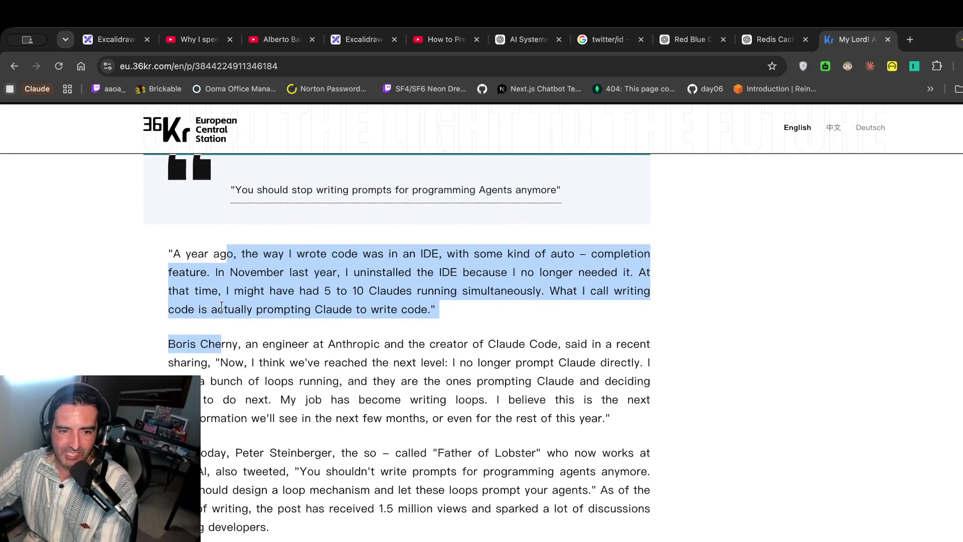
Highlight the Loop Engineering paragraph, zoom the article to 150%, and return to the interview video.
{"action": "left_click", "coordinate": [272, 264]}
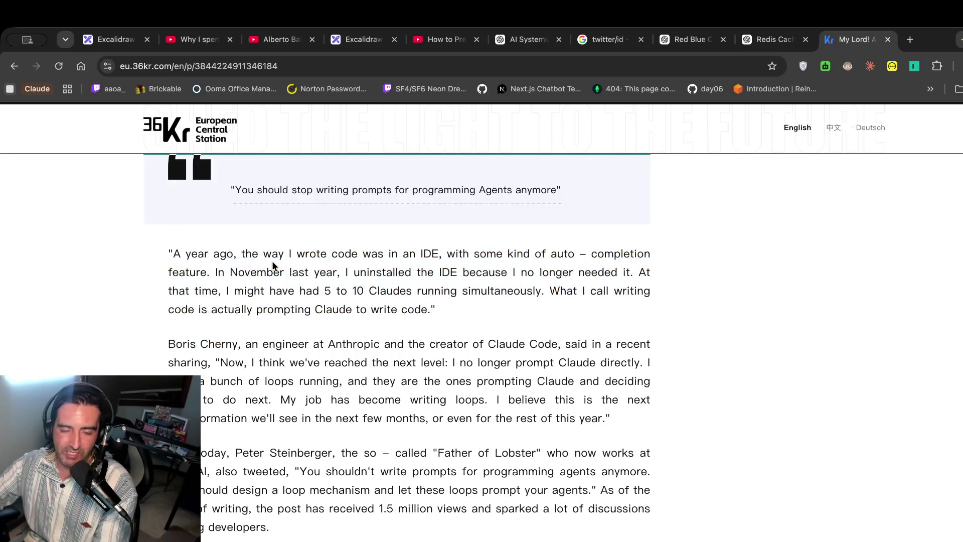
{"action": "scroll", "coordinate": [272, 261], "scroll_direction": "down", "scroll_amount": 1}
{"action": "scroll", "coordinate": [272, 260], "scroll_direction": "down", "scroll_amount": 6}
{"action": "scroll", "coordinate": [272, 265], "scroll_direction": "down", "scroll_amount": 5}
{"action": "scroll", "coordinate": [272, 265], "scroll_direction": "up", "scroll_amount": 4}
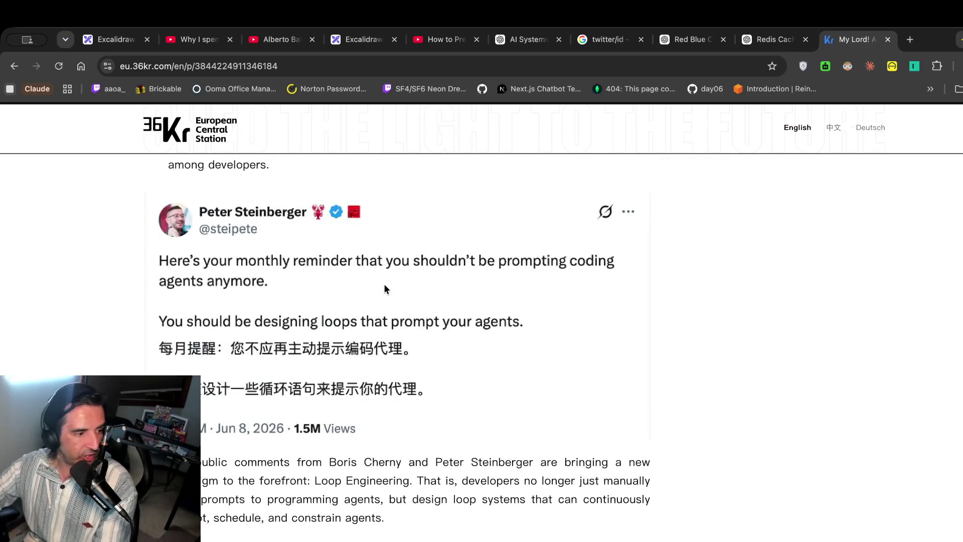
{"action": "scroll", "coordinate": [385, 288], "scroll_direction": "down", "scroll_amount": 5}
{"action": "triple_click", "coordinate": [278, 236]}
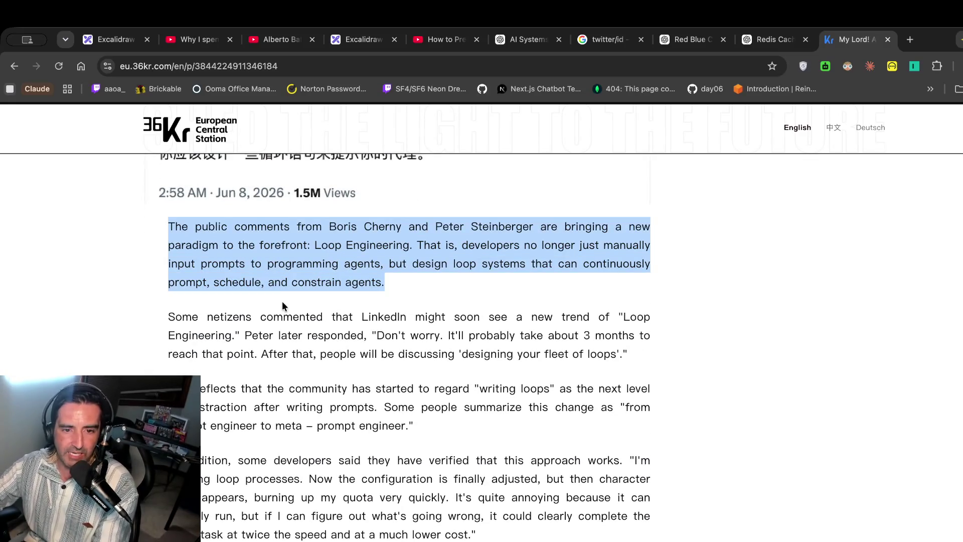
{"action": "mouse_move", "coordinate": [301, 263]}
{"action": "left_mouse_down"}
{"action": "mouse_move", "coordinate": [370, 256]}
{"action": "mouse_move", "coordinate": [297, 245]}
{"action": "left_mouse_up"}
{"action": "key", "text": "super+equal"}
{"action": "key", "text": "super+equal"}
{"action": "key", "text": "super+equal"}
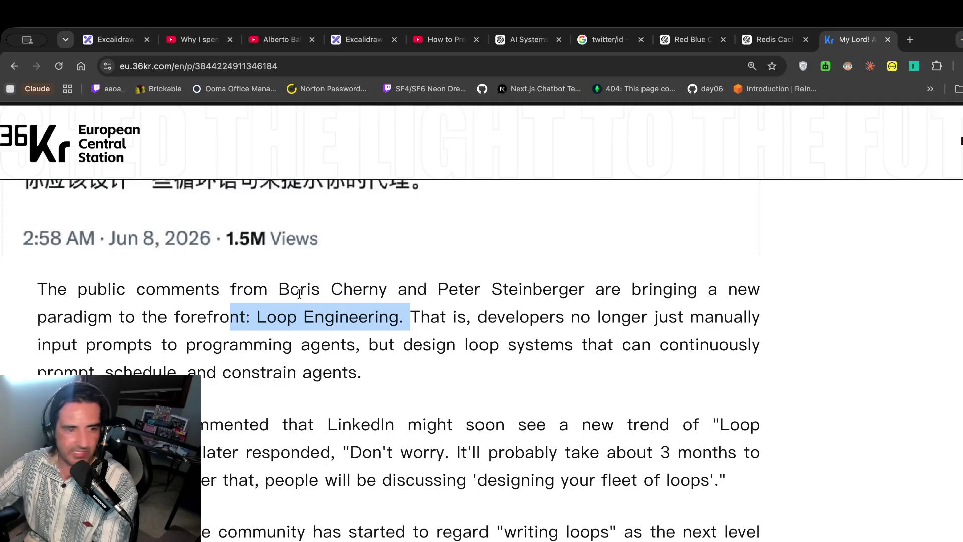
{"action": "left_click", "coordinate": [424, 45]}
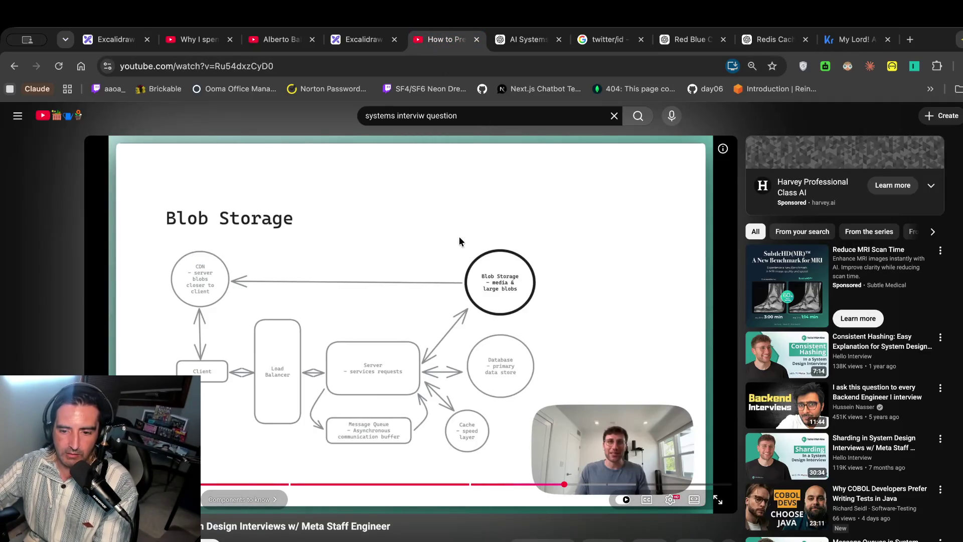
Let the interview video play to the CDN slide, then bring up the terminal with notes and Claude.
{"action": "left_click", "coordinate": [455, 239]}
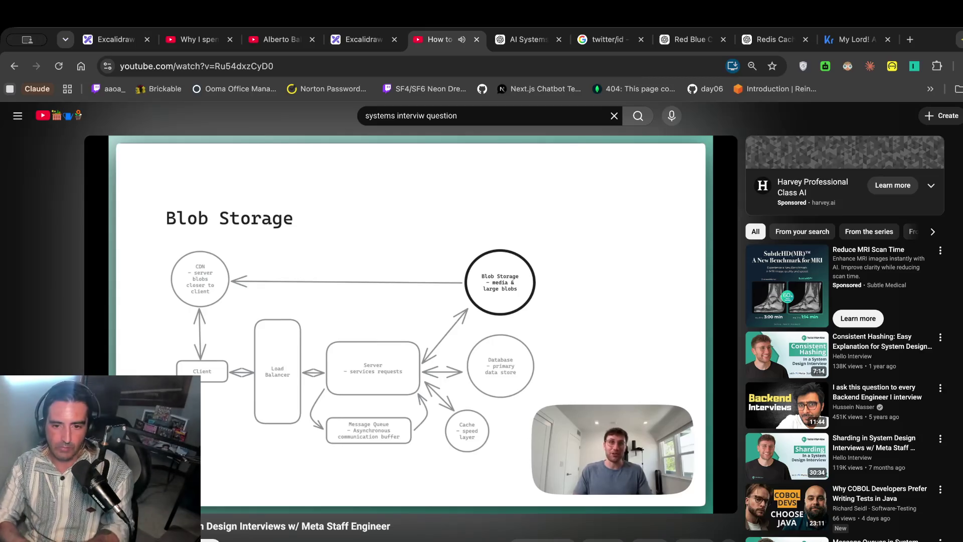
{"action": "mouse_move", "coordinate": [550, 259]}
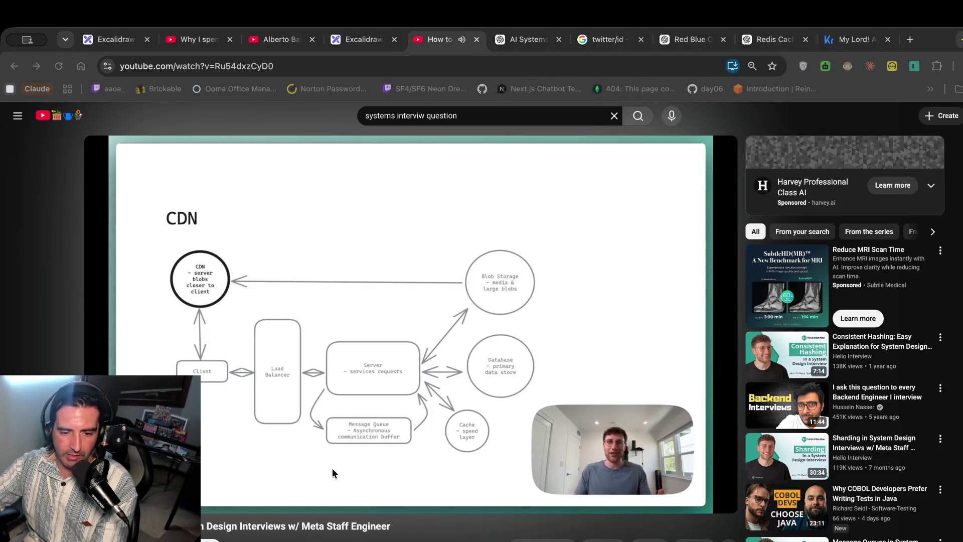
{"action": "key", "text": "super+Tab"}
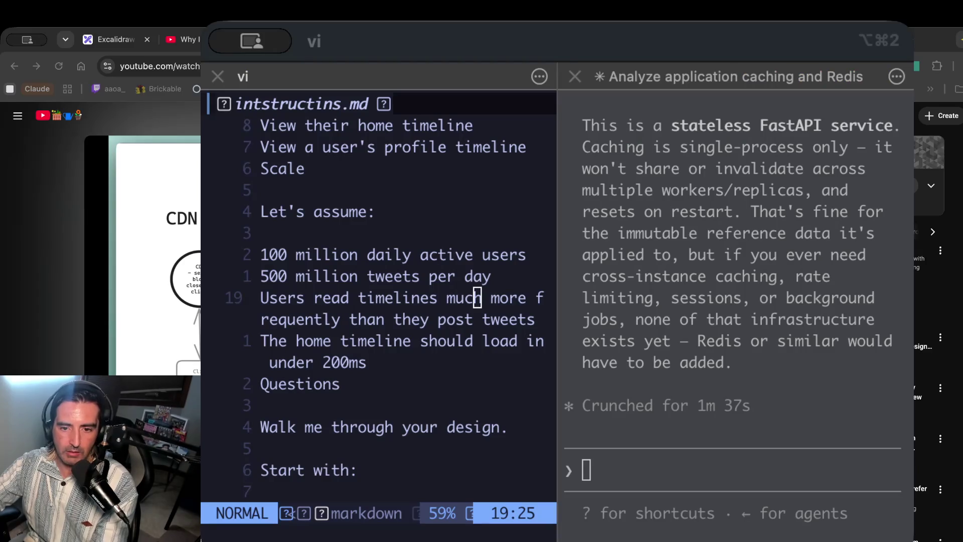
Focus the Claude session and stack it above the vi notes pane.
{"action": "left_click", "coordinate": [673, 254]}
{"action": "scroll", "coordinate": [673, 254], "scroll_direction": "up", "scroll_amount": 10}
{"action": "scroll", "coordinate": [673, 255], "scroll_direction": "up", "scroll_amount": 10}
{"action": "left_click_drag", "start_coordinate": [722, 72], "coordinate": [368, 136]}
{"action": "scroll", "coordinate": [484, 178], "scroll_direction": "up", "scroll_amount": 10}
{"action": "scroll", "coordinate": [486, 179], "scroll_direction": "up", "scroll_amount": 3}
{"action": "scroll", "coordinate": [372, 163], "scroll_direction": "down", "scroll_amount": 1}
Read the caching analysis, highlighting the third-party cache libraries paragraph and the no-Redis lines.
{"action": "left_click_drag", "start_coordinate": [371, 165], "coordinate": [371, 251]}
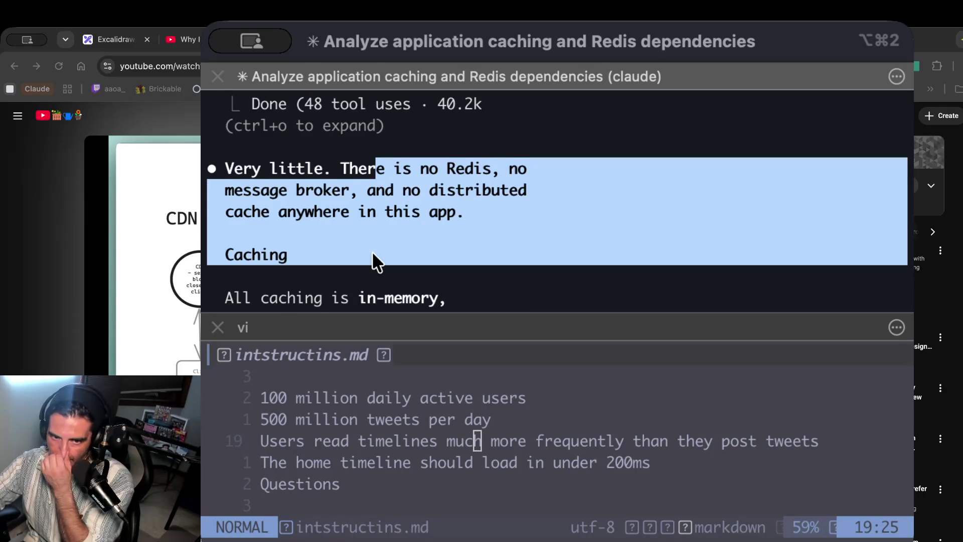
{"action": "scroll", "coordinate": [371, 251], "scroll_direction": "down", "scroll_amount": 3}
{"action": "left_click_drag", "start_coordinate": [296, 169], "coordinate": [305, 296]}
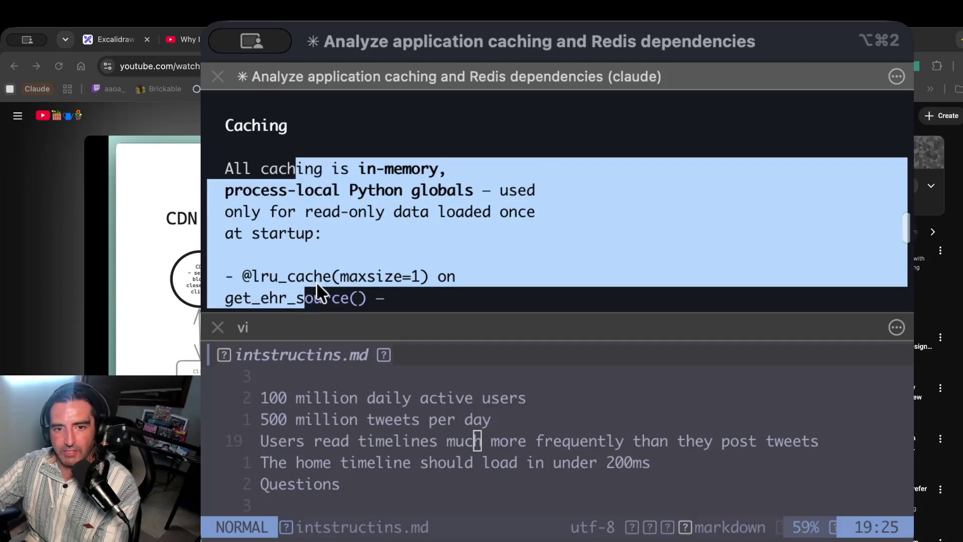
{"action": "scroll", "coordinate": [422, 228], "scroll_direction": "down", "scroll_amount": 5}
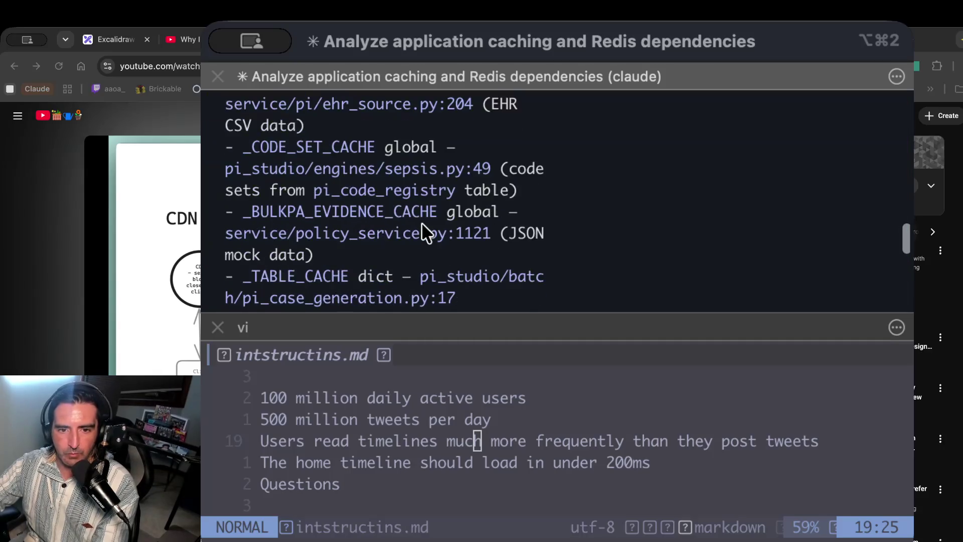
{"action": "scroll", "coordinate": [422, 228], "scroll_direction": "up", "scroll_amount": 2}
{"action": "scroll", "coordinate": [422, 228], "scroll_direction": "down", "scroll_amount": 4}
{"action": "triple_click", "coordinate": [421, 221]}
{"action": "scroll", "coordinate": [343, 288], "scroll_direction": "down", "scroll_amount": 3}
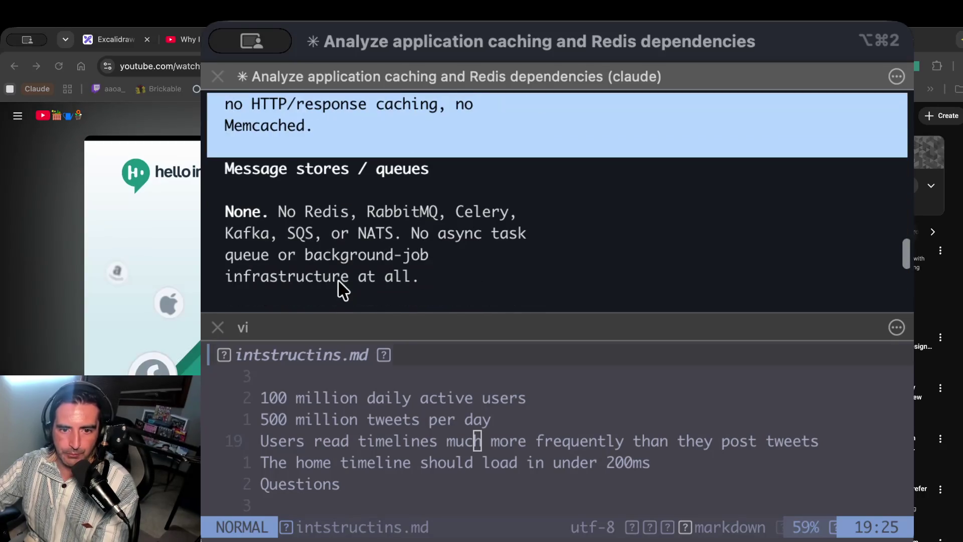
{"action": "left_click_drag", "start_coordinate": [279, 211], "coordinate": [288, 284]}
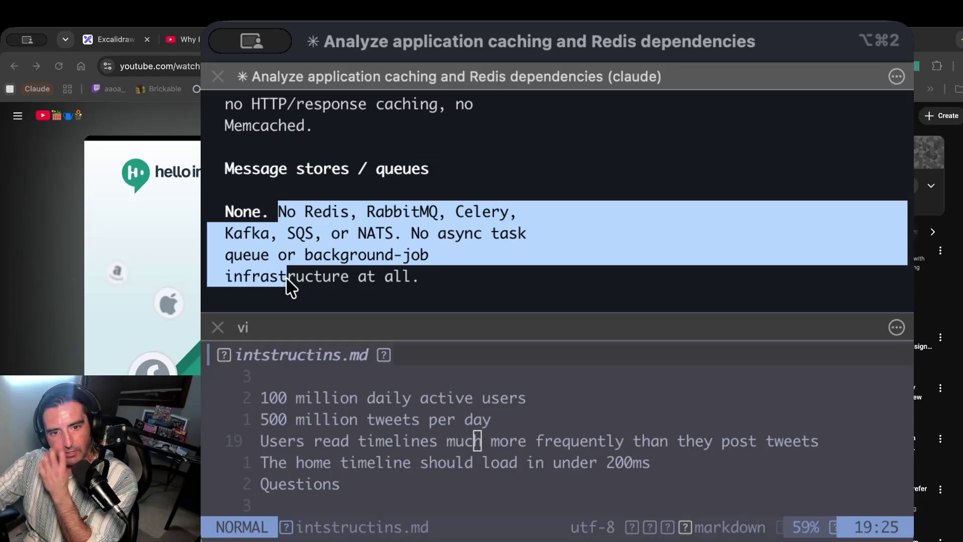
Scroll through the rest of the single-process caching verdict, then hide the terminal to reveal the video.
{"action": "scroll", "coordinate": [288, 284], "scroll_direction": "down", "scroll_amount": 5}
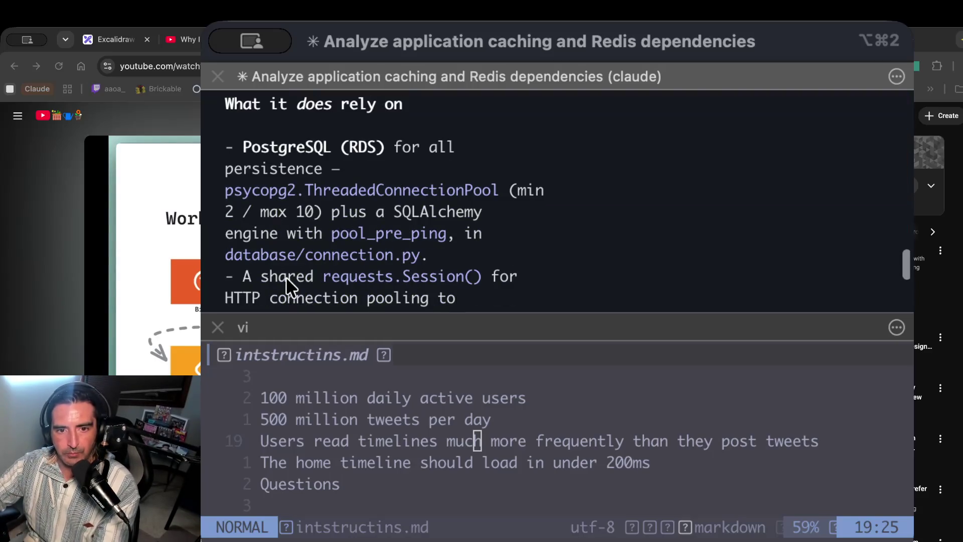
{"action": "left_click_drag", "start_coordinate": [263, 131], "coordinate": [266, 302]}
{"action": "scroll", "coordinate": [349, 244], "scroll_direction": "down", "scroll_amount": 2}
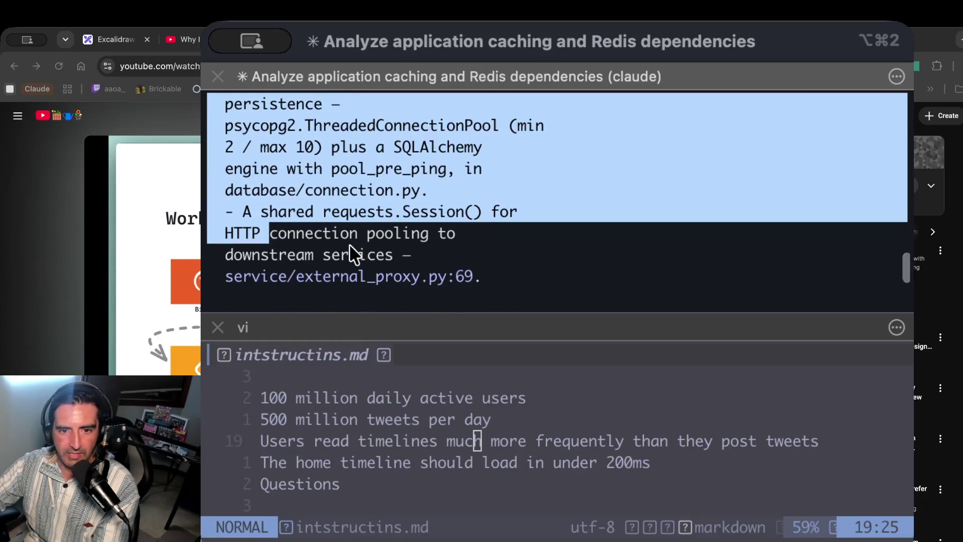
{"action": "scroll", "coordinate": [349, 244], "scroll_direction": "down", "scroll_amount": 5}
{"action": "left_click_drag", "start_coordinate": [297, 232], "coordinate": [289, 283]}
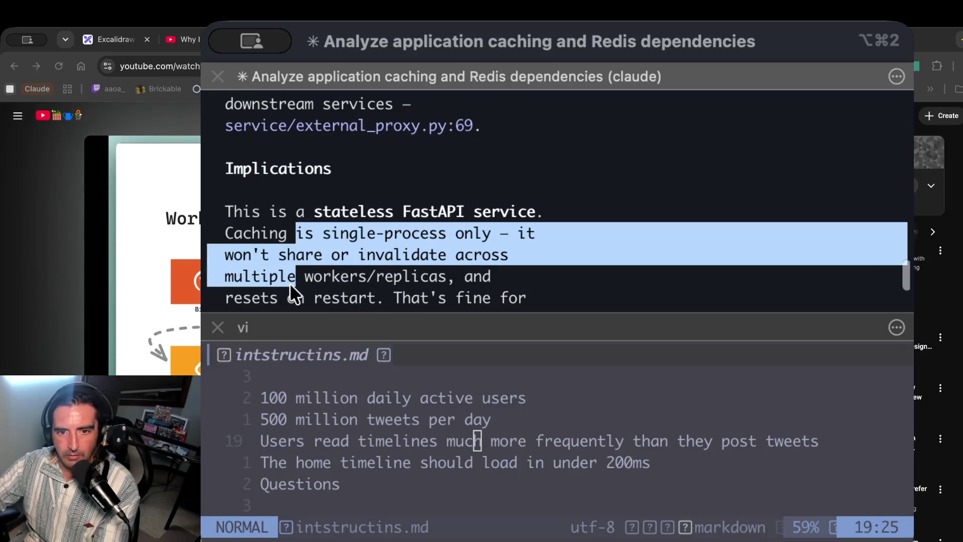
{"action": "scroll", "coordinate": [290, 282], "scroll_direction": "down", "scroll_amount": 2}
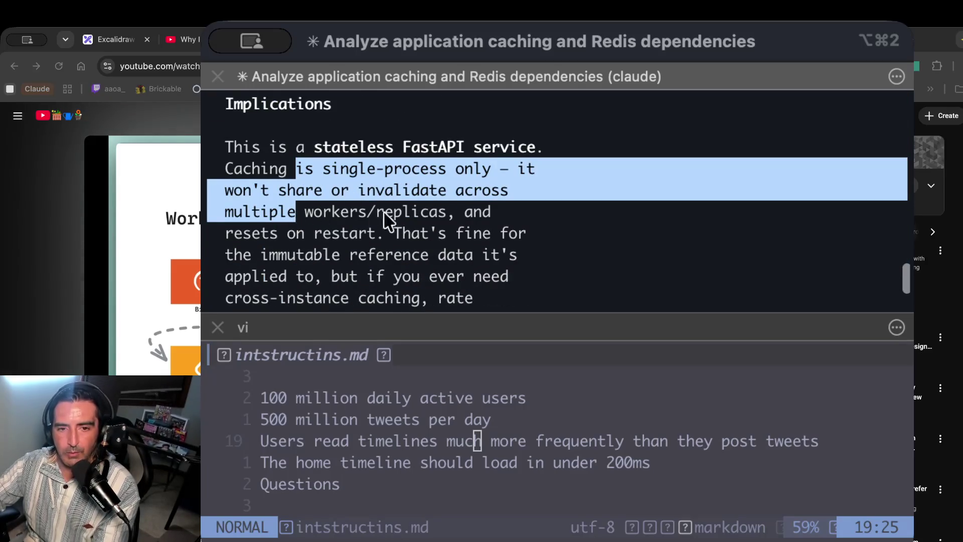
{"action": "scroll", "coordinate": [370, 211], "scroll_direction": "down", "scroll_amount": 2}
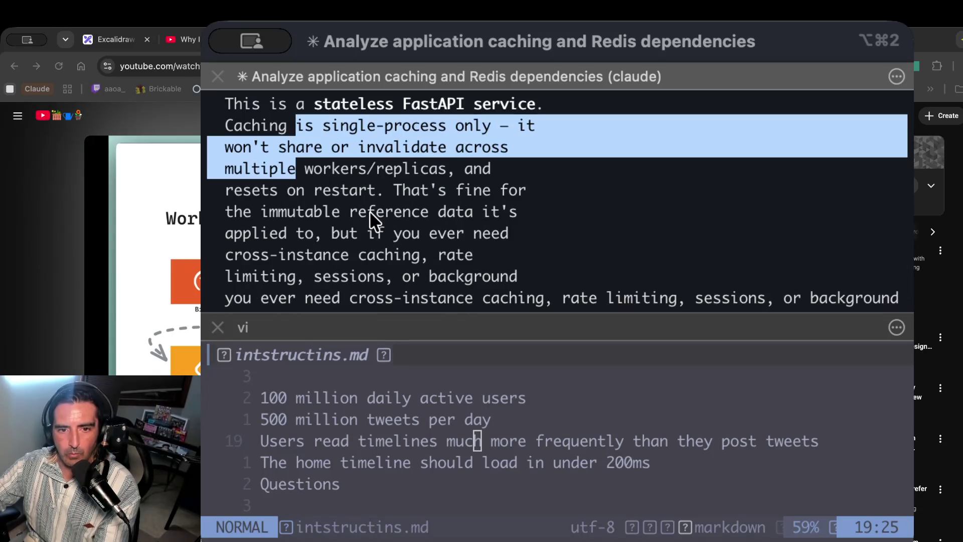
{"action": "scroll", "coordinate": [369, 211], "scroll_direction": "down", "scroll_amount": 5}
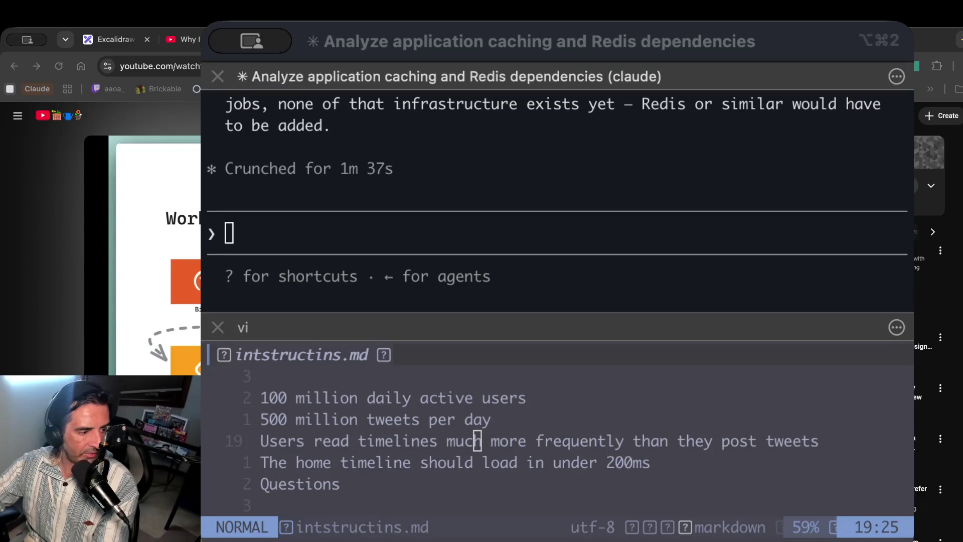
{"action": "key", "text": "ctrl+grave"}
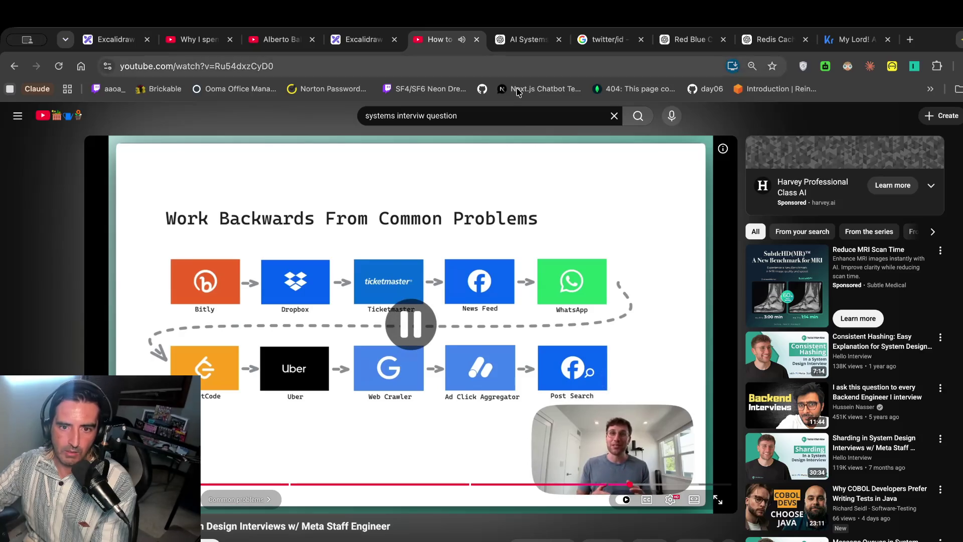
Search YouTube for 'twitter systems desing interview'.
{"action": "left_click", "coordinate": [483, 114]}
{"action": "key", "text": "super+a"}
{"action": "type", "text": "twitter sy"}
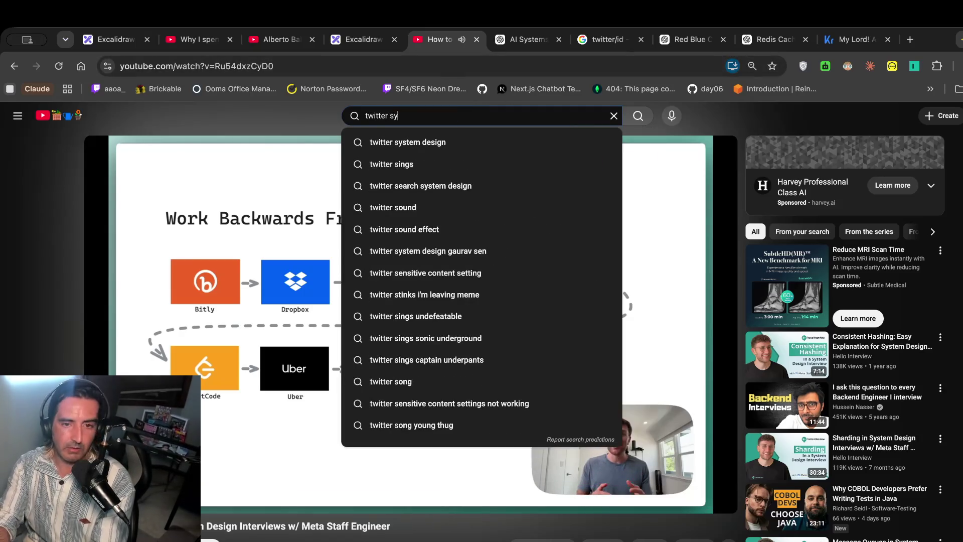
{"action": "type", "text": "stems d"}
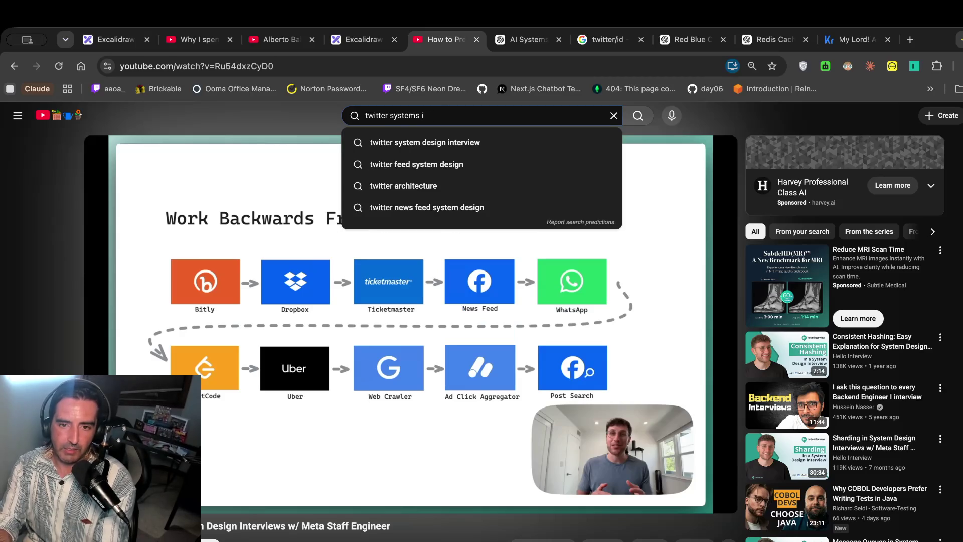
{"action": "type", "text": "esing "}
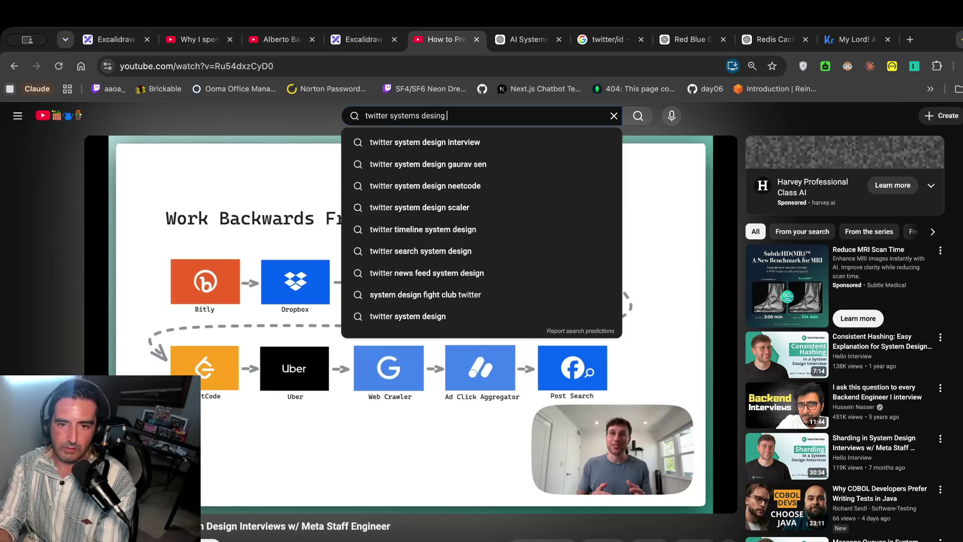
{"action": "type", "text": "interview"}
{"action": "key", "text": "Return"}
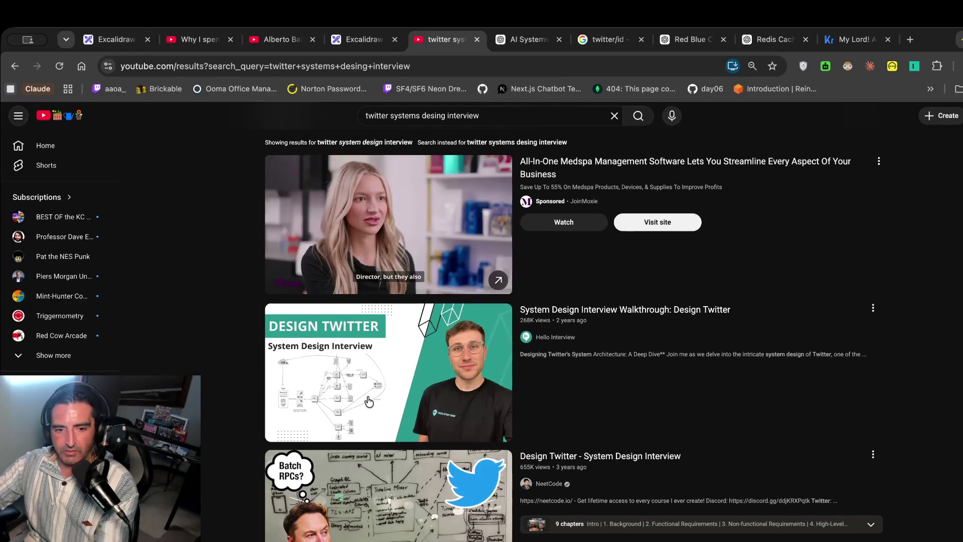
Open the Design Twitter walkthrough video, skip the ad, and pause it.
{"action": "left_click", "coordinate": [370, 400]}
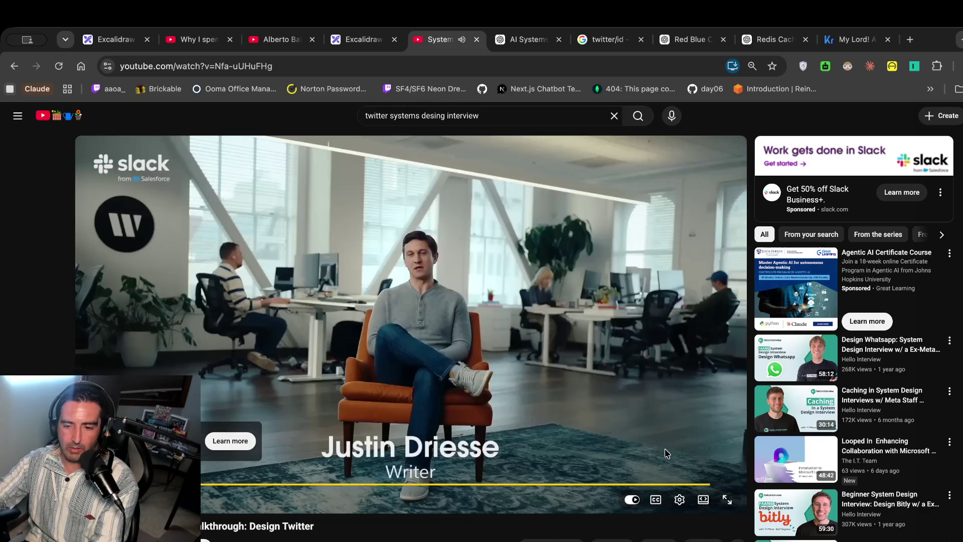
{"action": "left_click", "coordinate": [717, 468]}
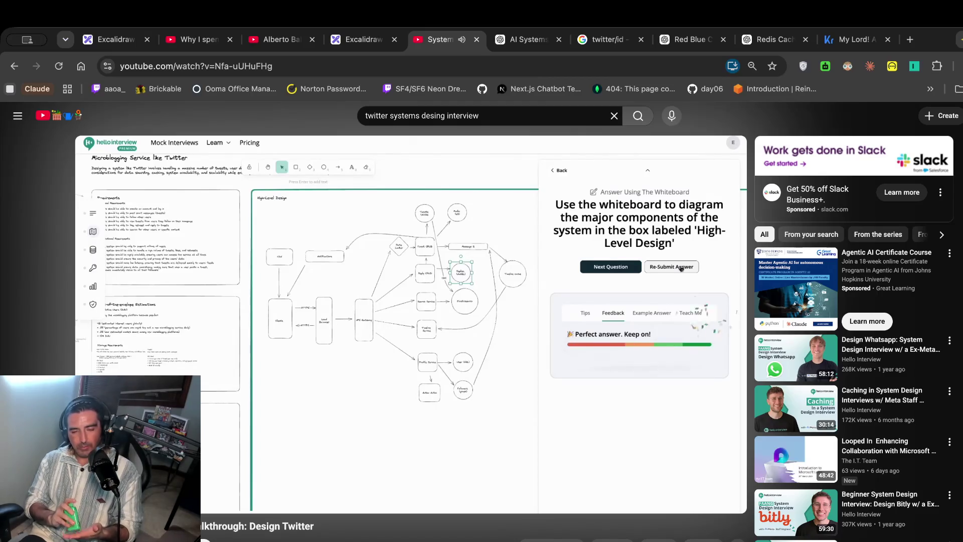
{"action": "mouse_move", "coordinate": [250, 474]}
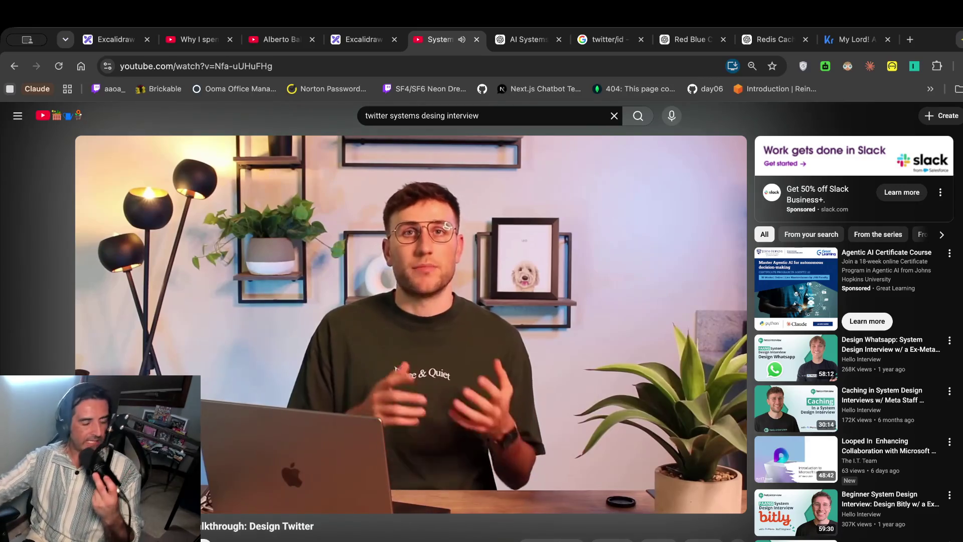
{"action": "left_click", "coordinate": [516, 144]}
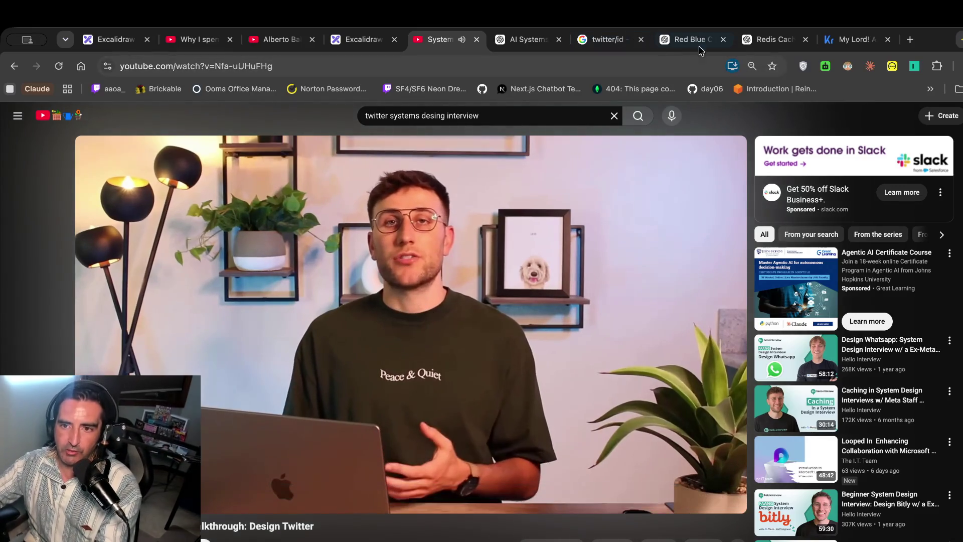
{"action": "left_click", "coordinate": [371, 41]}
{"action": "scroll", "coordinate": [351, 311], "scroll_direction": "up", "scroll_amount": 3}
{"action": "scroll", "coordinate": [351, 310], "scroll_direction": "left", "scroll_amount": 2}
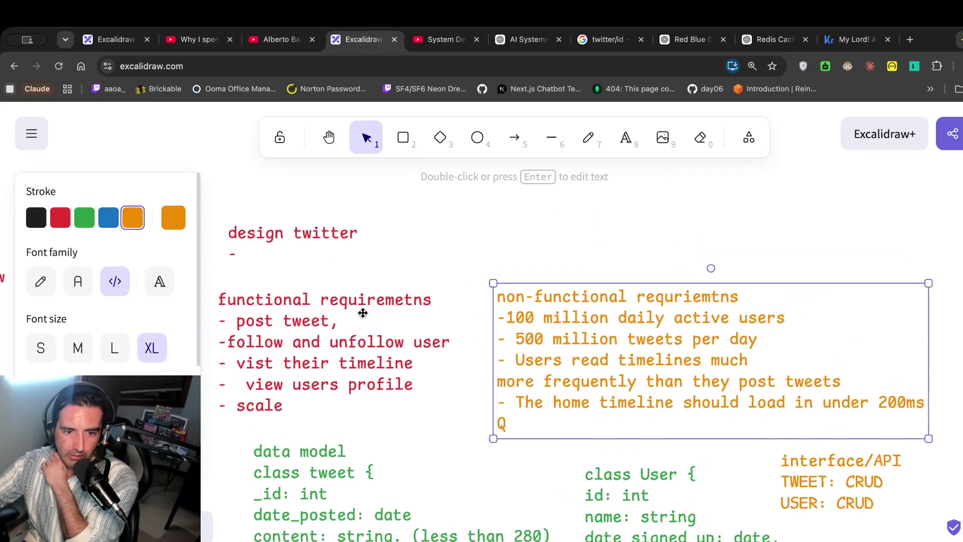
{"action": "scroll", "coordinate": [437, 367], "scroll_direction": "down", "scroll_amount": 4}
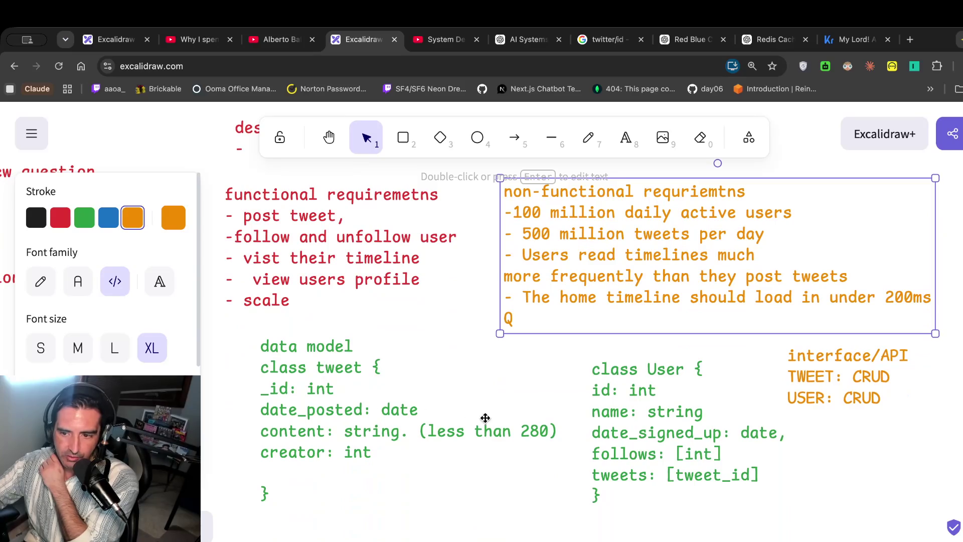
{"action": "scroll", "coordinate": [471, 417], "scroll_direction": "right", "scroll_amount": 6}
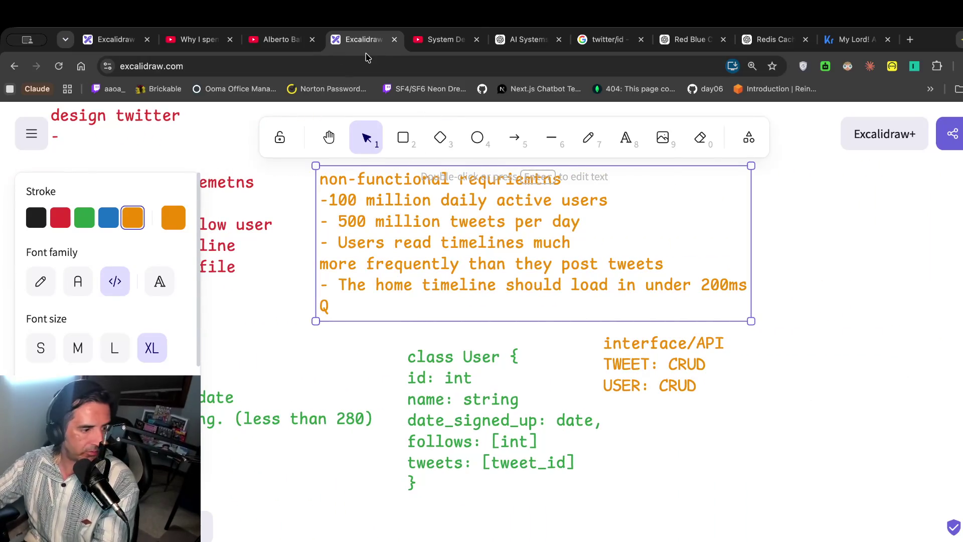
{"action": "left_click", "coordinate": [436, 40]}
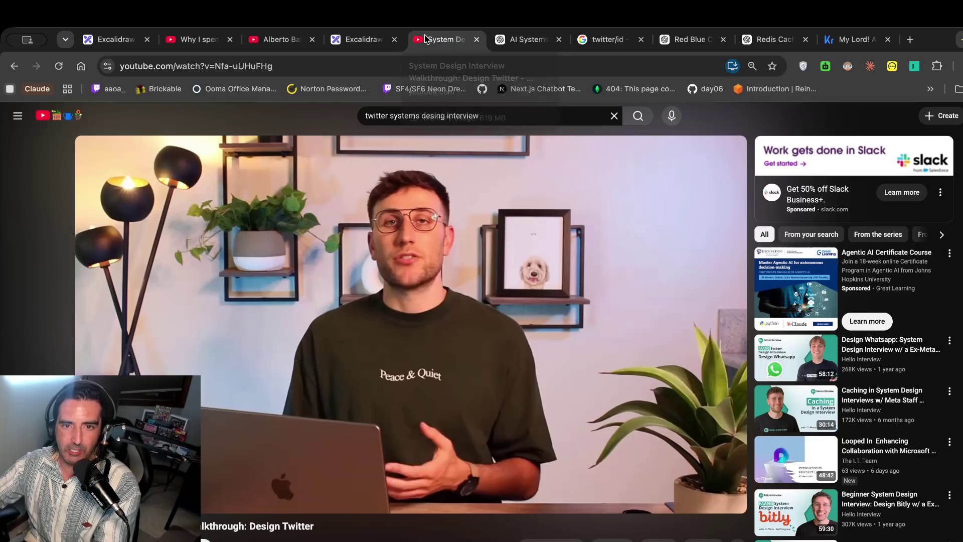
Play the Design Twitter video and pause it on the Non-Functional Requirements slide.
{"action": "left_click", "coordinate": [343, 256]}
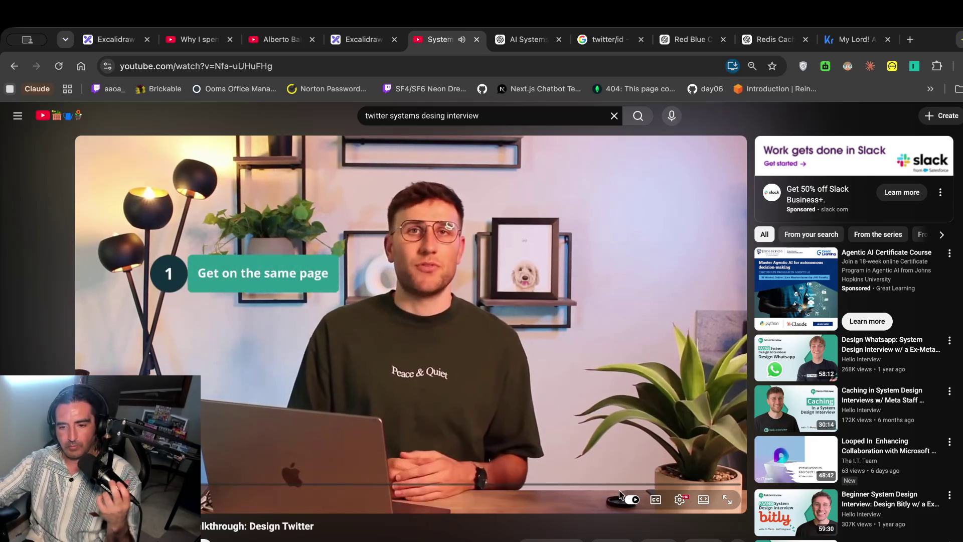
{"action": "left_click", "coordinate": [679, 499]}
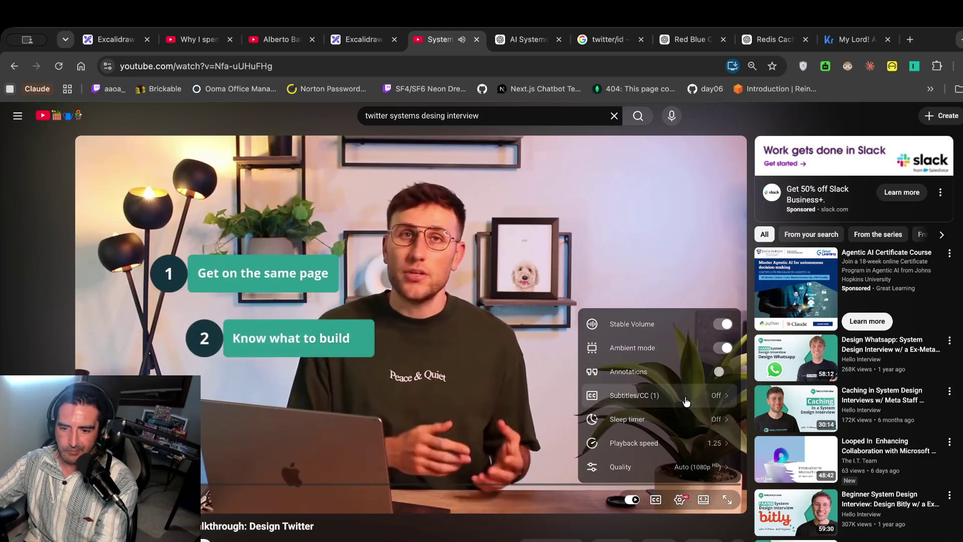
{"action": "left_click", "coordinate": [666, 443]}
{"action": "left_click", "coordinate": [480, 346]}
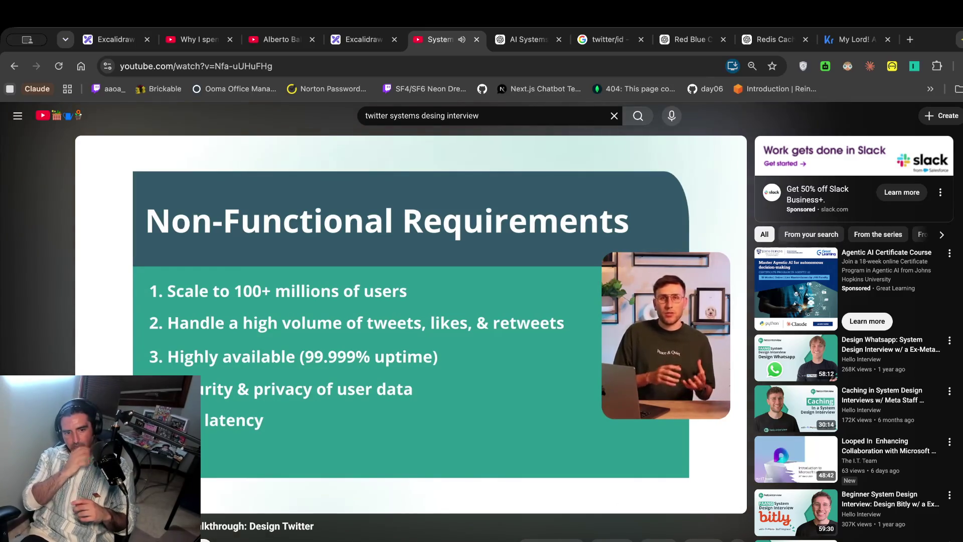
{"action": "left_click", "coordinate": [311, 348]}
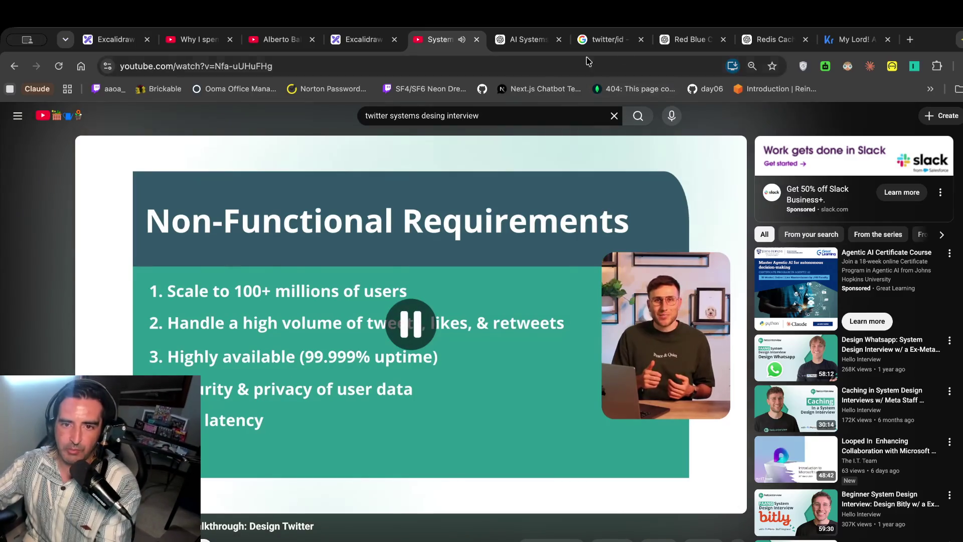
Return to the Excalidraw board with the non-functional requirements note.
{"action": "left_click", "coordinate": [364, 39]}
{"action": "scroll", "coordinate": [559, 315], "scroll_direction": "down", "scroll_amount": 1}
{"action": "scroll", "coordinate": [559, 314], "scroll_direction": "up", "scroll_amount": 2}
{"action": "scroll", "coordinate": [559, 315], "scroll_direction": "left", "scroll_amount": 5}
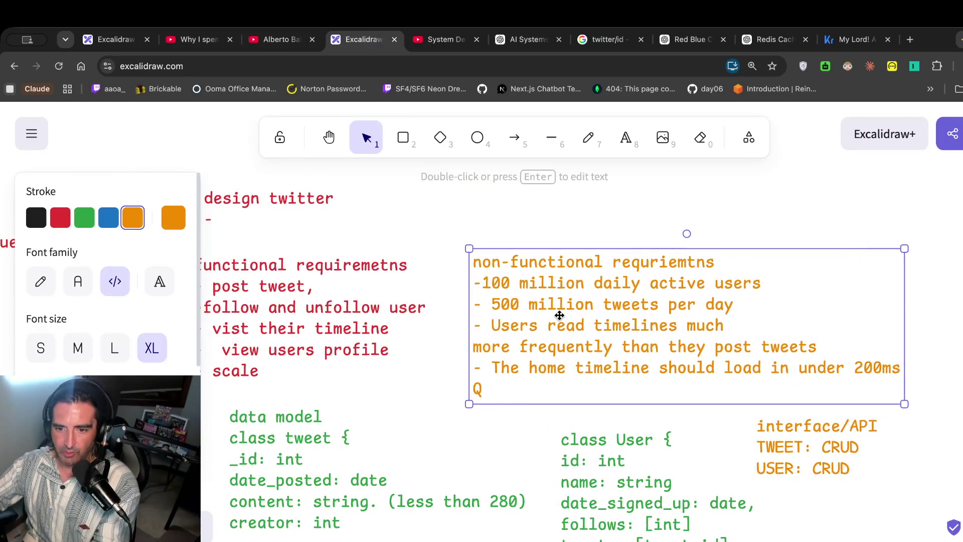
Scroll across the requirement and data model notes, then resume the Design Twitter video.
{"action": "scroll", "coordinate": [559, 315], "scroll_direction": "left", "scroll_amount": 5}
{"action": "scroll", "coordinate": [559, 315], "scroll_direction": "down", "scroll_amount": 4}
{"action": "scroll", "coordinate": [559, 315], "scroll_direction": "right", "scroll_amount": 2}
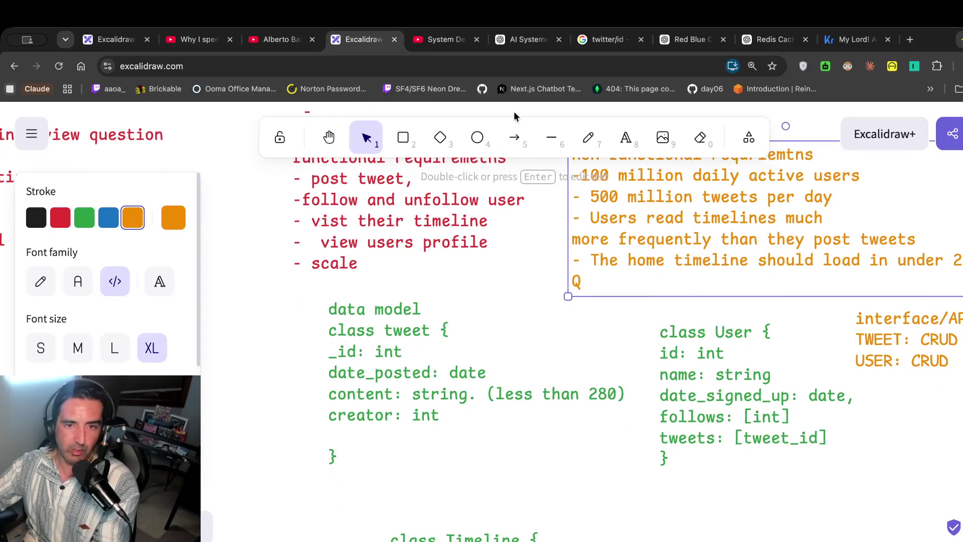
{"action": "left_click", "coordinate": [444, 40]}
{"action": "left_click", "coordinate": [405, 281]}
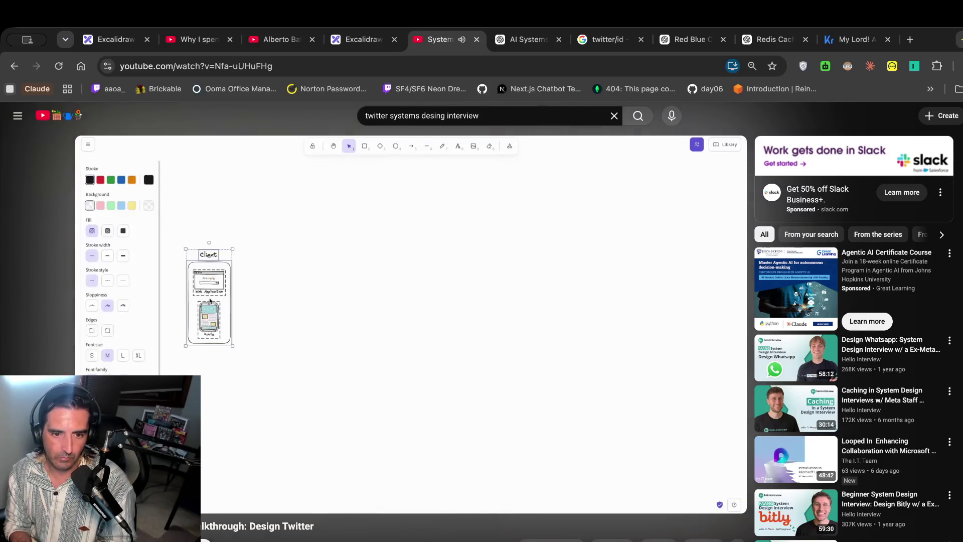
Pause the walkthrough and scroll the Excalidraw board down to the 'class Timeline' note.
{"action": "left_click", "coordinate": [289, 281]}
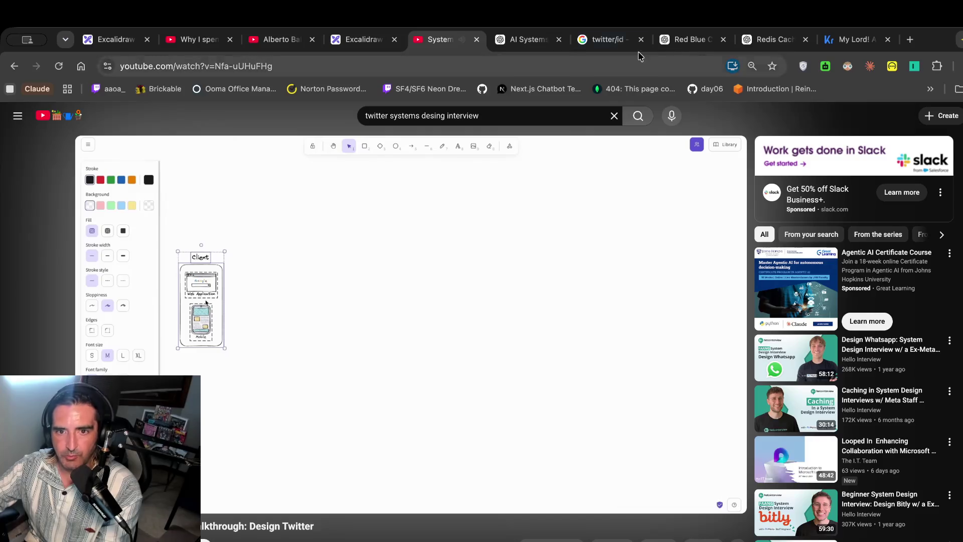
{"action": "left_click", "coordinate": [345, 46]}
{"action": "scroll", "coordinate": [338, 243], "scroll_direction": "down", "scroll_amount": 10}
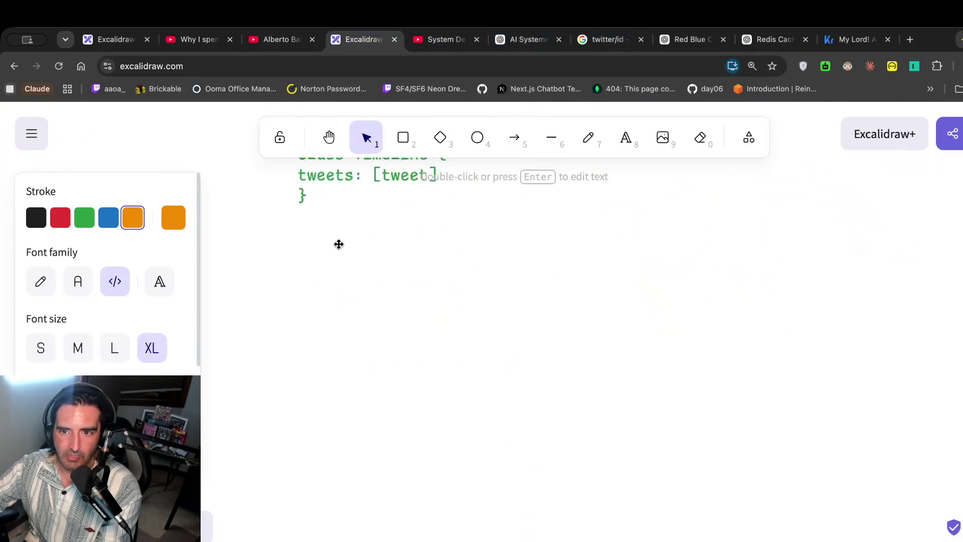
Draw a client box with a two-line 'client' / mobile label.
{"action": "left_click", "coordinate": [410, 143]}
{"action": "left_click_drag", "start_coordinate": [392, 245], "coordinate": [480, 380]}
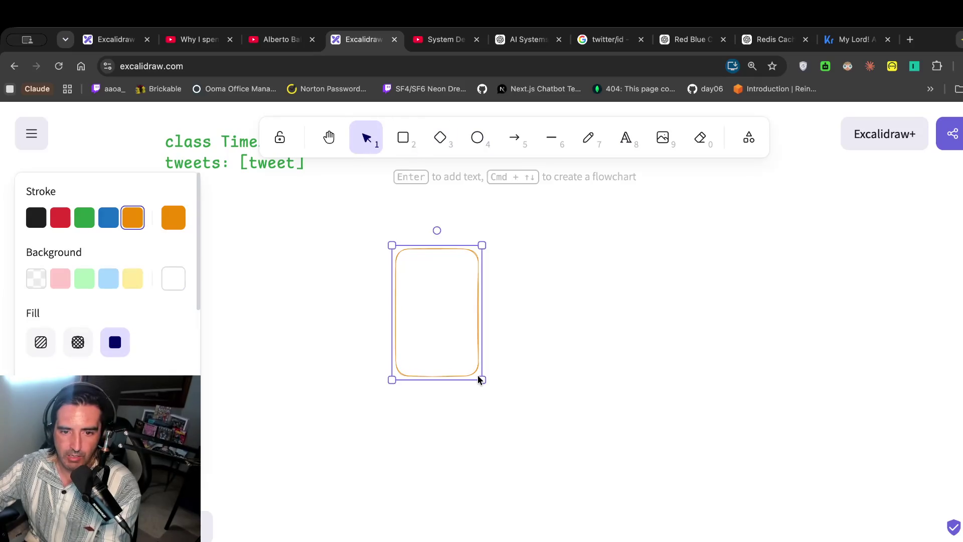
{"action": "double_click", "coordinate": [441, 298]}
{"action": "type", "text": "client"}
{"action": "key", "text": "Return"}
{"action": "key", "text": "Return"}
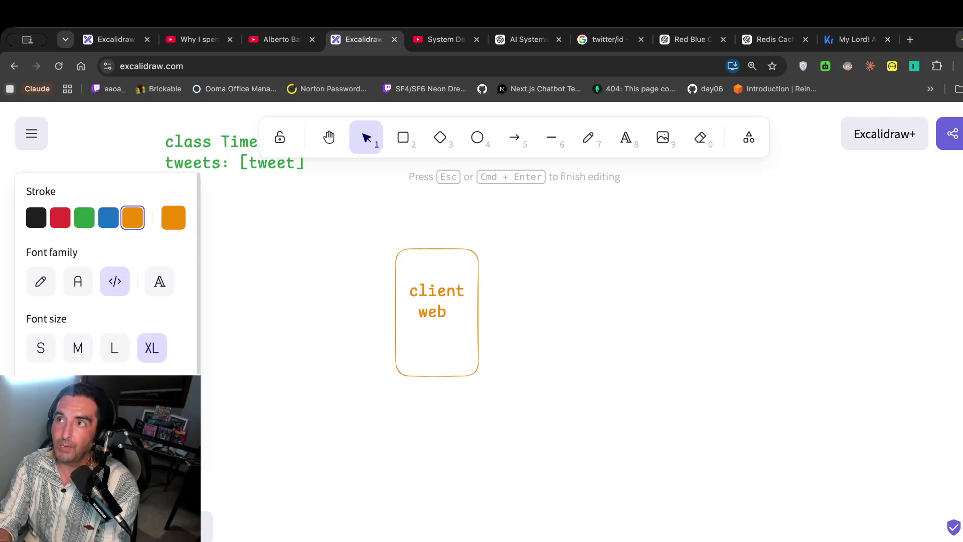
{"action": "type", "text": "mobile"}
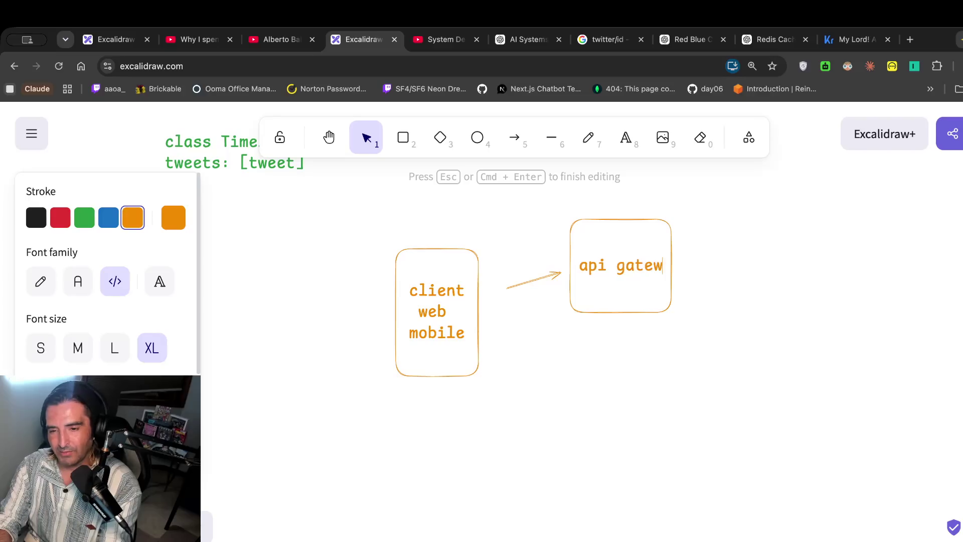
{"action": "type", "text": "ay"}
{"action": "scroll", "coordinate": [293, 449], "scroll_direction": "down", "scroll_amount": 3, "text": "ctrl"}
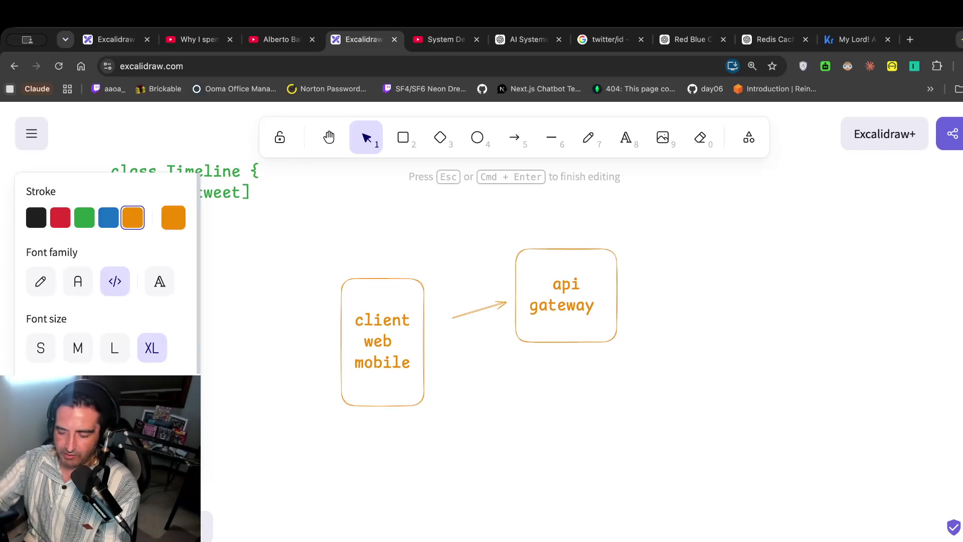
{"action": "scroll", "coordinate": [482, 321], "scroll_direction": "right", "scroll_amount": 5}
{"action": "scroll", "coordinate": [481, 321], "scroll_direction": "up", "scroll_amount": 2}
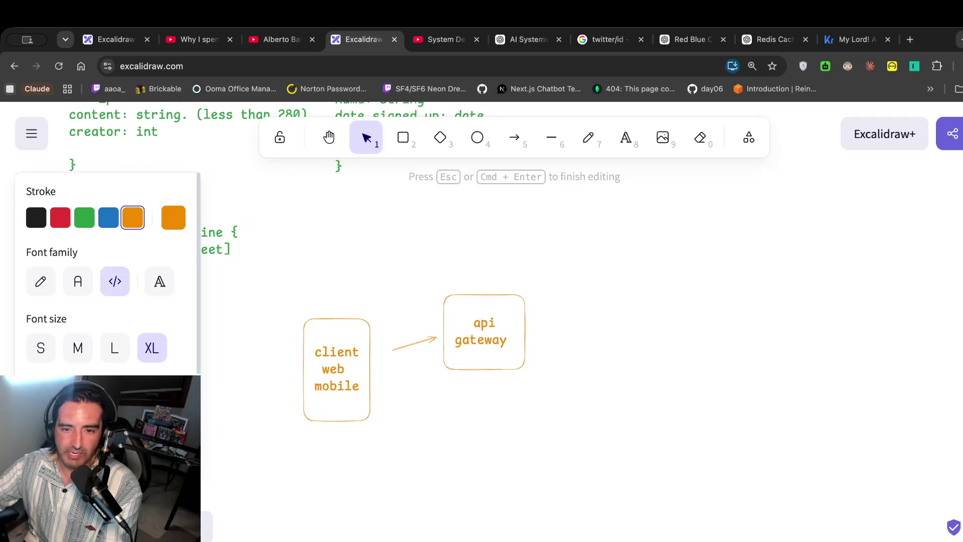
Move the api gateway box right and insert a load balancer box arrowed to it.
{"action": "left_click", "coordinate": [516, 140]}
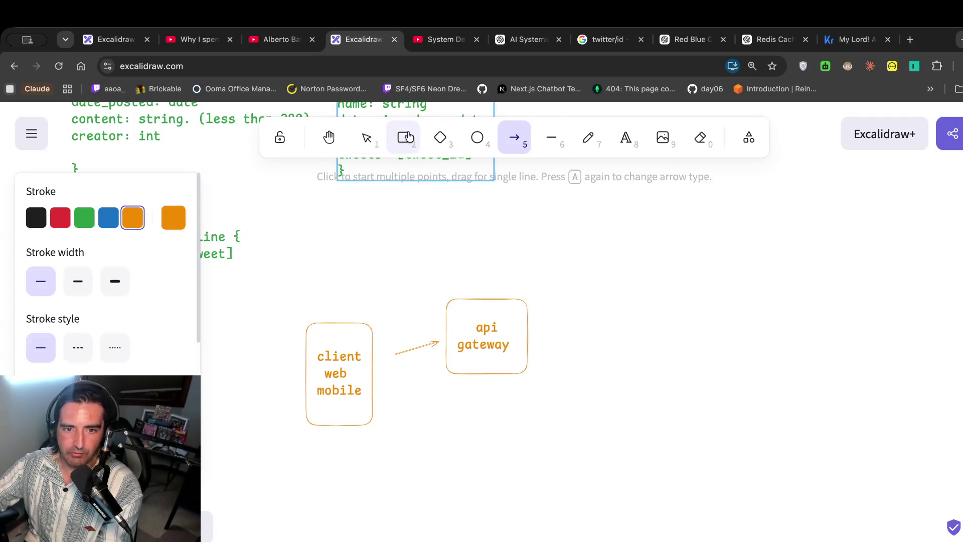
{"action": "left_click", "coordinate": [367, 139]}
{"action": "left_click_drag", "start_coordinate": [510, 320], "coordinate": [642, 325]}
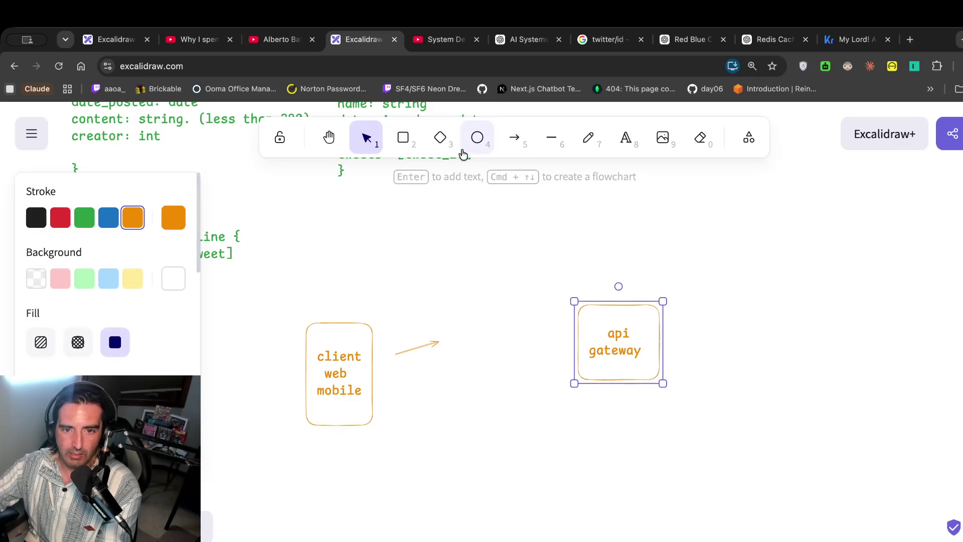
{"action": "left_click", "coordinate": [403, 139]}
{"action": "left_click_drag", "start_coordinate": [438, 325], "coordinate": [486, 395]}
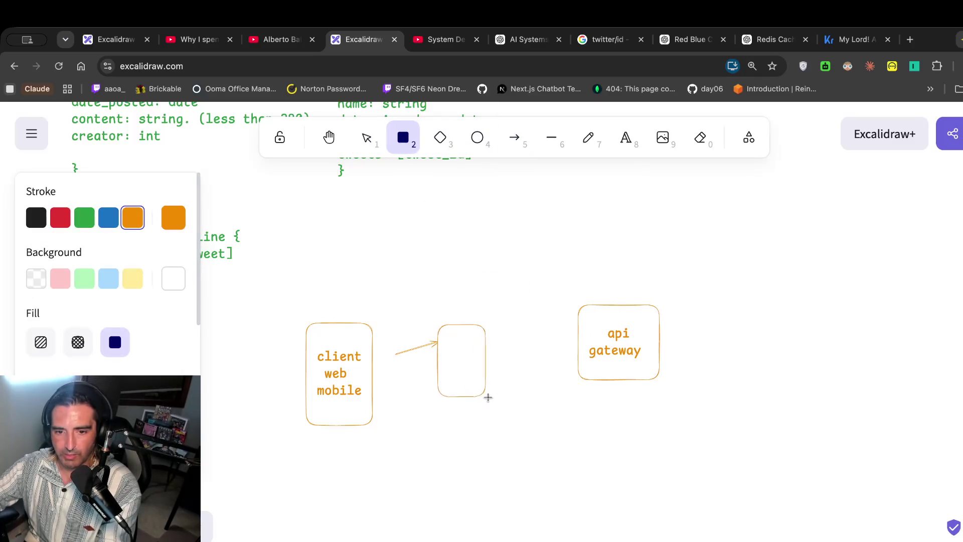
{"action": "left_click_drag", "start_coordinate": [456, 365], "coordinate": [462, 340]}
{"action": "double_click", "coordinate": [462, 341]}
{"action": "type", "text": "load b"}
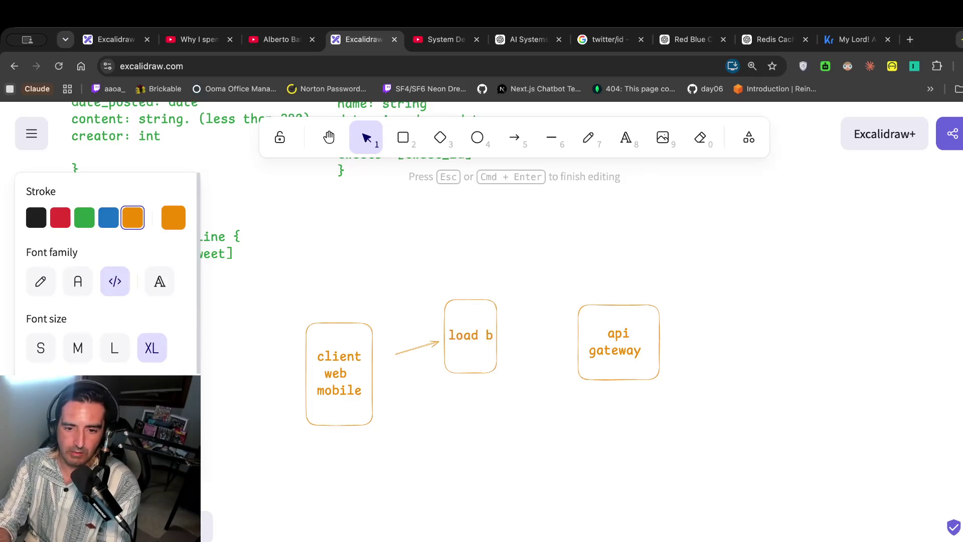
{"action": "type", "text": "alancer"}
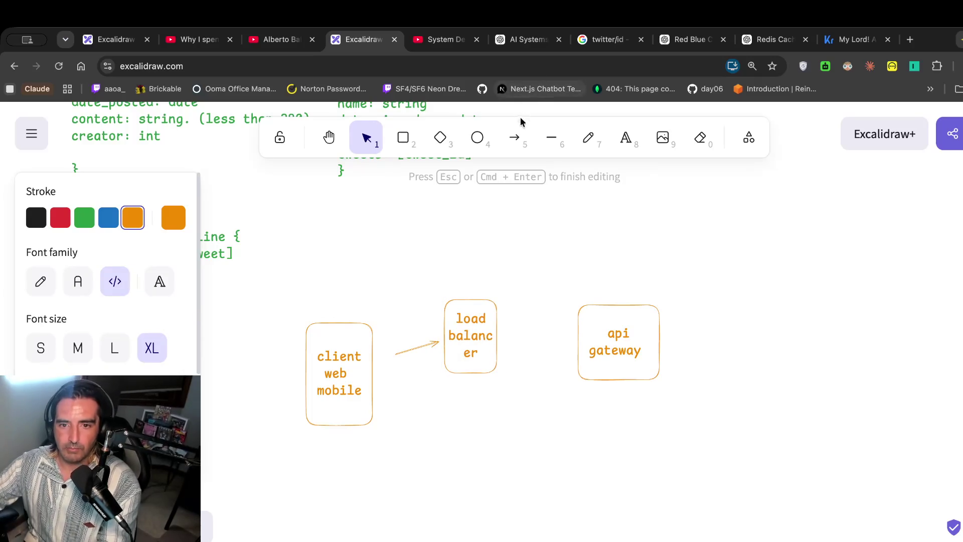
{"action": "left_click", "coordinate": [515, 137]}
{"action": "left_click_drag", "start_coordinate": [521, 335], "coordinate": [565, 335]}
Draw an arrow out of the api gateway to a new ellipse.
{"action": "scroll", "coordinate": [566, 233], "scroll_direction": "right", "scroll_amount": 3}
{"action": "scroll", "coordinate": [567, 231], "scroll_direction": "down", "scroll_amount": 3}
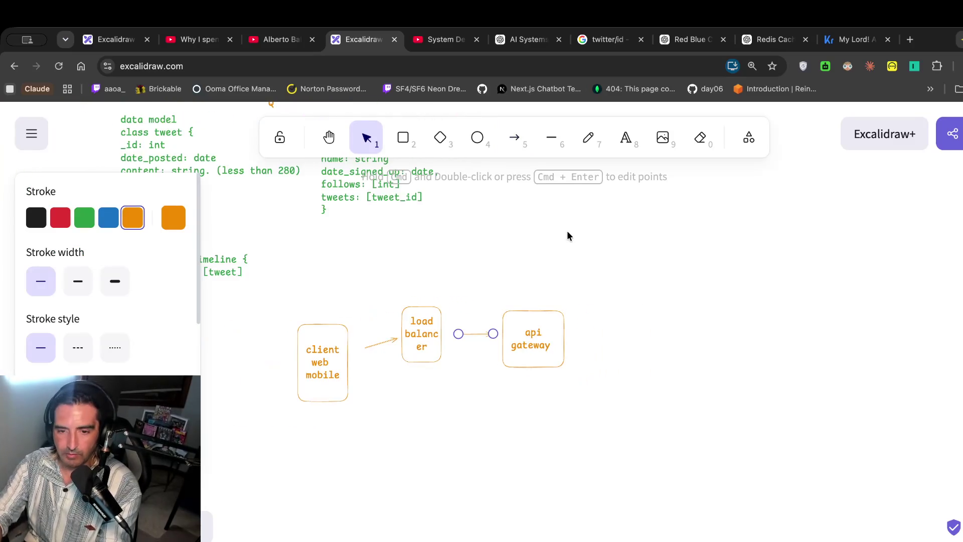
{"action": "left_click", "coordinate": [516, 138]}
{"action": "mouse_move", "coordinate": [576, 341]}
{"action": "left_mouse_down"}
{"action": "mouse_move", "coordinate": [623, 328]}
{"action": "mouse_move", "coordinate": [698, 389]}
{"action": "mouse_move", "coordinate": [723, 391]}
{"action": "left_mouse_up"}
{"action": "left_click", "coordinate": [477, 139]}
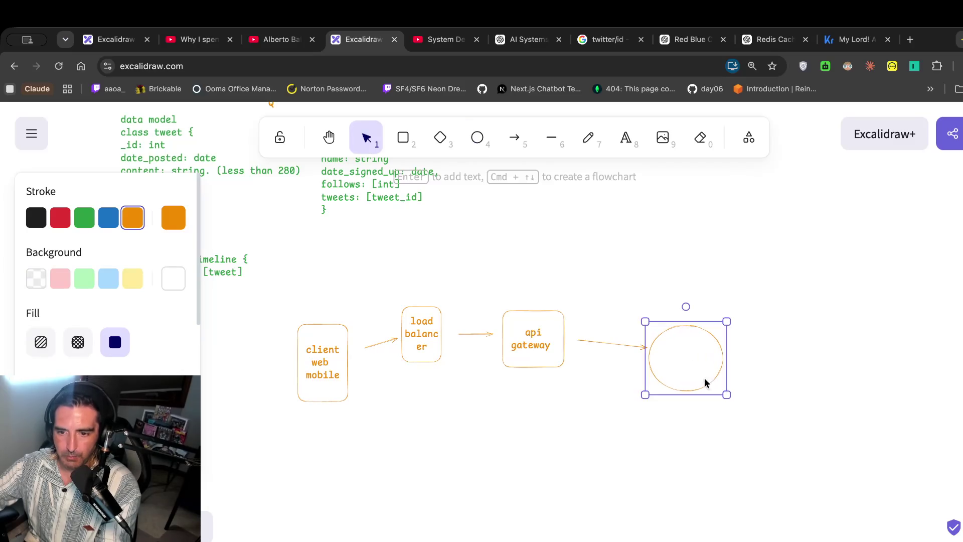
{"action": "double_click", "coordinate": [672, 350]}
Label the new ellipse 'sql' and finish text editing.
{"action": "type", "text": "sql"}
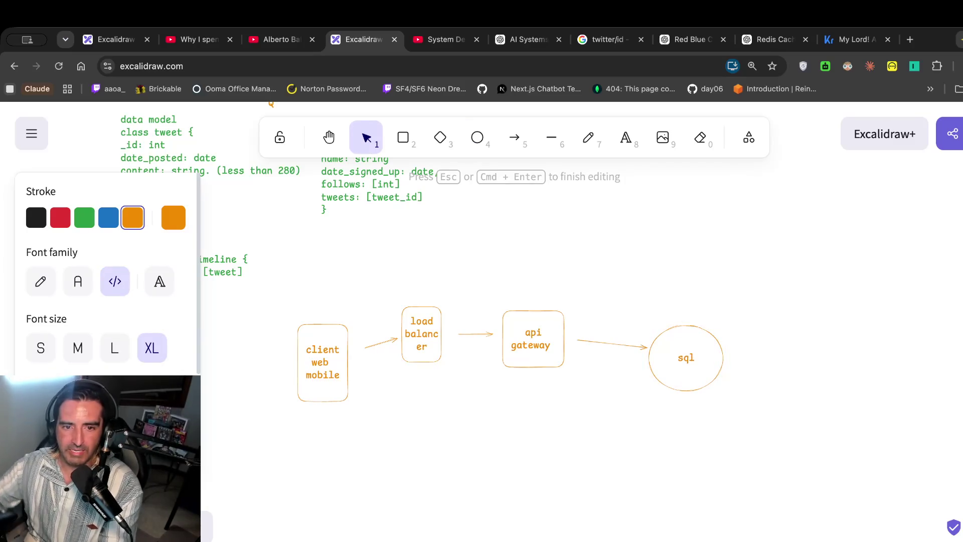
{"action": "scroll", "coordinate": [744, 363], "scroll_direction": "left", "scroll_amount": 5}
{"action": "scroll", "coordinate": [745, 363], "scroll_direction": "up", "scroll_amount": 2}
{"action": "scroll", "coordinate": [582, 321], "scroll_direction": "down", "scroll_amount": 2}
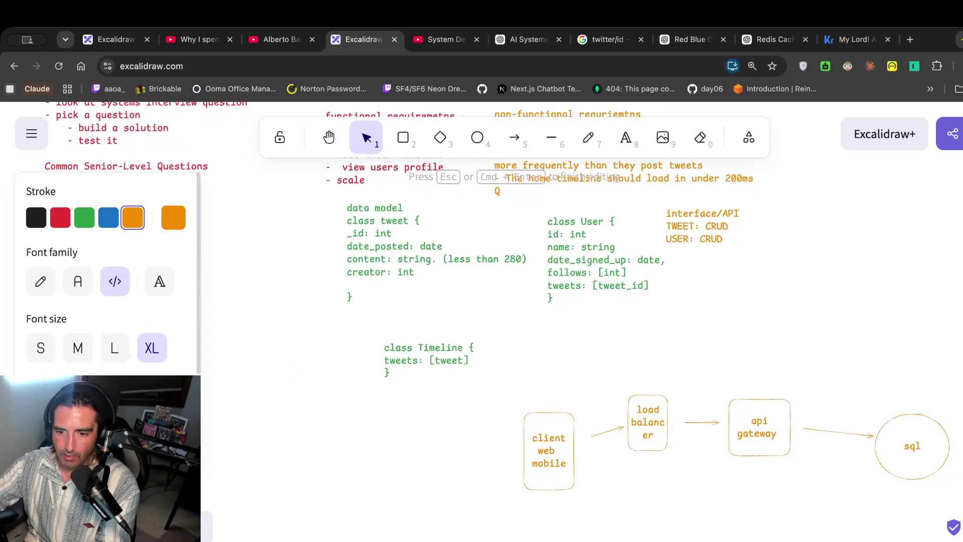
{"action": "scroll", "coordinate": [582, 321], "scroll_direction": "right", "scroll_amount": 5}
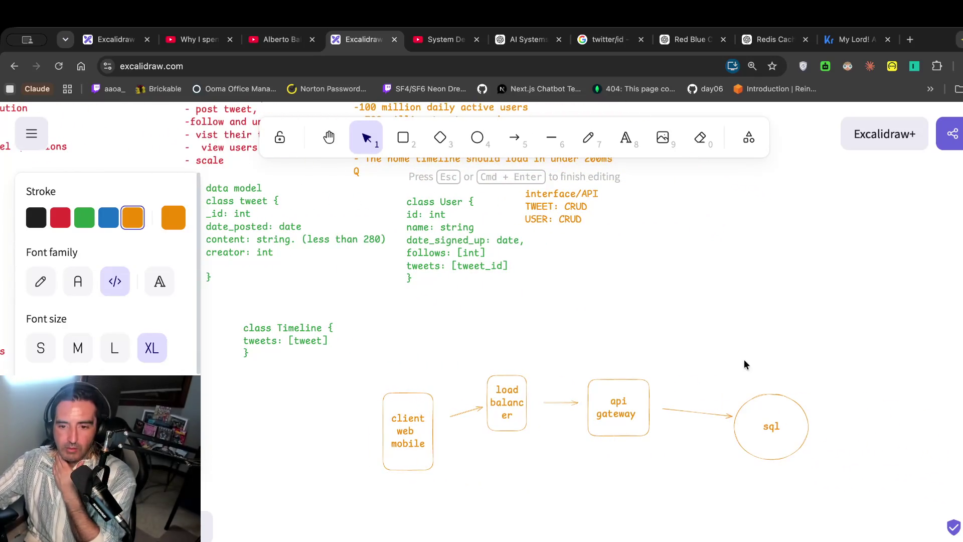
{"action": "scroll", "coordinate": [748, 354], "scroll_direction": "up", "scroll_amount": 2}
{"action": "scroll", "coordinate": [749, 354], "scroll_direction": "left", "scroll_amount": 2}
{"action": "scroll", "coordinate": [748, 354], "scroll_direction": "up", "scroll_amount": 1}
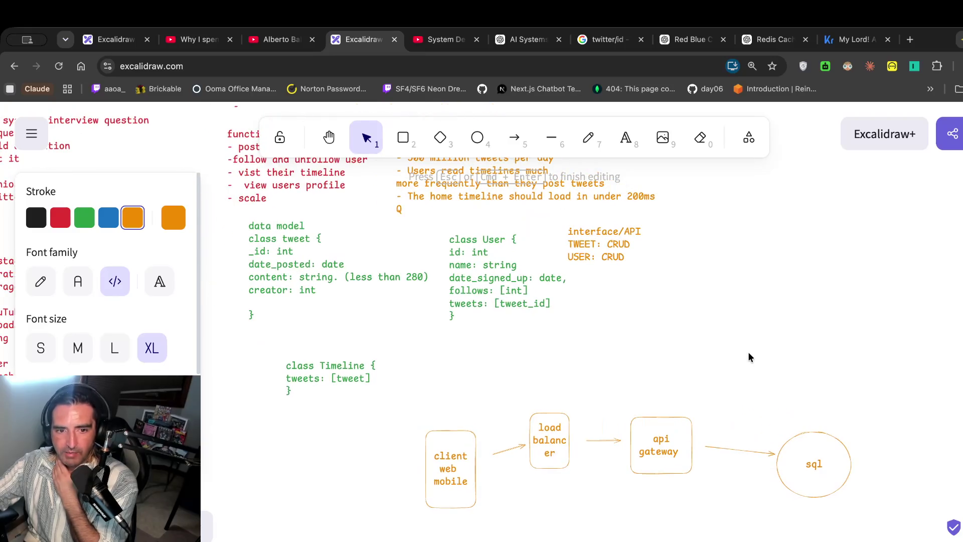
{"action": "scroll", "coordinate": [748, 354], "scroll_direction": "down", "scroll_amount": 2}
{"action": "scroll", "coordinate": [748, 354], "scroll_direction": "right", "scroll_amount": 2}
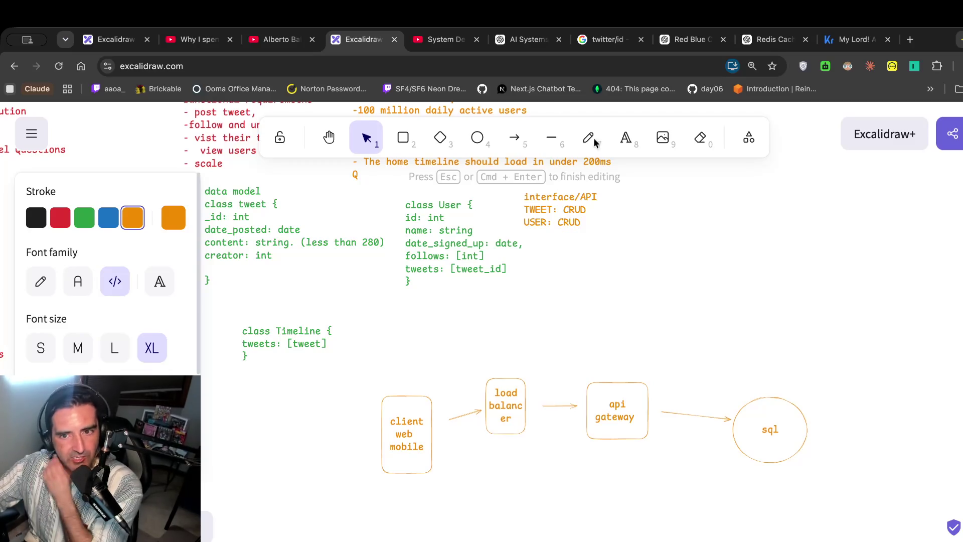
{"action": "key", "text": "Escape"}
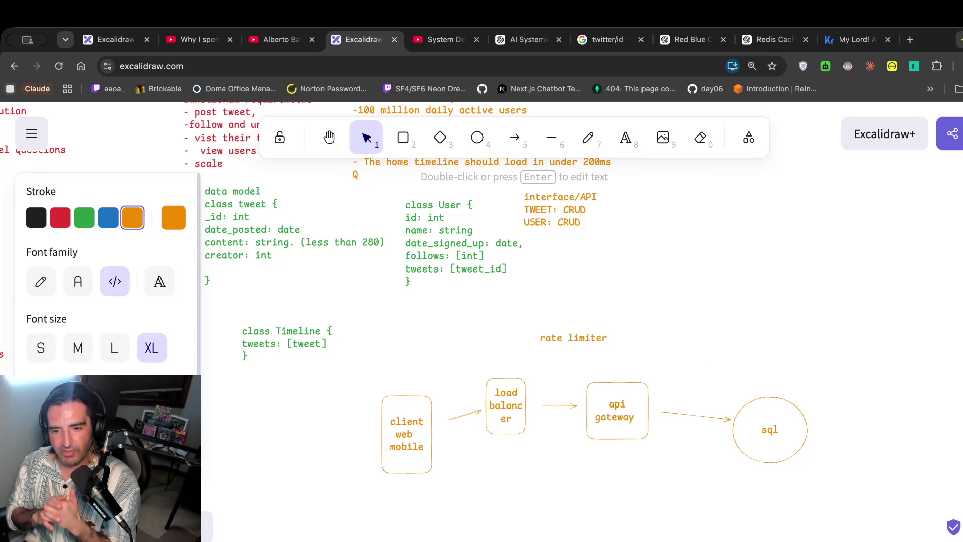
Draw an arrow up to a new diamond labelled 'redis' and move the sql ellipse down-right.
{"action": "left_click", "coordinate": [576, 338]}
{"action": "key", "text": "a"}
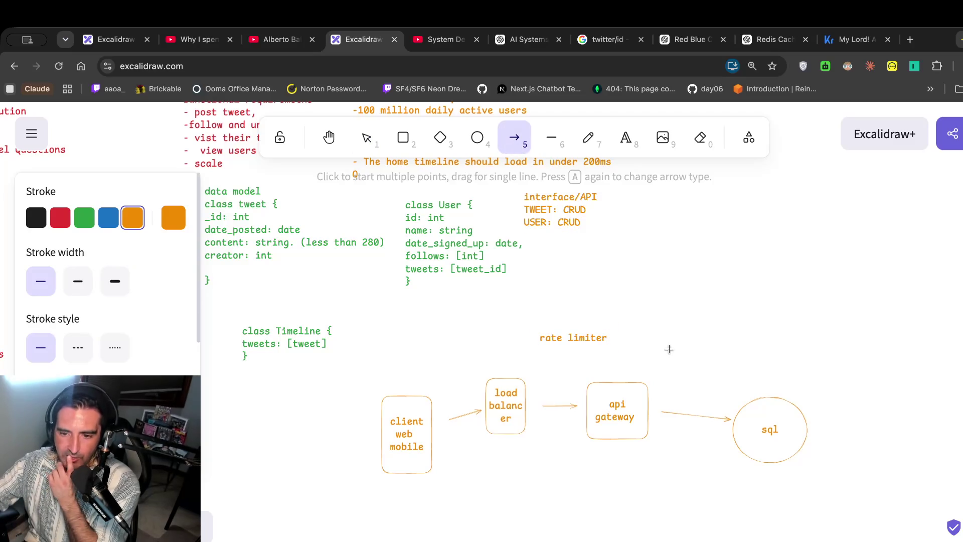
{"action": "left_click_drag", "start_coordinate": [658, 365], "coordinate": [698, 332]}
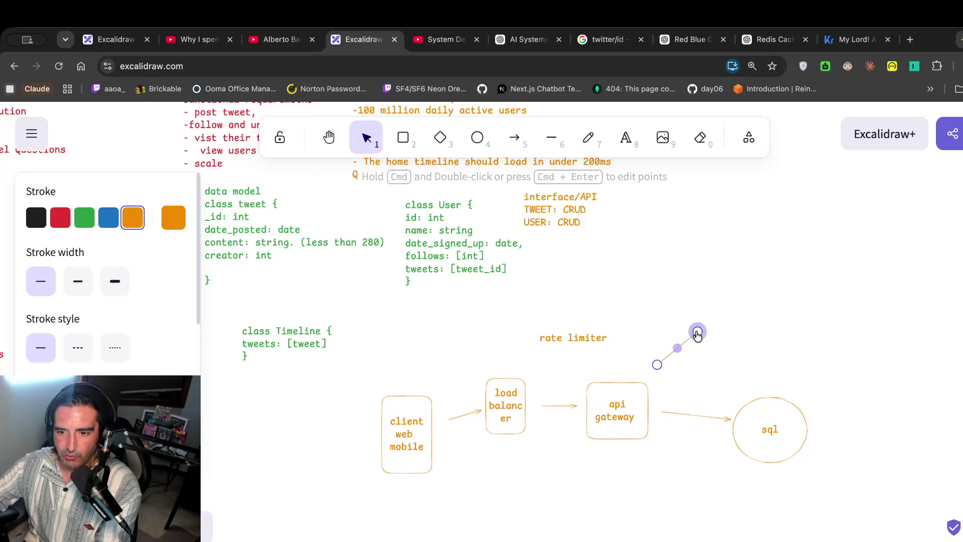
{"action": "left_click", "coordinate": [440, 139]}
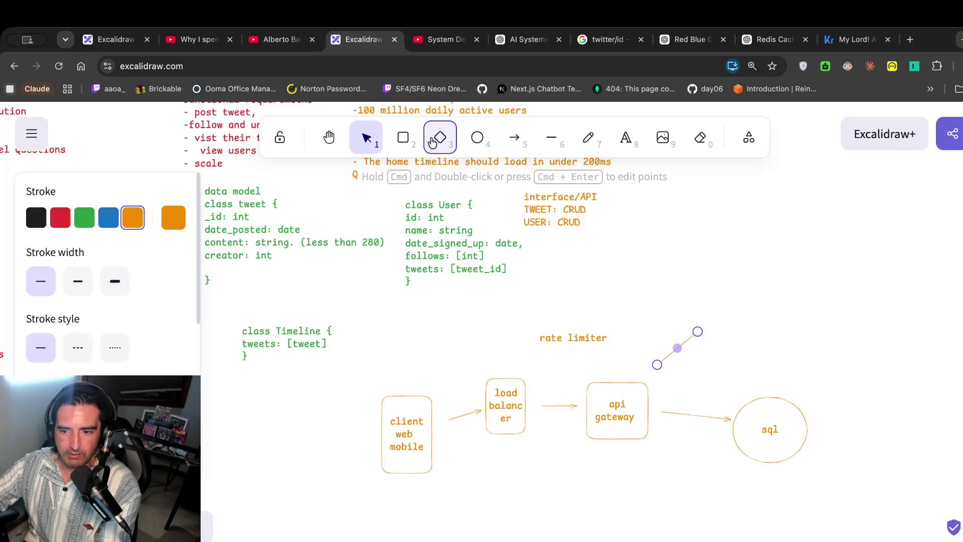
{"action": "left_click_drag", "start_coordinate": [703, 309], "coordinate": [776, 365]}
{"action": "double_click", "coordinate": [746, 332]}
{"action": "type", "text": "redis"}
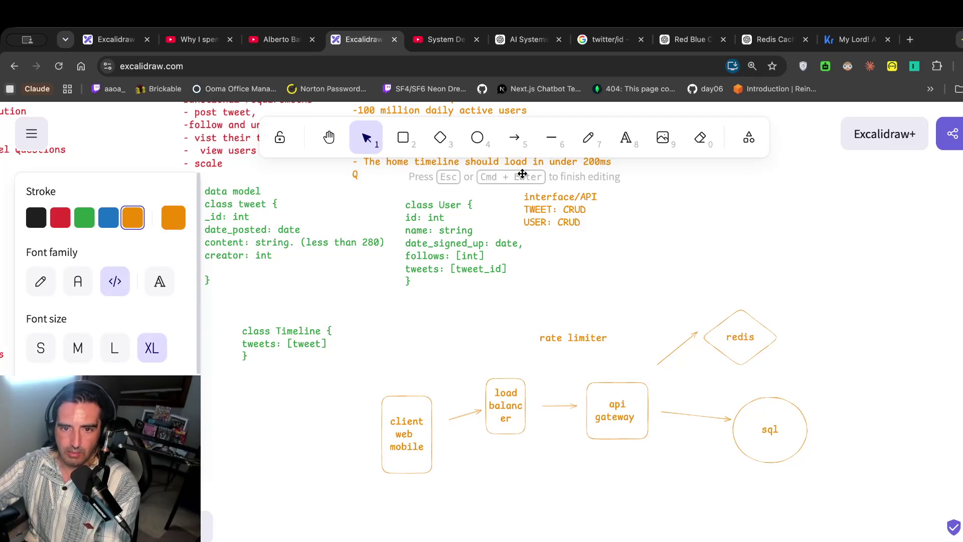
{"action": "mouse_move", "coordinate": [757, 409]}
{"action": "left_mouse_down"}
{"action": "mouse_move", "coordinate": [799, 400]}
{"action": "mouse_move", "coordinate": [768, 418]}
{"action": "left_mouse_up"}
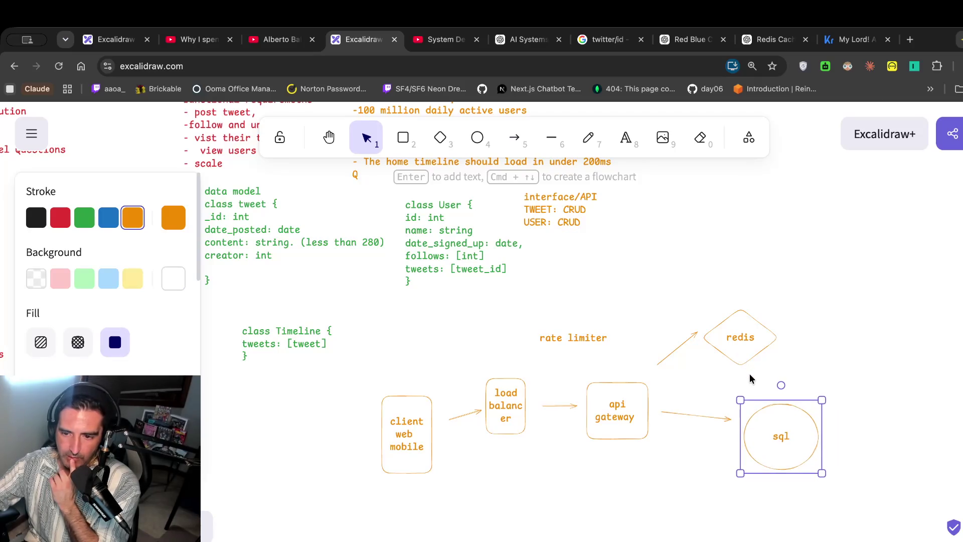
Add a second arrow linking the api gateway and redis.
{"action": "left_click", "coordinate": [517, 151]}
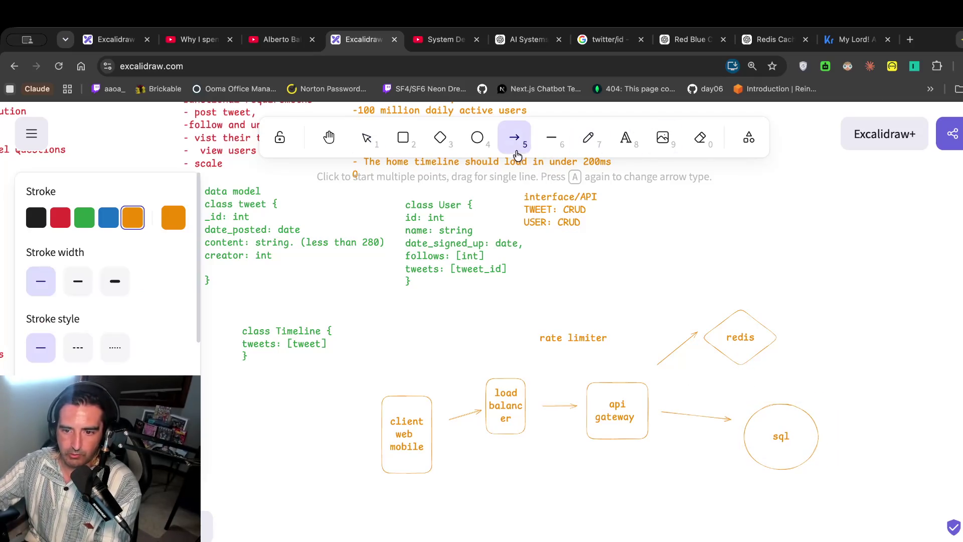
{"action": "left_click_drag", "start_coordinate": [666, 384], "coordinate": [679, 372]}
{"action": "left_click_drag", "start_coordinate": [649, 442], "coordinate": [622, 429]}
{"action": "left_click_drag", "start_coordinate": [655, 397], "coordinate": [692, 371]}
{"action": "left_click_drag", "start_coordinate": [659, 402], "coordinate": [657, 403]}
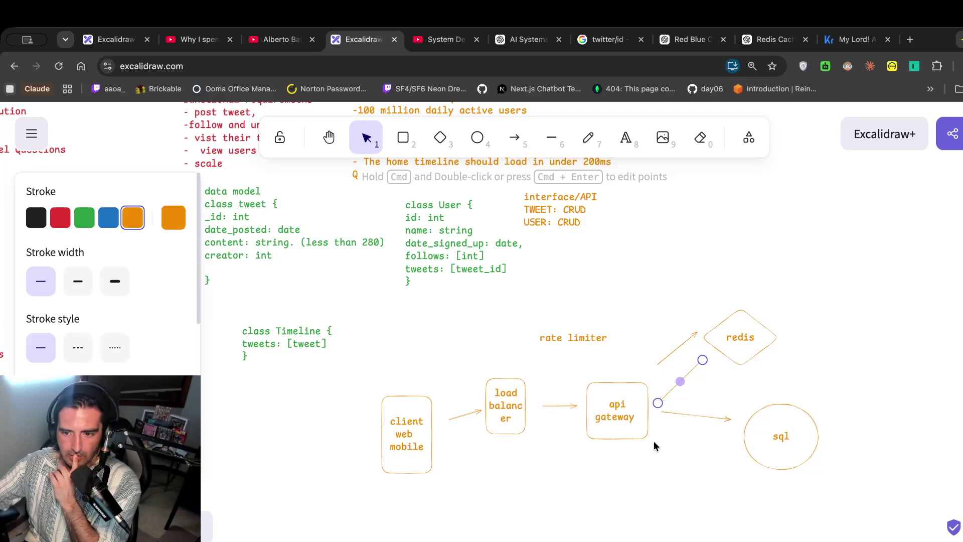
Move redis up-right with its paired arrows, and shift sql and its arrow further down-right.
{"action": "left_click_drag", "start_coordinate": [748, 313], "coordinate": [836, 267]}
{"action": "left_click_drag", "start_coordinate": [672, 349], "coordinate": [716, 328]}
{"action": "left_click_drag", "start_coordinate": [680, 382], "coordinate": [768, 346]}
{"action": "left_click", "coordinate": [700, 427]}
{"action": "left_click_drag", "start_coordinate": [800, 432], "coordinate": [883, 459]}
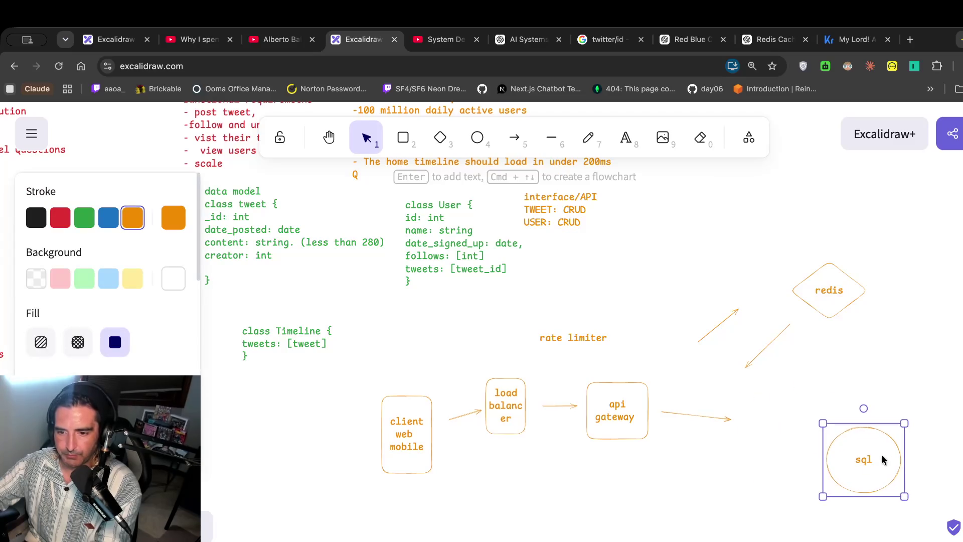
{"action": "left_click_drag", "start_coordinate": [691, 408], "coordinate": [760, 426]}
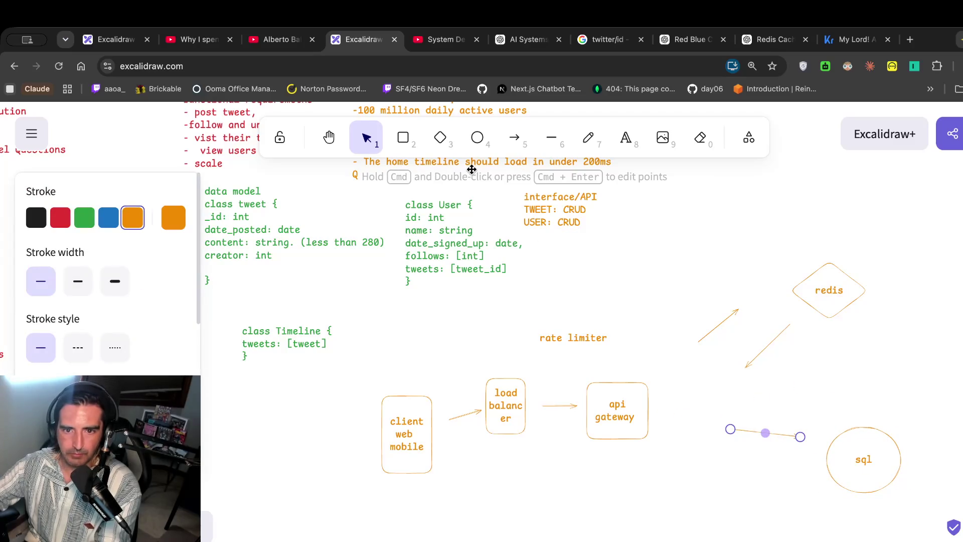
{"action": "left_click", "coordinate": [447, 147]}
Add a 'server' box right of the api gateway with an arrow into it, label centred.
{"action": "left_click", "coordinate": [398, 150]}
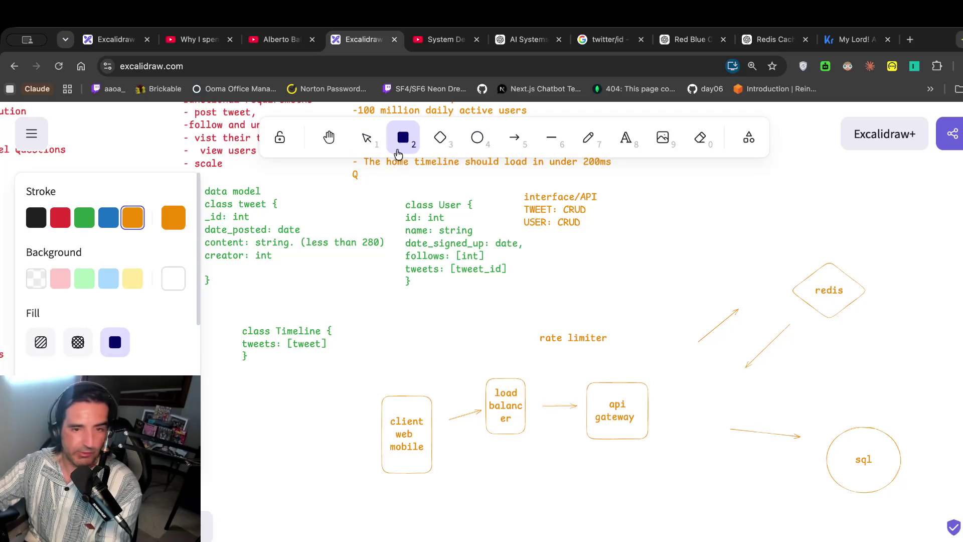
{"action": "left_click_drag", "start_coordinate": [672, 381], "coordinate": [720, 428]}
{"action": "double_click", "coordinate": [703, 409]}
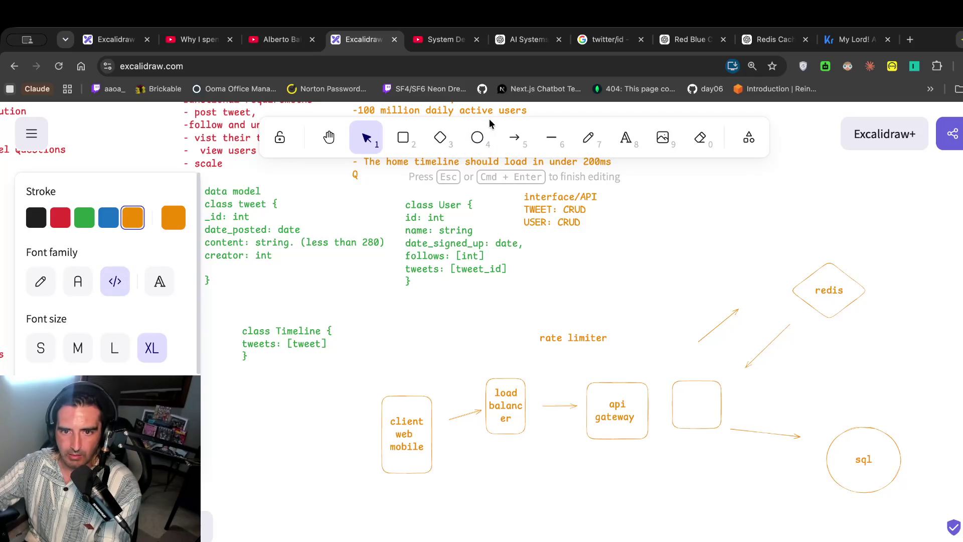
{"action": "left_click", "coordinate": [514, 137]}
{"action": "mouse_move", "coordinate": [651, 411]}
{"action": "left_mouse_down"}
{"action": "mouse_move", "coordinate": [667, 411]}
{"action": "mouse_move", "coordinate": [559, 232]}
{"action": "mouse_move", "coordinate": [687, 422]}
{"action": "mouse_move", "coordinate": [655, 404]}
{"action": "left_mouse_up"}
{"action": "left_click", "coordinate": [624, 141]}
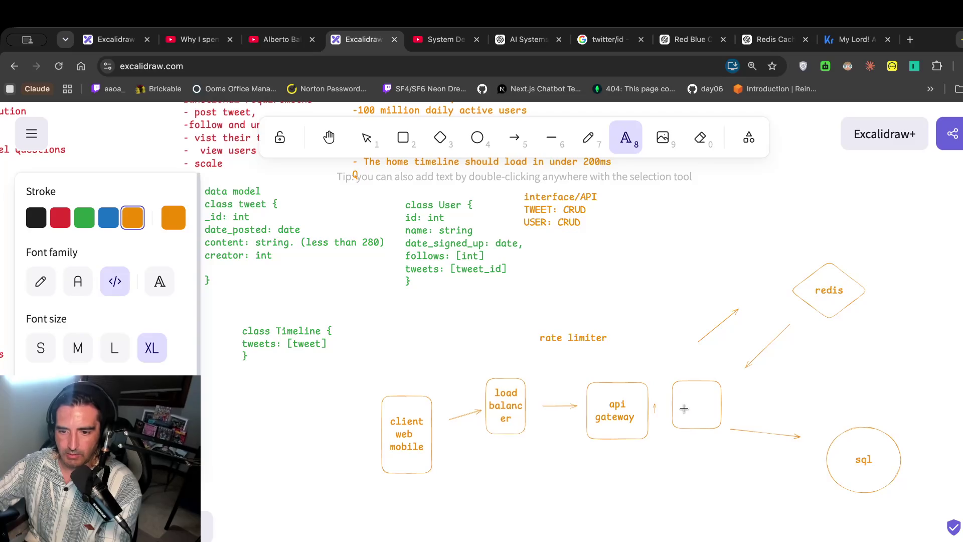
{"action": "left_click", "coordinate": [701, 399]}
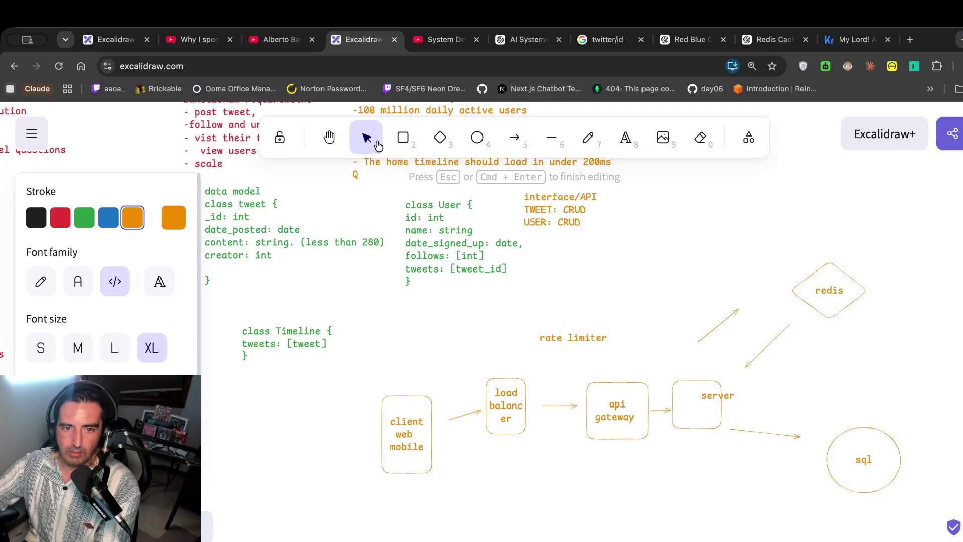
{"action": "left_click", "coordinate": [367, 138]}
{"action": "left_click", "coordinate": [714, 394]}
{"action": "left_click_drag", "start_coordinate": [714, 394], "coordinate": [694, 407]}
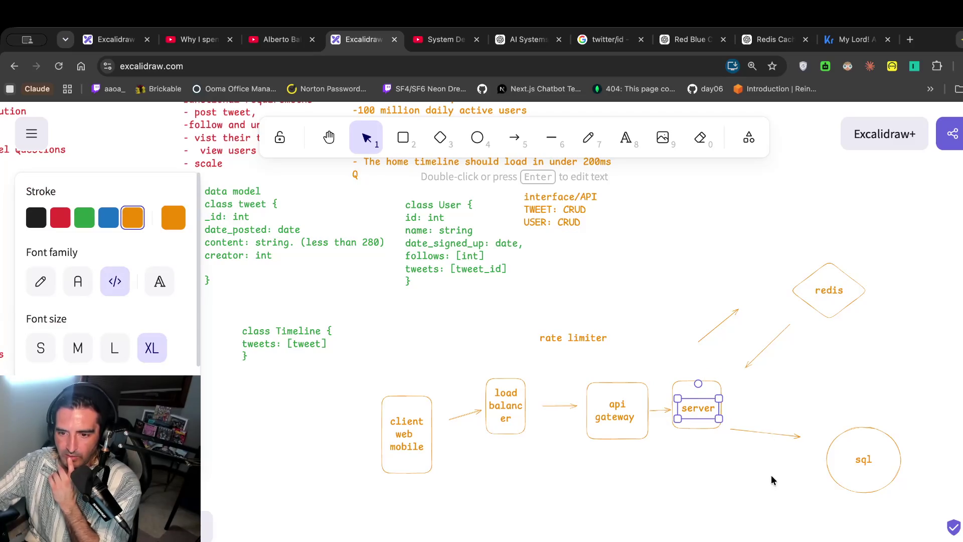
Move redis beside server and delete the stray line near rate limiter.
{"action": "left_click_drag", "start_coordinate": [794, 277], "coordinate": [781, 379]}
{"action": "right_click", "coordinate": [785, 427]}
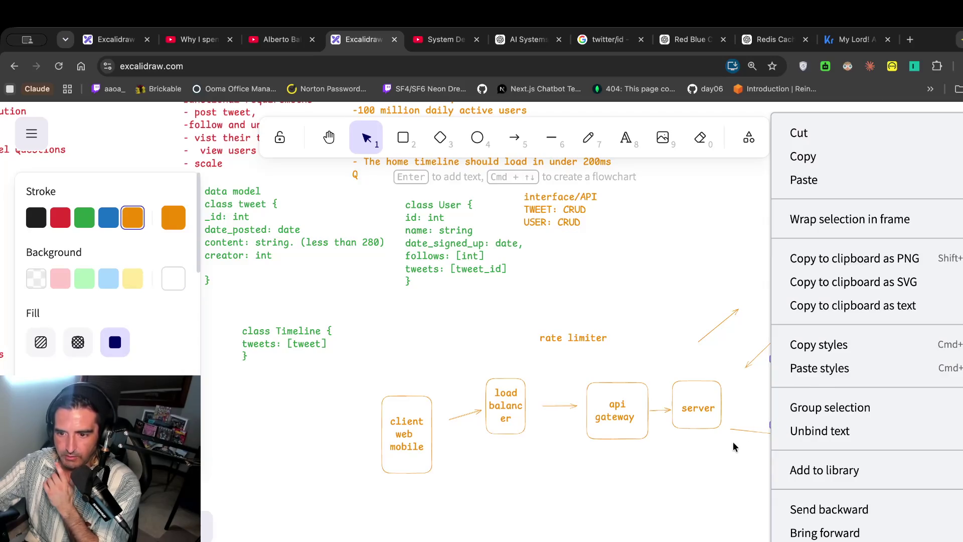
{"action": "left_click", "coordinate": [737, 447]}
{"action": "left_click", "coordinate": [785, 391]}
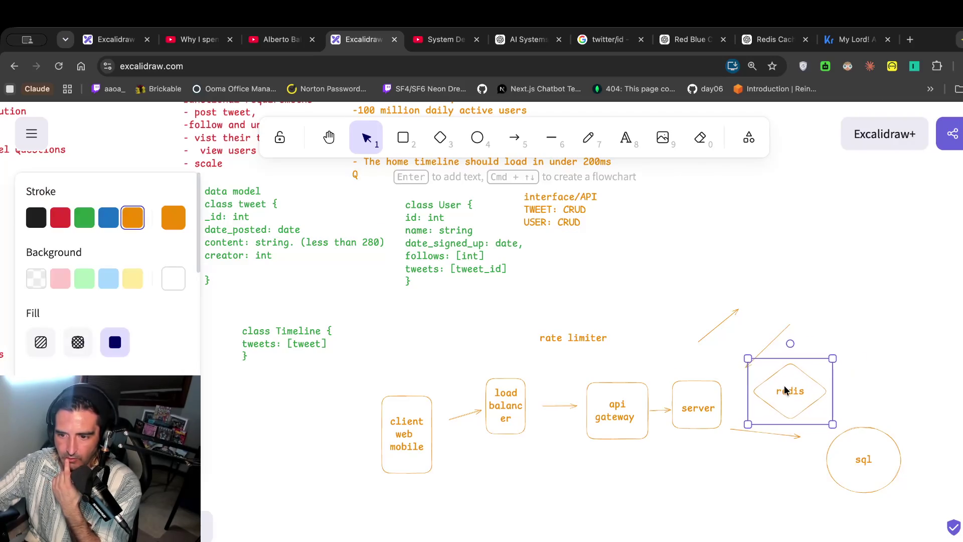
{"action": "left_click", "coordinate": [769, 348]}
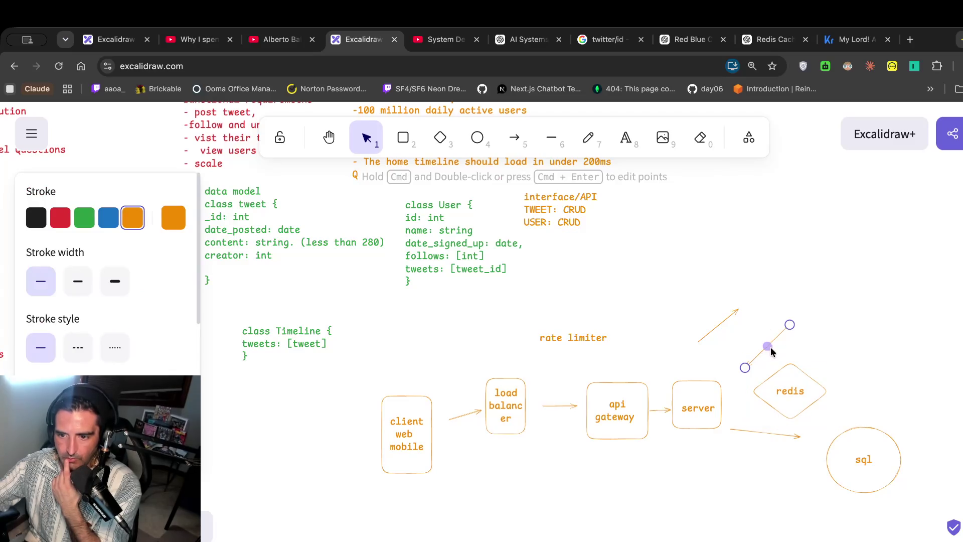
{"action": "left_click_drag", "start_coordinate": [771, 352], "coordinate": [750, 370]}
{"action": "right_click", "coordinate": [758, 340]}
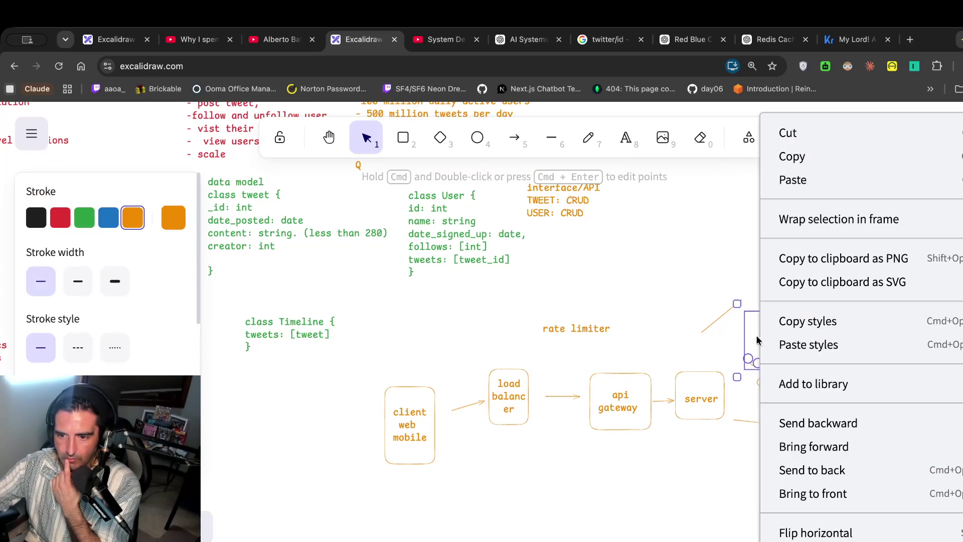
{"action": "left_click", "coordinate": [758, 340]}
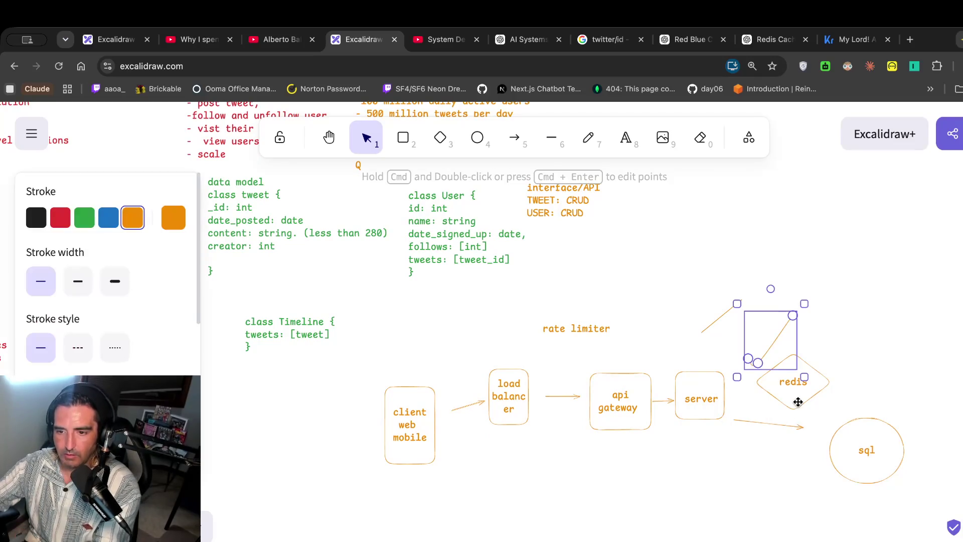
{"action": "left_click", "coordinate": [791, 317]}
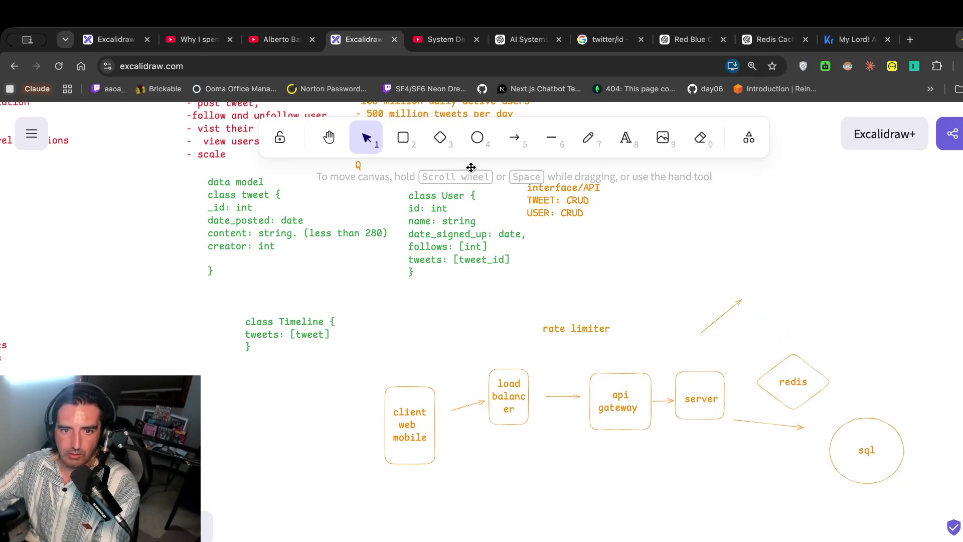
{"action": "left_click", "coordinate": [726, 315]}
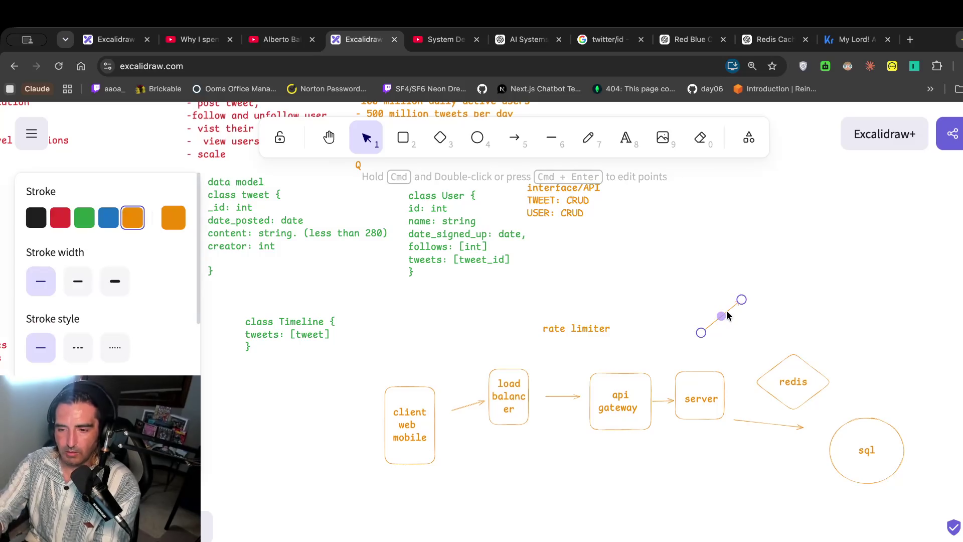
{"action": "key", "text": "BackSpace"}
Reposition redis just above the sql circle, shifting sql down-right.
{"action": "scroll", "coordinate": [722, 320], "scroll_direction": "right", "scroll_amount": 5}
{"action": "left_click", "coordinate": [722, 364]}
{"action": "left_click_drag", "start_coordinate": [722, 364], "coordinate": [785, 340]}
{"action": "left_click_drag", "start_coordinate": [776, 437], "coordinate": [808, 452]}
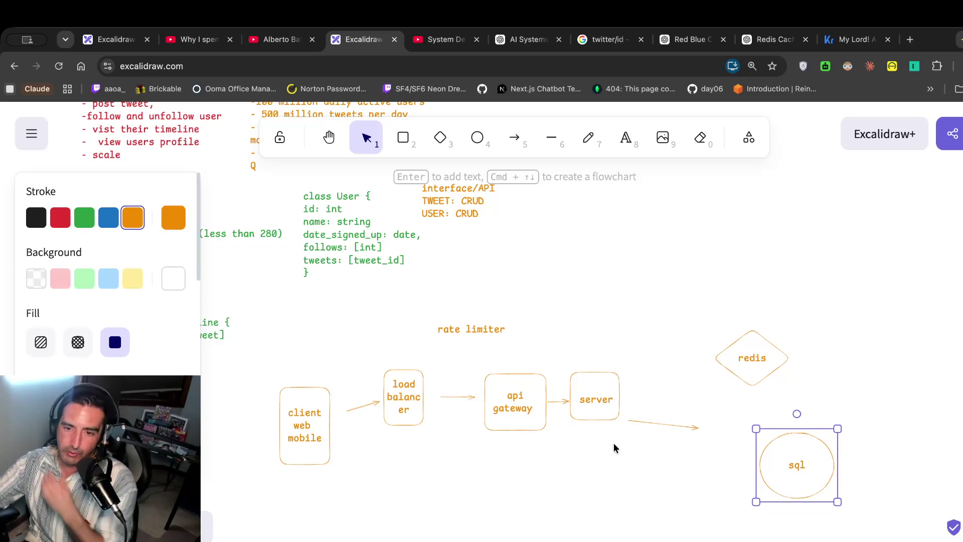
{"action": "left_click_drag", "start_coordinate": [763, 344], "coordinate": [744, 397]}
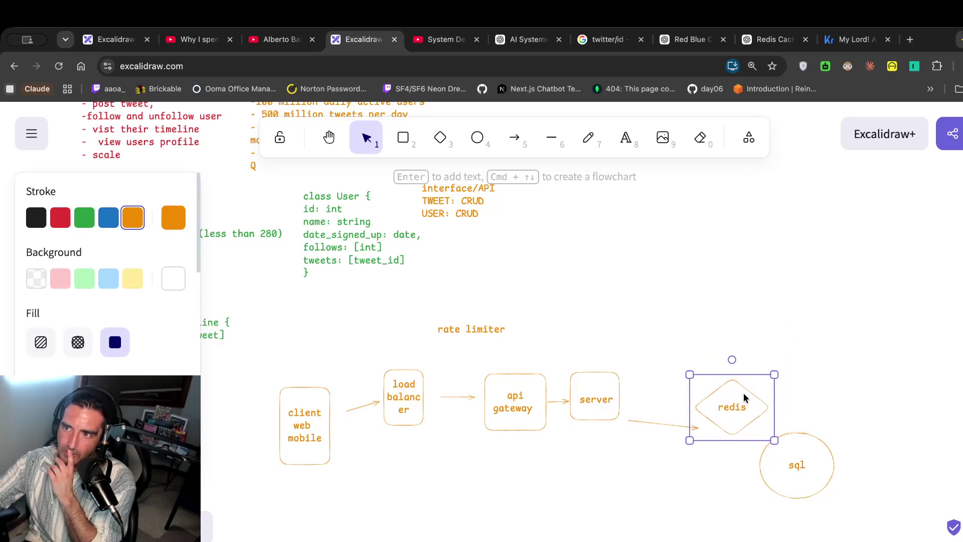
{"action": "key", "text": "ctrl+t"}
In the new tab visit clipception.xyz, then krystalballz.xyz, and return to Excalidraw.
{"action": "type", "text": "clip"}
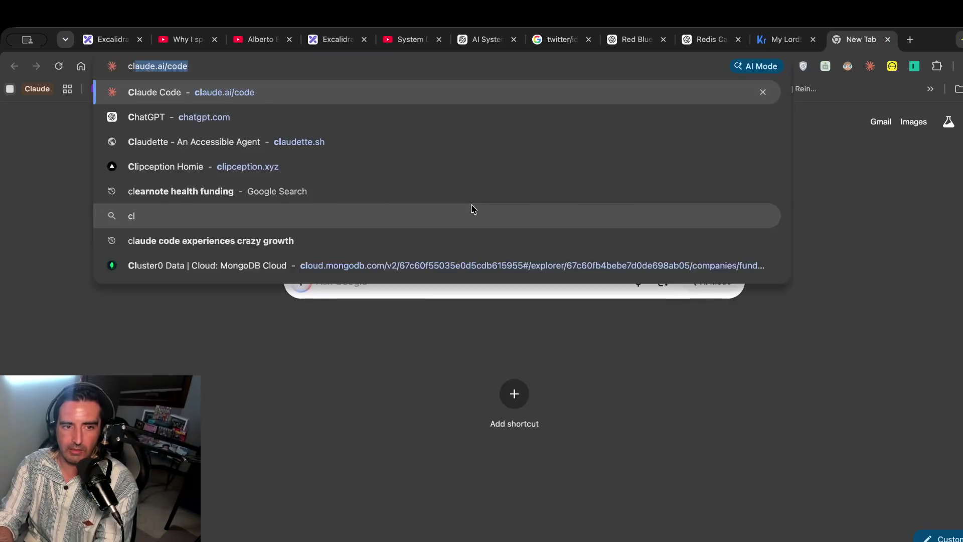
{"action": "key", "text": "Return"}
{"action": "key", "text": "ctrl+l"}
{"action": "type", "text": "kr"}
{"action": "key", "text": "Return"}
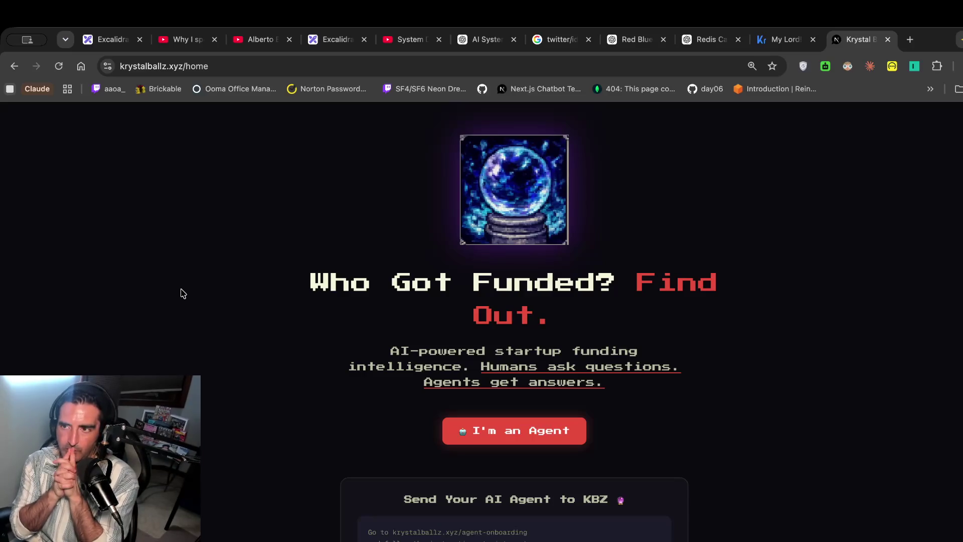
{"action": "left_click", "coordinate": [329, 38]}
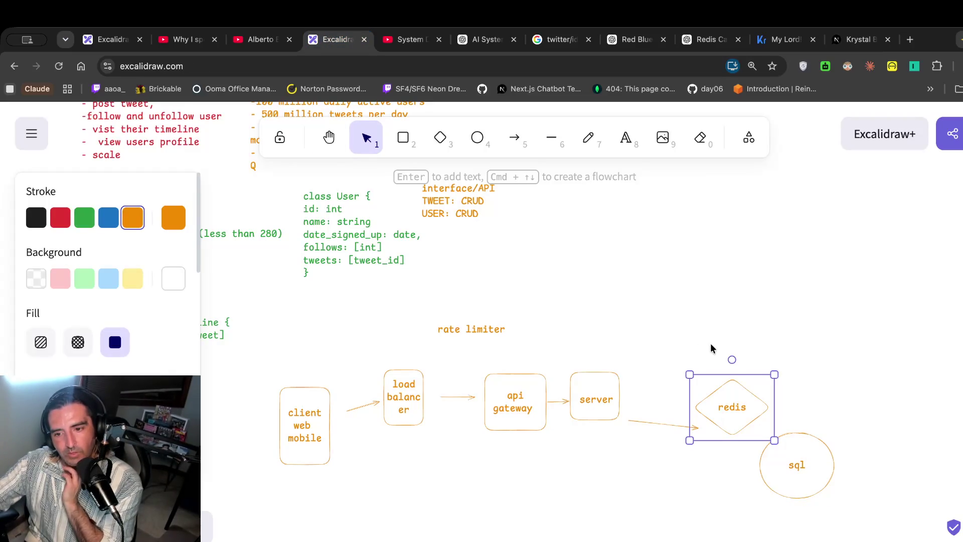
Connect server and redis with arrows in both directions.
{"action": "mouse_move", "coordinate": [737, 386]}
{"action": "left_mouse_down"}
{"action": "mouse_move", "coordinate": [723, 385]}
{"action": "mouse_move", "coordinate": [717, 371]}
{"action": "left_mouse_up"}
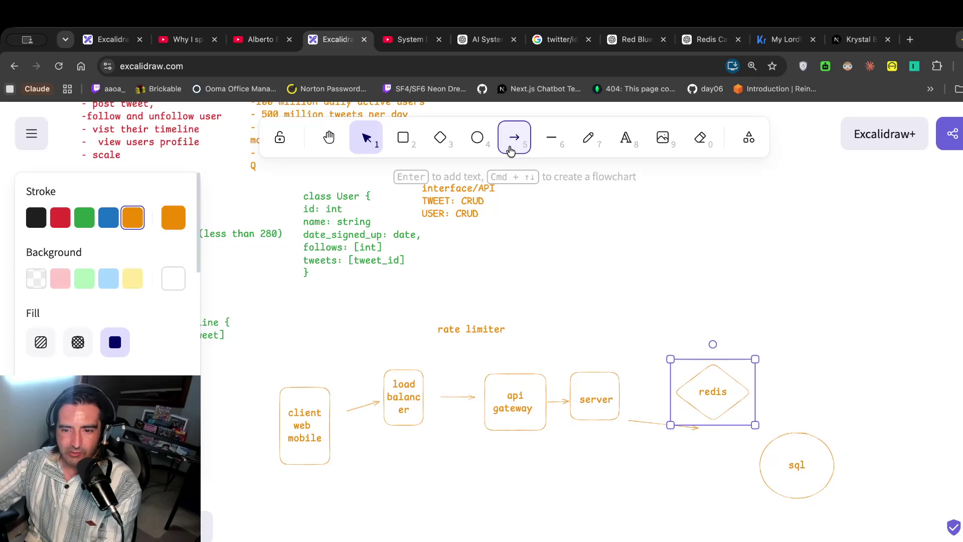
{"action": "left_click", "coordinate": [510, 151]}
{"action": "mouse_move", "coordinate": [636, 385]}
{"action": "left_mouse_down"}
{"action": "mouse_move", "coordinate": [662, 386]}
{"action": "mouse_move", "coordinate": [601, 411]}
{"action": "mouse_move", "coordinate": [662, 390]}
{"action": "left_mouse_up"}
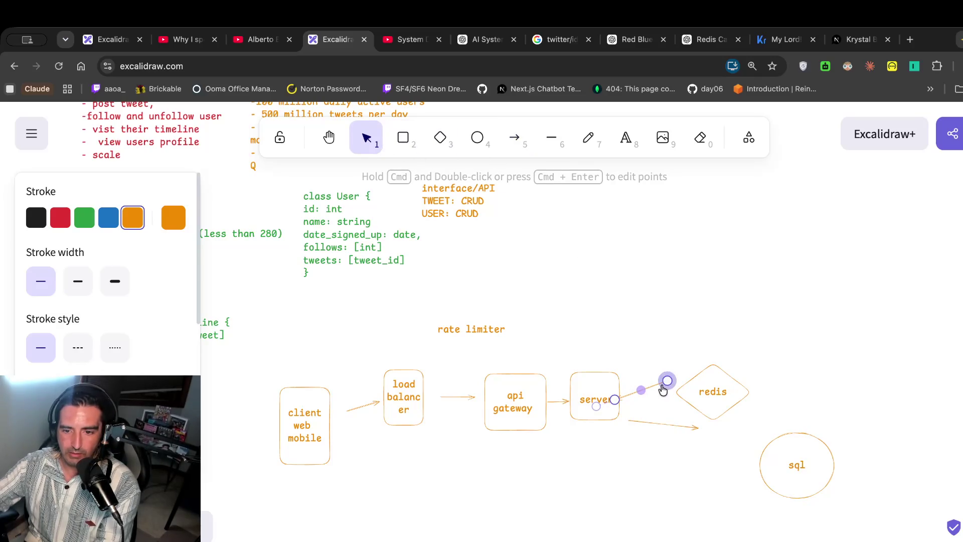
{"action": "left_click", "coordinate": [632, 310]}
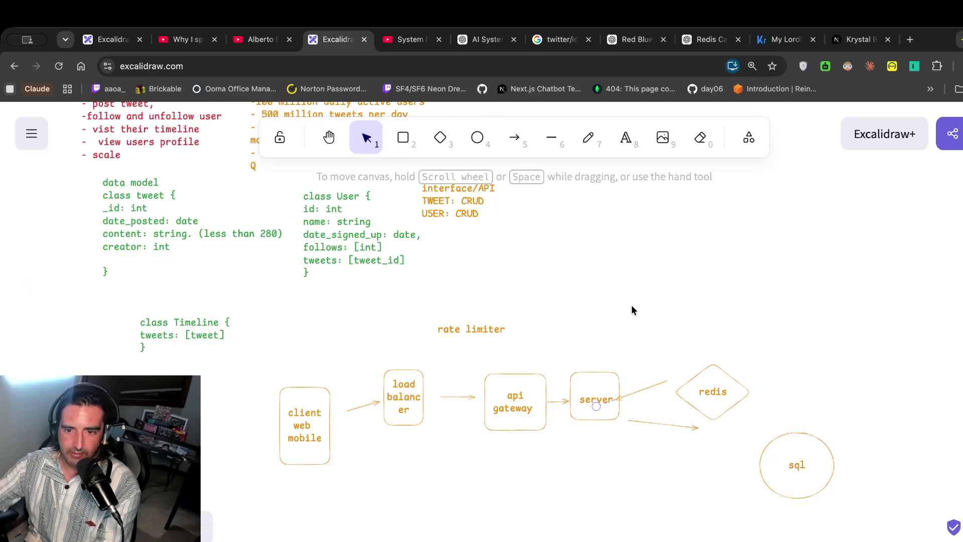
{"action": "mouse_move", "coordinate": [640, 389]}
{"action": "left_mouse_down"}
{"action": "mouse_move", "coordinate": [653, 377]}
{"action": "mouse_move", "coordinate": [709, 383]}
{"action": "mouse_move", "coordinate": [709, 361]}
{"action": "mouse_move", "coordinate": [707, 371]}
{"action": "left_mouse_up"}
{"action": "left_click", "coordinate": [635, 276]}
{"action": "left_click", "coordinate": [695, 428]}
{"action": "left_click_drag", "start_coordinate": [697, 428], "coordinate": [674, 399]}
Draw arrows from redis down to sql and from server to the sql circle.
{"action": "left_click", "coordinate": [514, 137]}
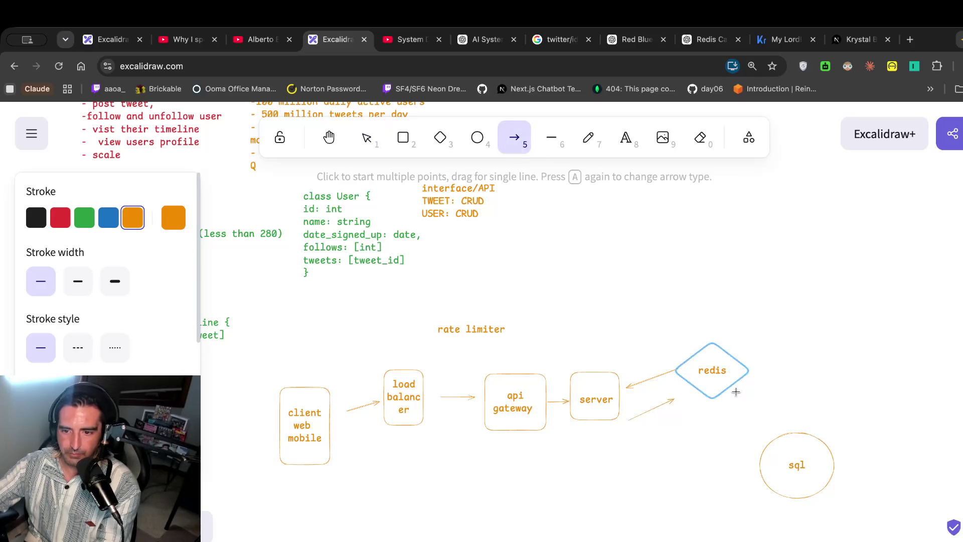
{"action": "mouse_move", "coordinate": [747, 391]}
{"action": "left_mouse_down"}
{"action": "mouse_move", "coordinate": [769, 400]}
{"action": "mouse_move", "coordinate": [784, 432]}
{"action": "left_mouse_up"}
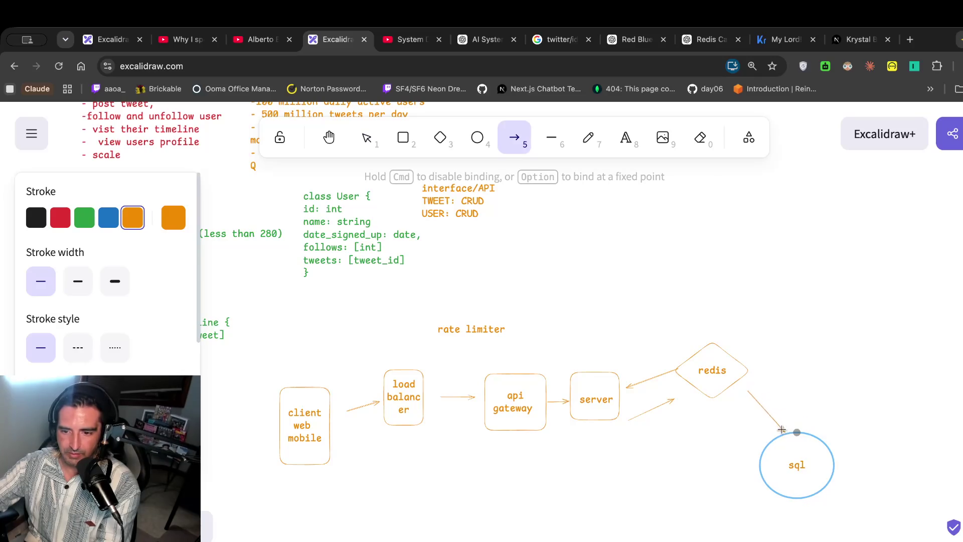
{"action": "left_click", "coordinate": [529, 137]}
{"action": "left_click_drag", "start_coordinate": [729, 404], "coordinate": [753, 433]}
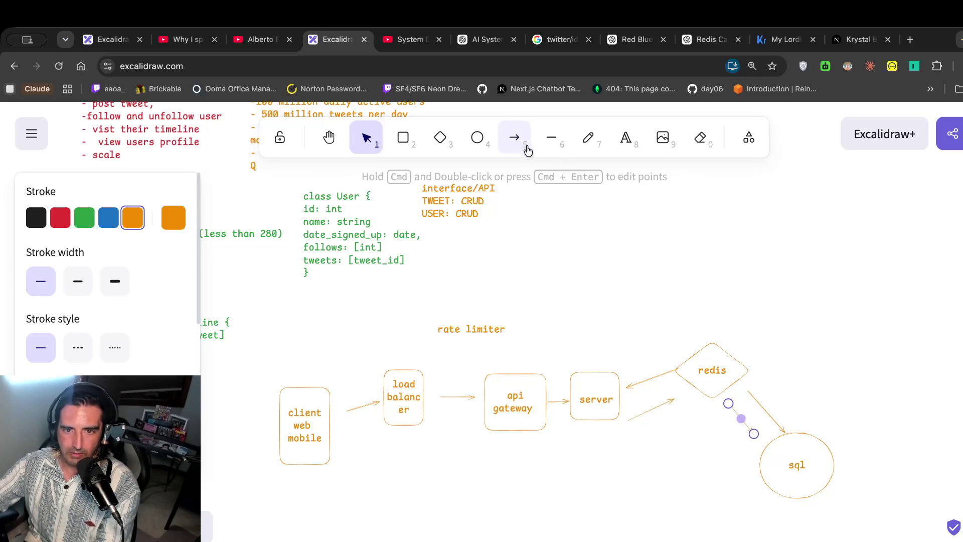
{"action": "key", "text": "a"}
{"action": "left_click_drag", "start_coordinate": [624, 439], "coordinate": [731, 464]}
{"action": "left_click", "coordinate": [725, 443]}
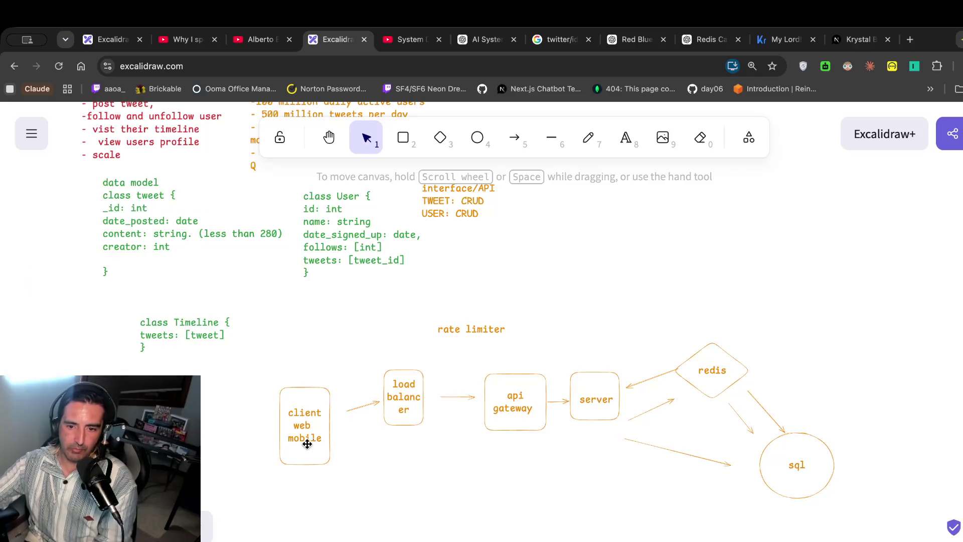
{"action": "left_click", "coordinate": [732, 412]}
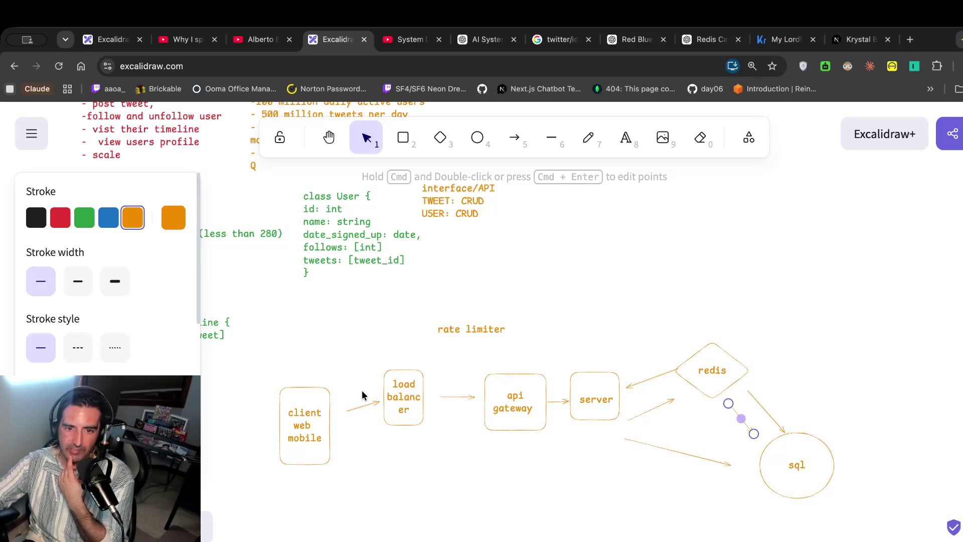
Pan below the request flow and draw a return arrow back to the client box.
{"action": "scroll", "coordinate": [362, 394], "scroll_direction": "up", "scroll_amount": 2}
{"action": "scroll", "coordinate": [362, 395], "scroll_direction": "left", "scroll_amount": 2}
{"action": "scroll", "coordinate": [490, 389], "scroll_direction": "down", "scroll_amount": 1}
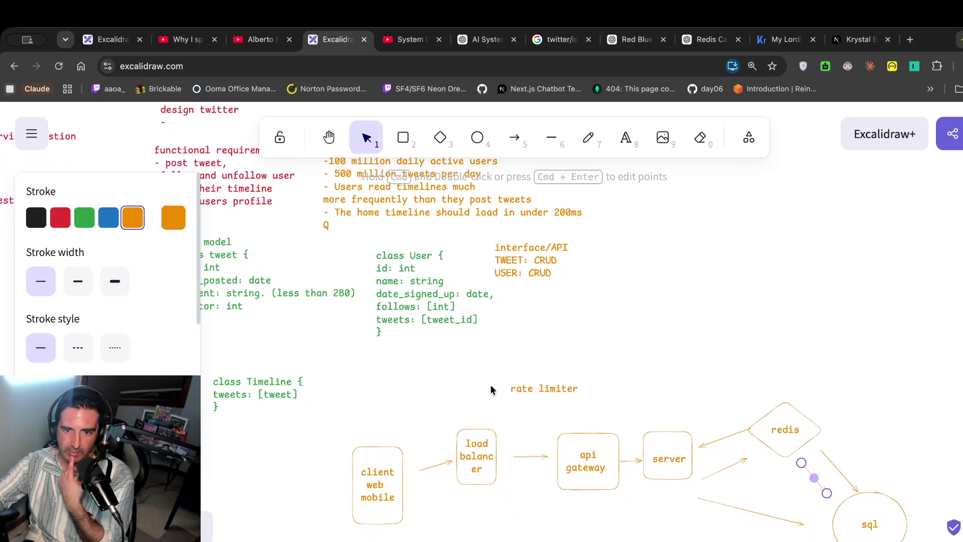
{"action": "scroll", "coordinate": [439, 459], "scroll_direction": "down", "scroll_amount": 1}
{"action": "scroll", "coordinate": [439, 459], "scroll_direction": "right", "scroll_amount": 1}
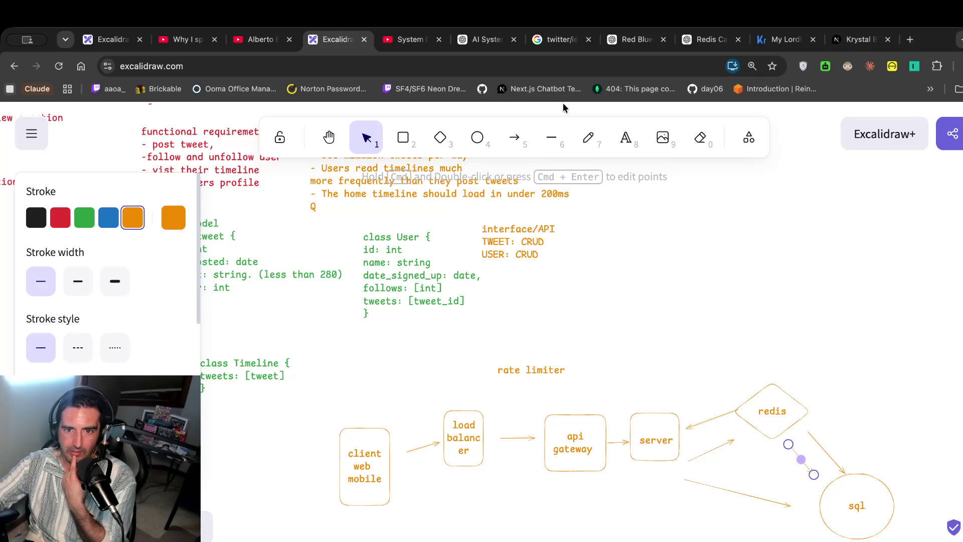
{"action": "left_click", "coordinate": [513, 136]}
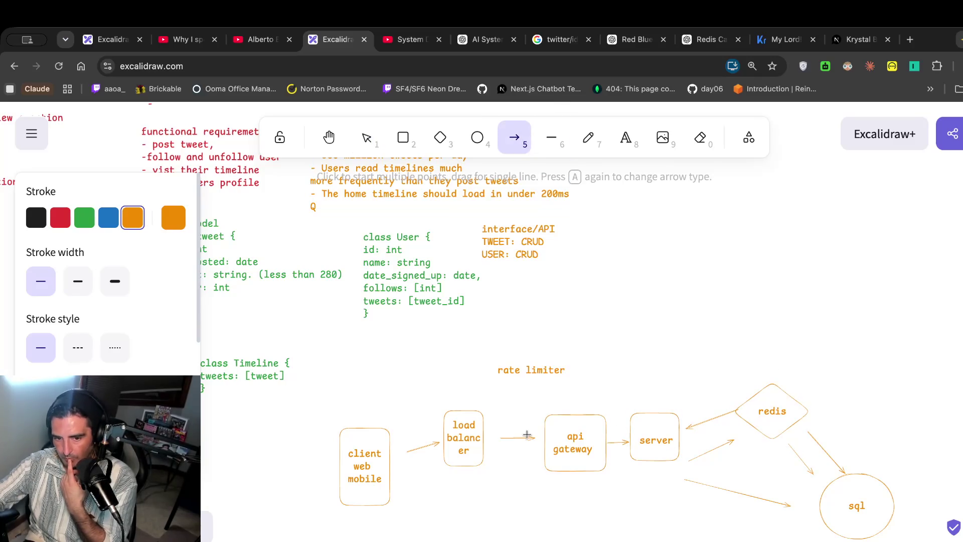
{"action": "mouse_move", "coordinate": [525, 483]}
{"action": "left_mouse_down"}
{"action": "mouse_move", "coordinate": [456, 504]}
{"action": "mouse_move", "coordinate": [415, 500]}
{"action": "left_mouse_up"}
Switch back to the Design Twitter video in YouTube.
{"action": "scroll", "coordinate": [477, 159], "scroll_direction": "right", "scroll_amount": 1}
{"action": "left_click", "coordinate": [490, 308]}
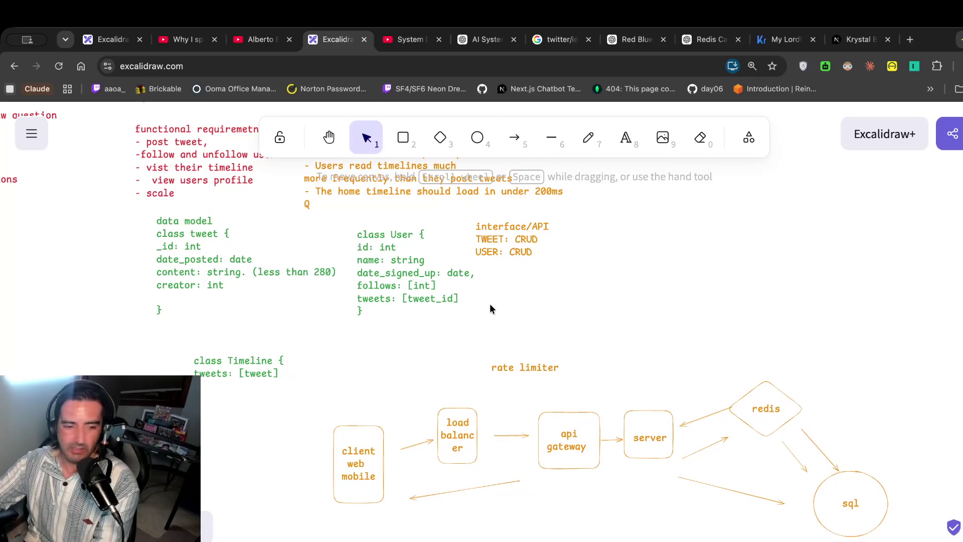
{"action": "left_click", "coordinate": [407, 39]}
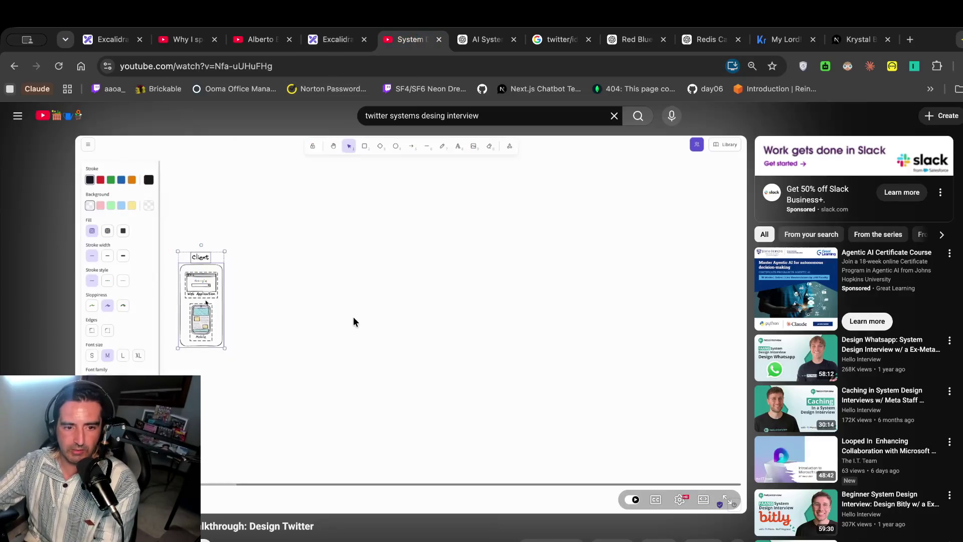
Watch the walkthrough to its 'Routing algorithm' slide (round robin, least connections, IP hash), then return to Excalidraw.
{"action": "left_click", "coordinate": [386, 325]}
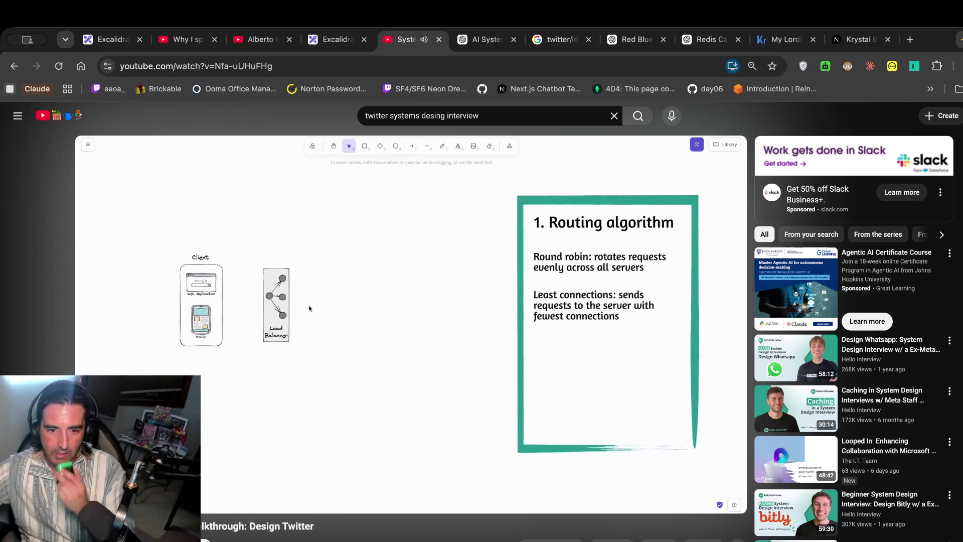
{"action": "left_click", "coordinate": [333, 284]}
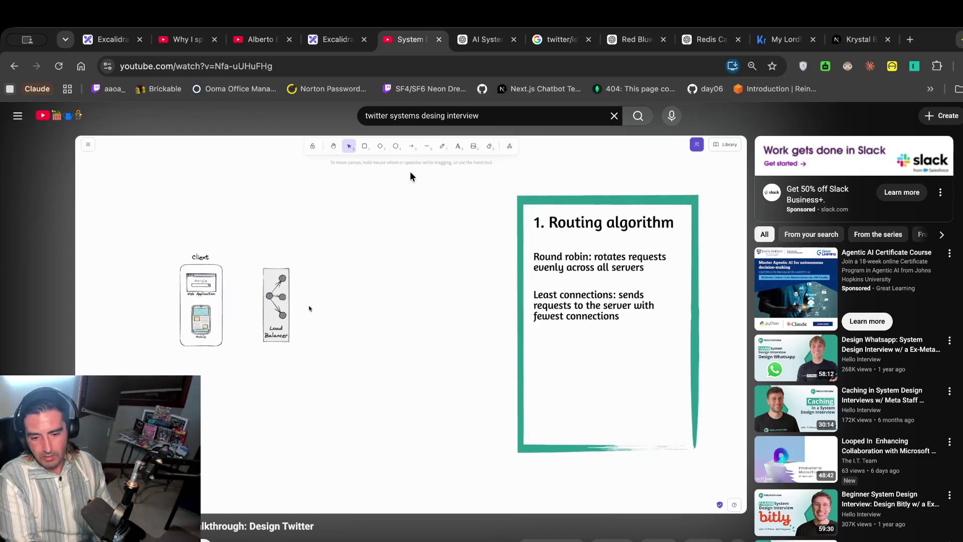
{"action": "left_click", "coordinate": [415, 234]}
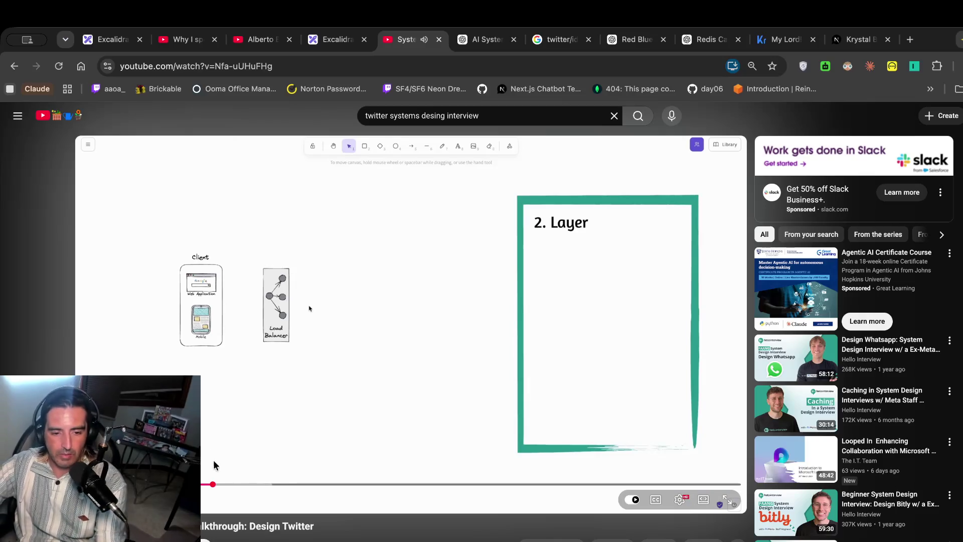
{"action": "left_click", "coordinate": [210, 483]}
{"action": "left_click", "coordinate": [546, 446]}
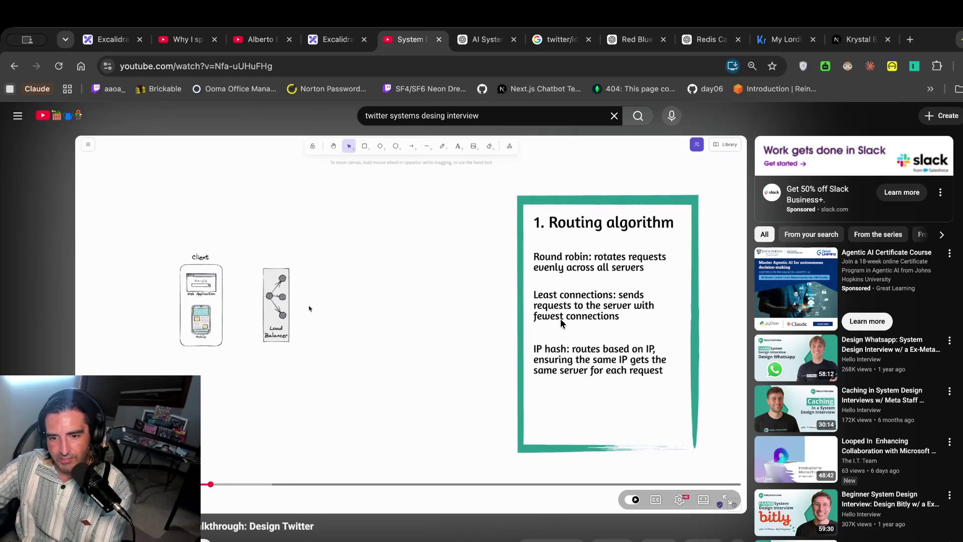
{"action": "key", "text": "space"}
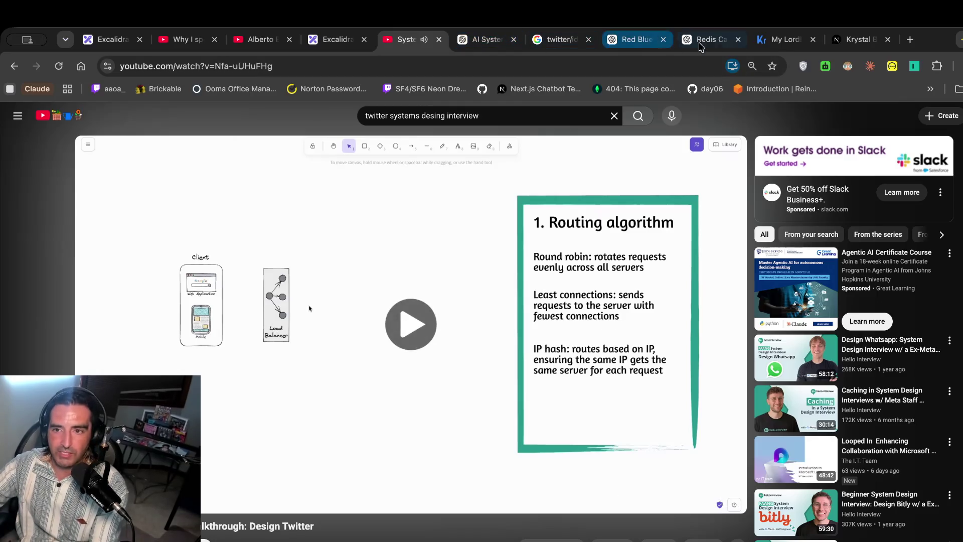
{"action": "key", "text": "space"}
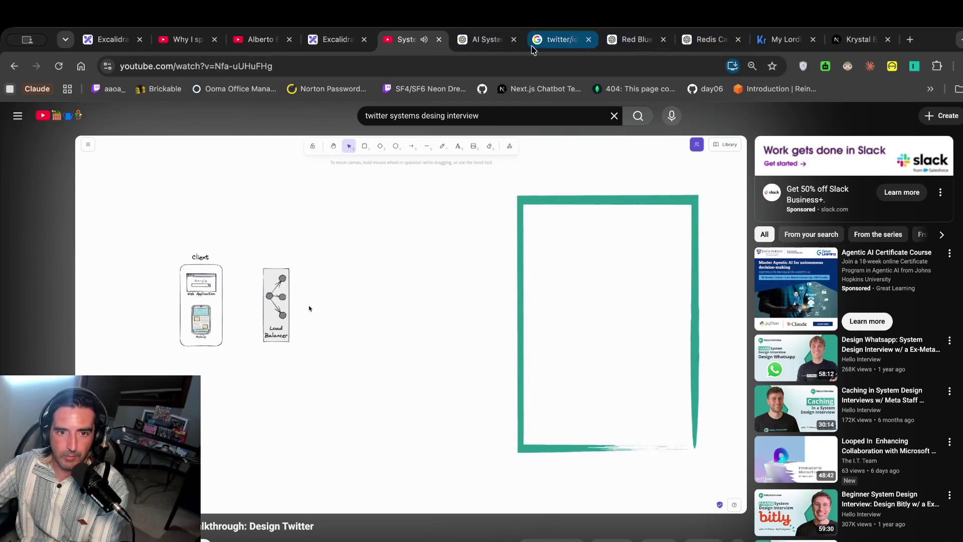
{"action": "left_click", "coordinate": [333, 39]}
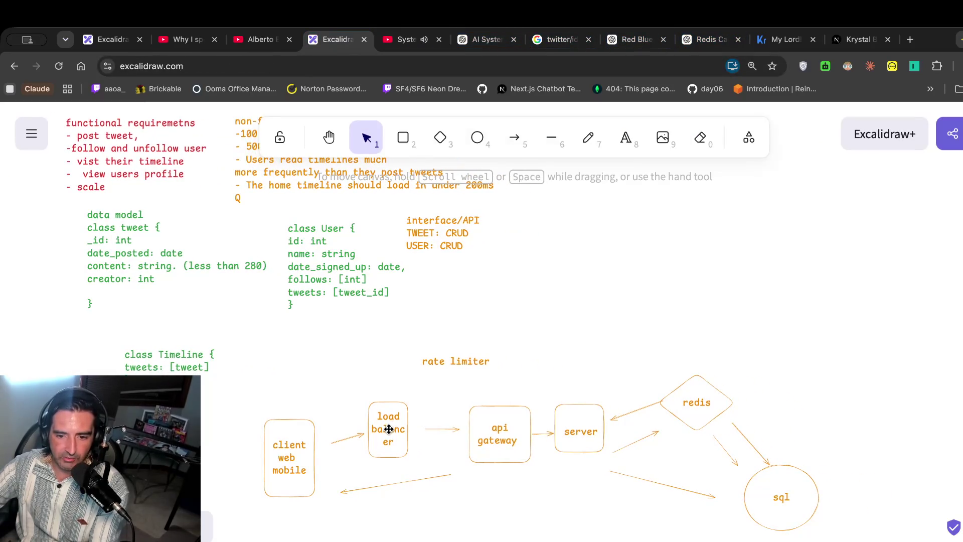
Follow the walkthrough through the layer 4/layer 7 notes, pausing at the API gateway step, then return to Excalidraw.
{"action": "left_click", "coordinate": [420, 47]}
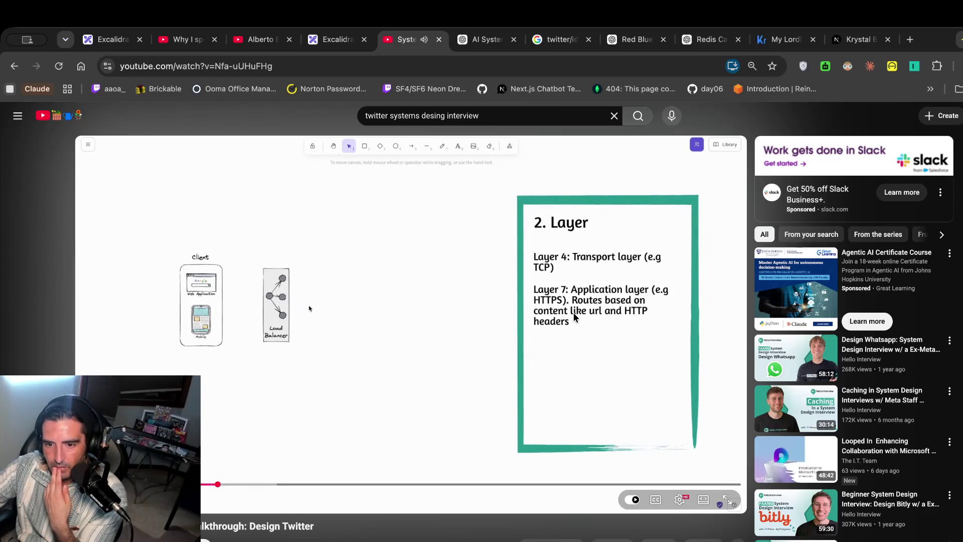
{"action": "left_click", "coordinate": [575, 315]}
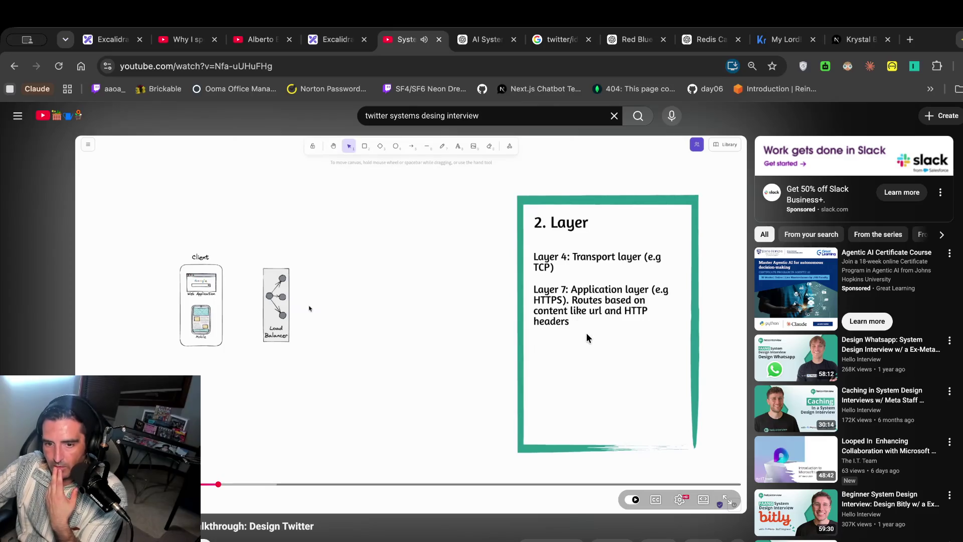
{"action": "left_click", "coordinate": [587, 337]}
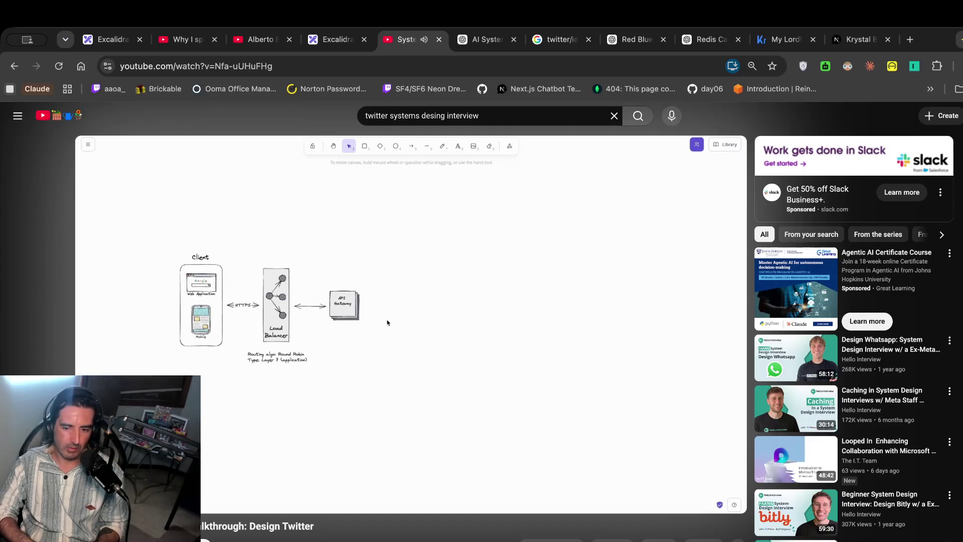
{"action": "left_click", "coordinate": [507, 336]}
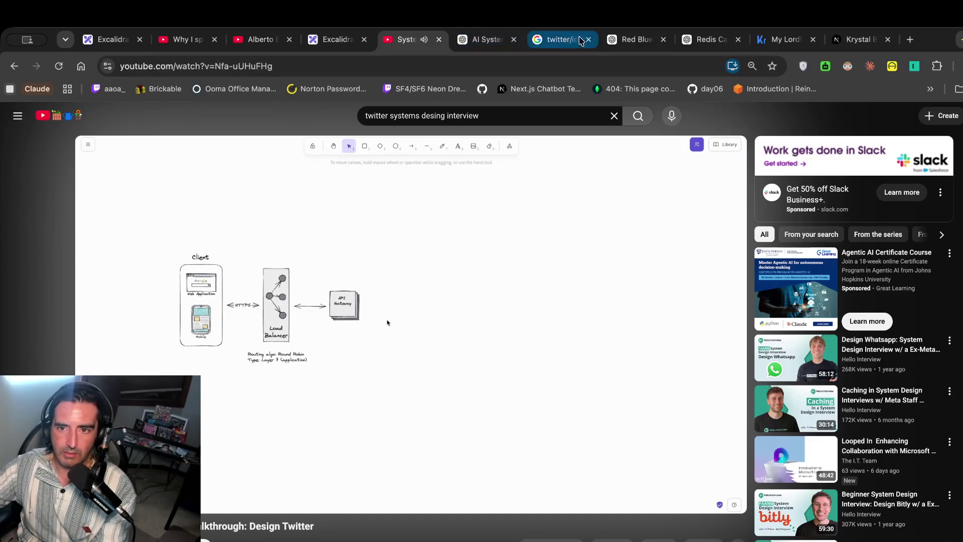
{"action": "left_click", "coordinate": [339, 42]}
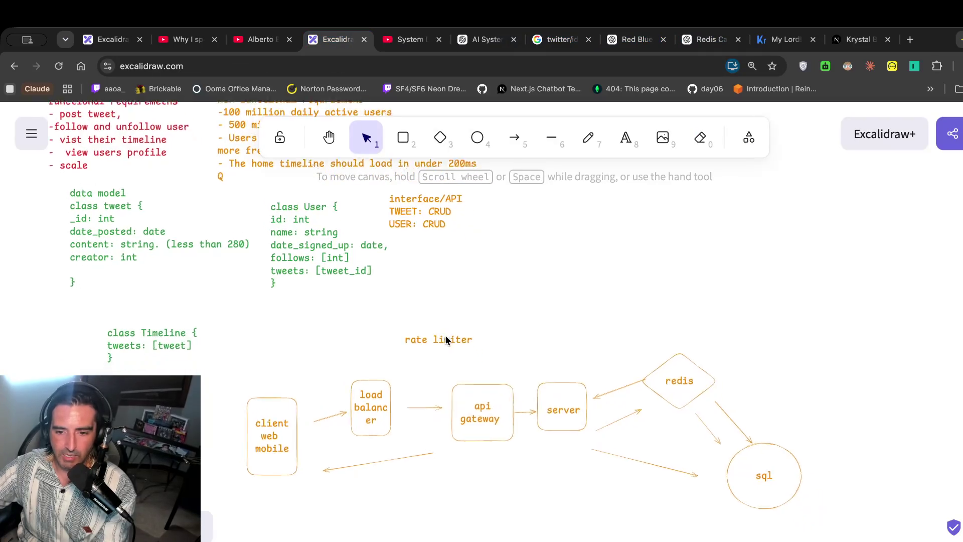
Relabel the server box after the api gateway 'lambda function' with smaller text, then go back to the video.
{"action": "scroll", "coordinate": [444, 334], "scroll_direction": "down", "scroll_amount": 1}
{"action": "double_click", "coordinate": [556, 394]}
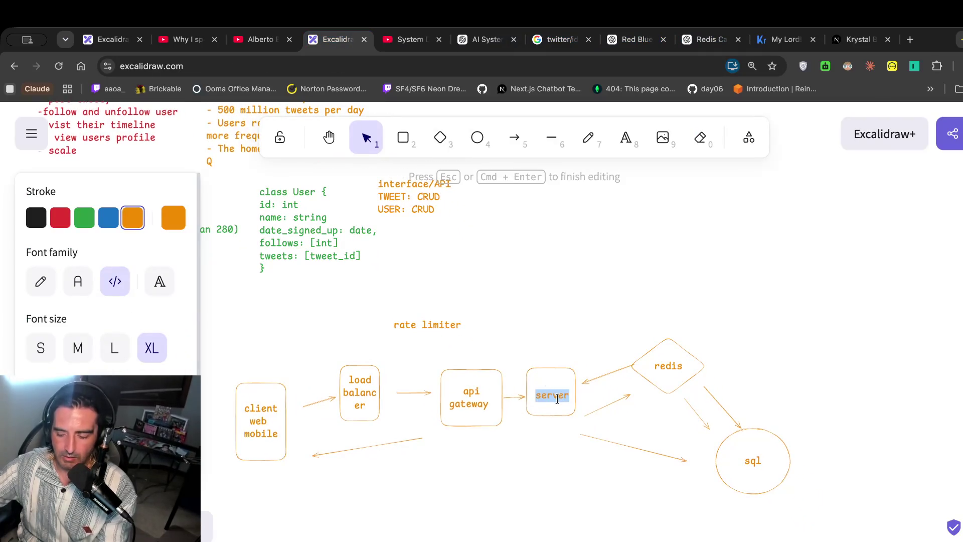
{"action": "key", "text": "BackSpace"}
{"action": "type", "text": "lambd"}
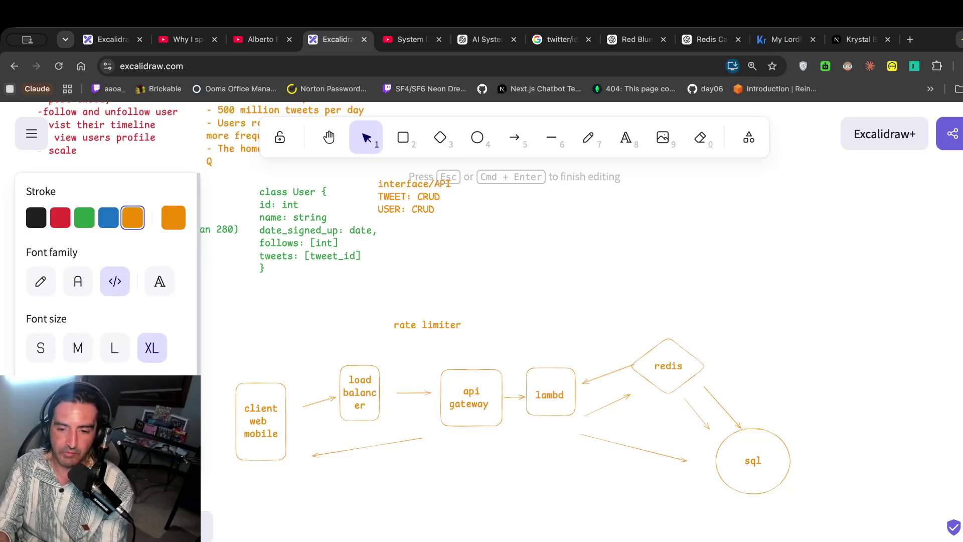
{"action": "type", "text": "a function"}
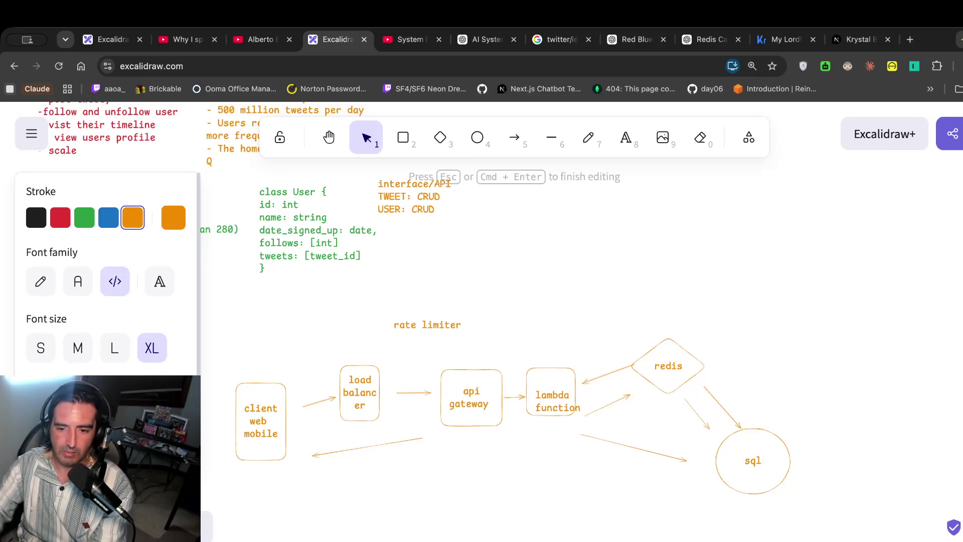
{"action": "left_click", "coordinate": [379, 147]}
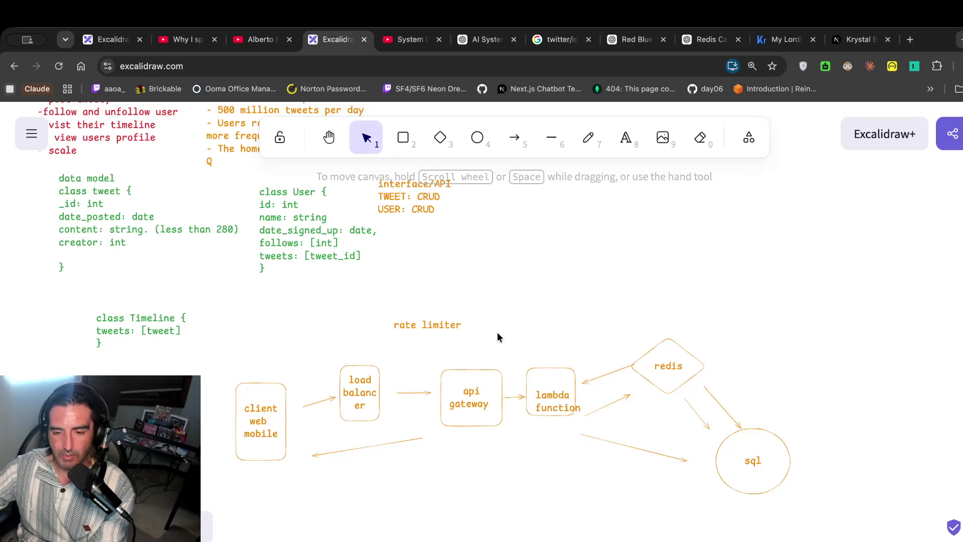
{"action": "left_click", "coordinate": [552, 403]}
{"action": "mouse_move", "coordinate": [582, 414]}
{"action": "left_mouse_down"}
{"action": "mouse_move", "coordinate": [566, 387]}
{"action": "mouse_move", "coordinate": [574, 392]}
{"action": "mouse_move", "coordinate": [546, 392]}
{"action": "left_mouse_up"}
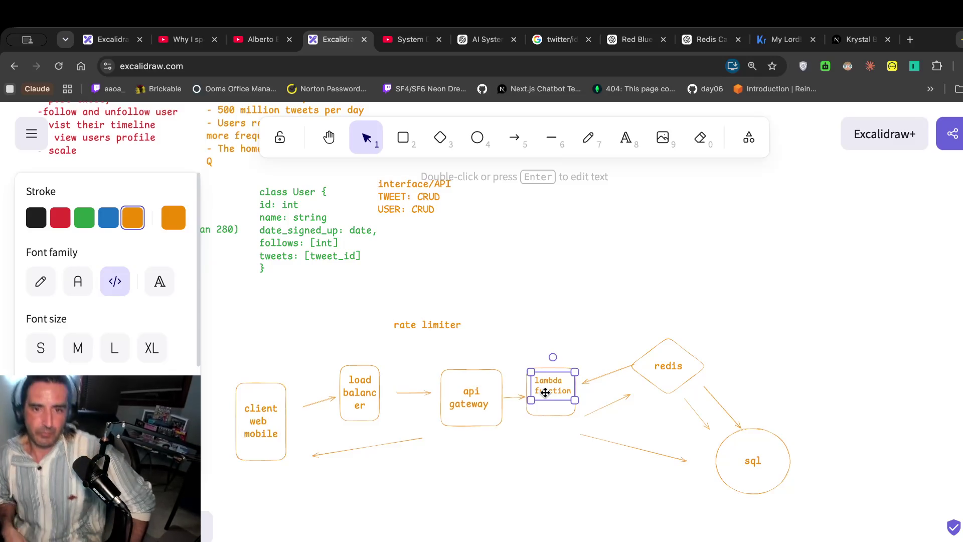
{"action": "left_click", "coordinate": [411, 39]}
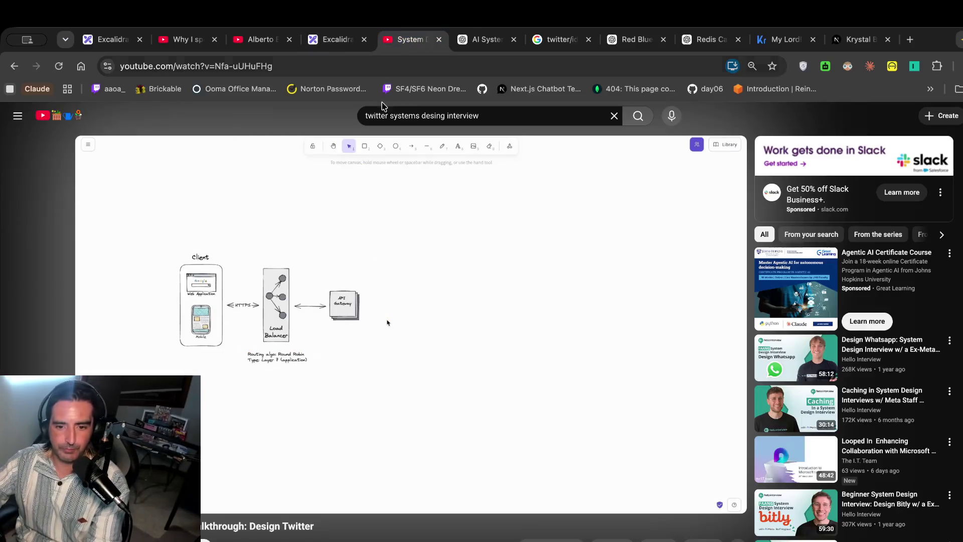
Play a little more of the Twitter design walkthrough, pause it, and return to Excalidraw.
{"action": "left_click", "coordinate": [408, 301]}
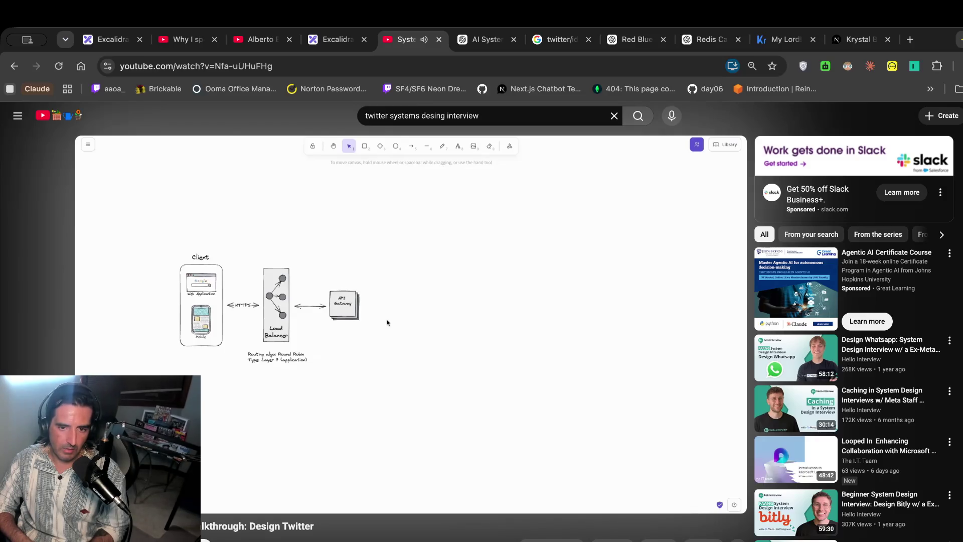
{"action": "left_click", "coordinate": [387, 322]}
{"action": "left_click", "coordinate": [337, 40]}
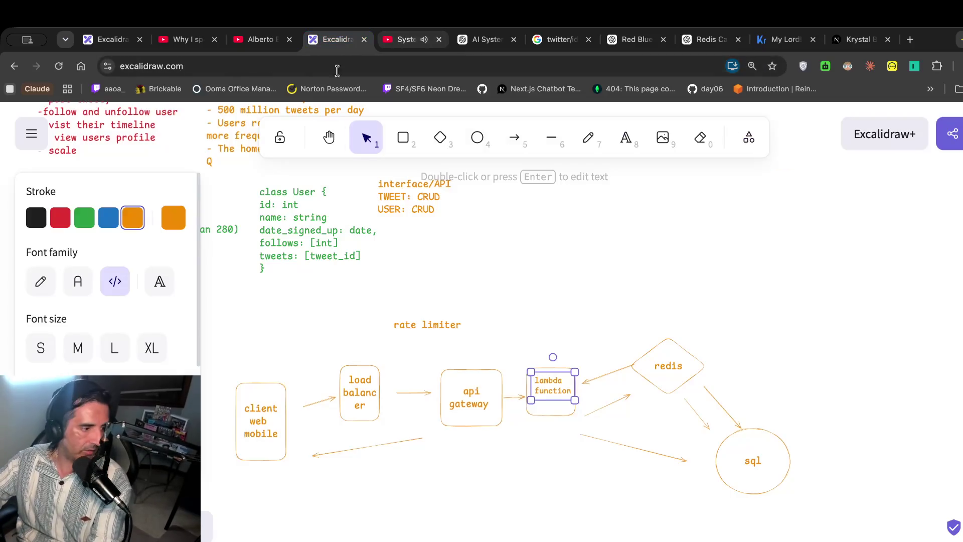
{"action": "scroll", "coordinate": [393, 342], "scroll_direction": "right", "scroll_amount": 2}
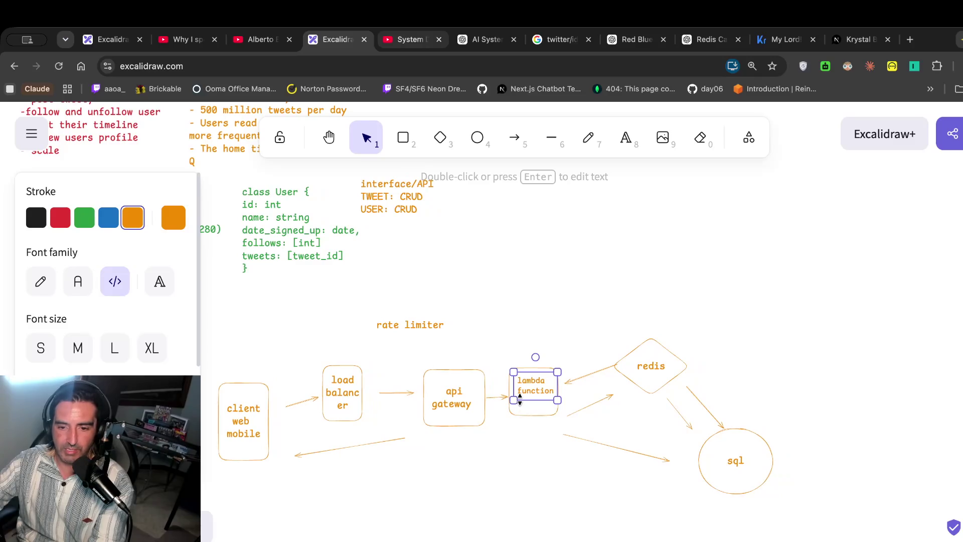
{"action": "left_click", "coordinate": [555, 393]}
{"action": "double_click", "coordinate": [545, 389]}
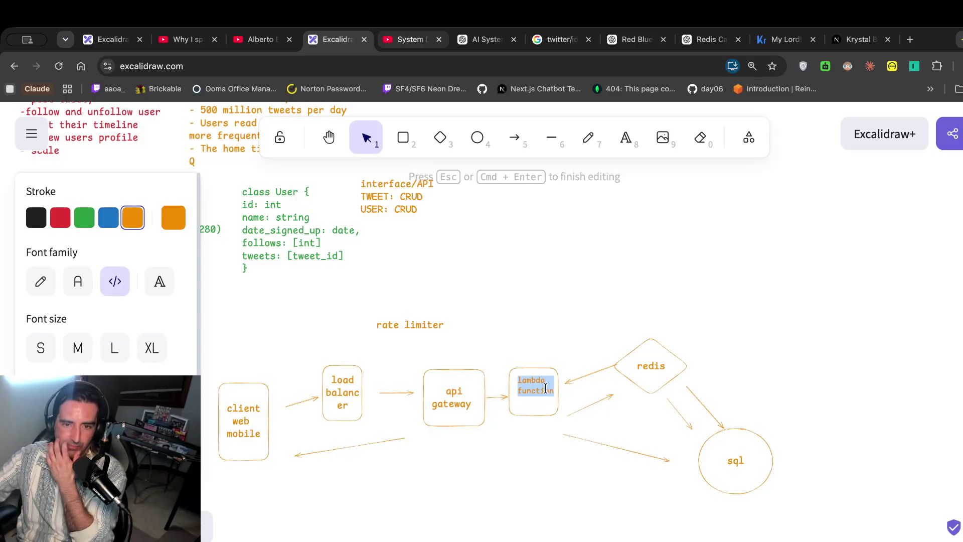
{"action": "scroll", "coordinate": [545, 388], "scroll_direction": "up", "scroll_amount": 4}
{"action": "scroll", "coordinate": [546, 389], "scroll_direction": "left", "scroll_amount": 2}
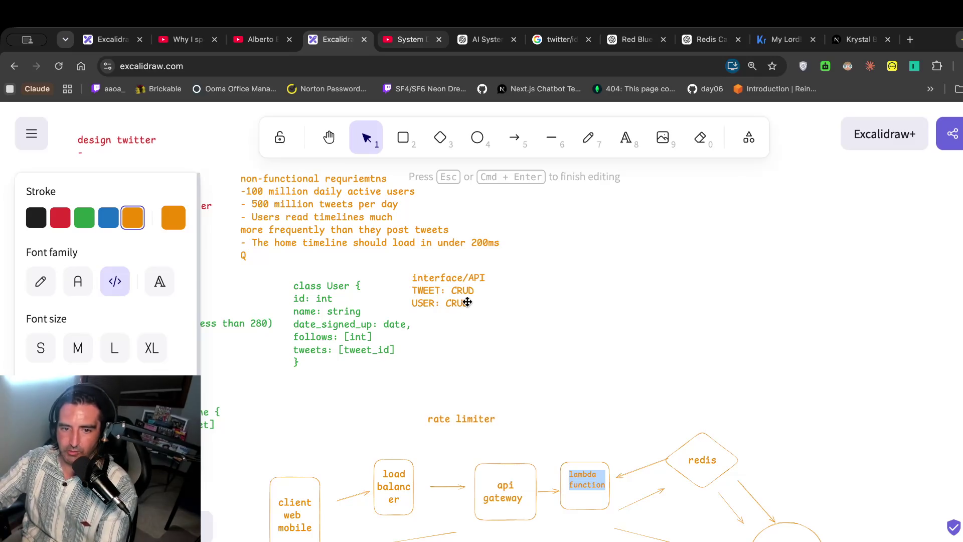
{"action": "scroll", "coordinate": [432, 311], "scroll_direction": "down", "scroll_amount": 3}
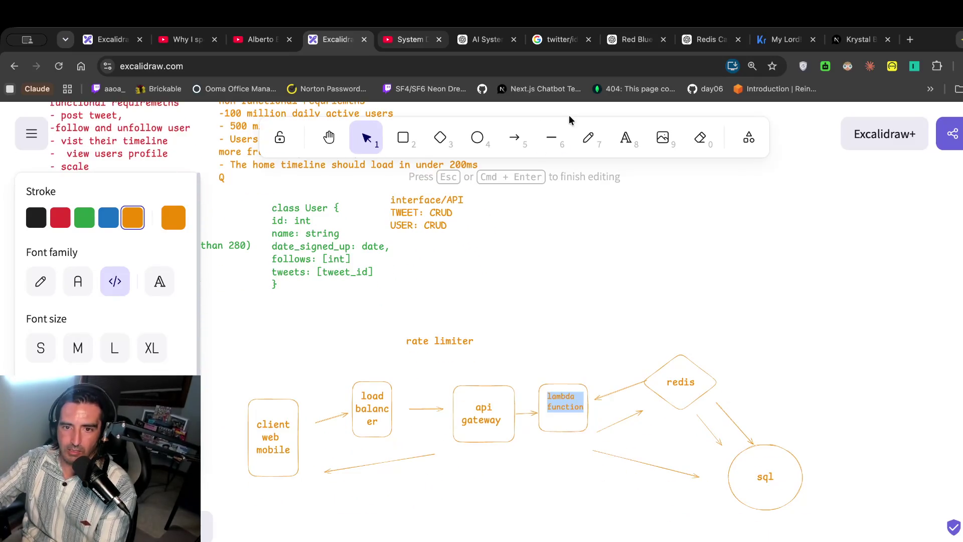
Draw a 'user' box below the lambda box and relabel the lambda box 'lambda function tweet'.
{"action": "left_click", "coordinate": [403, 138]}
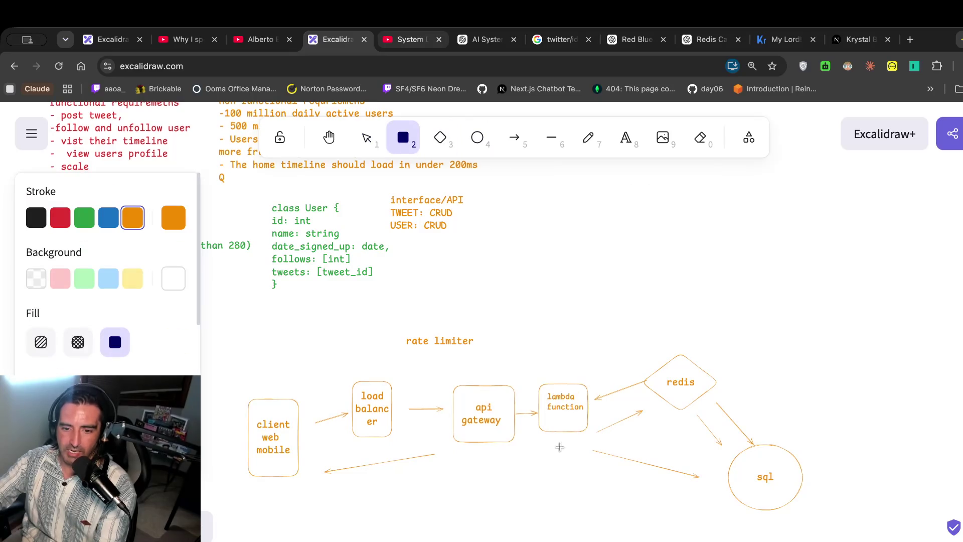
{"action": "left_click_drag", "start_coordinate": [545, 448], "coordinate": [586, 485]}
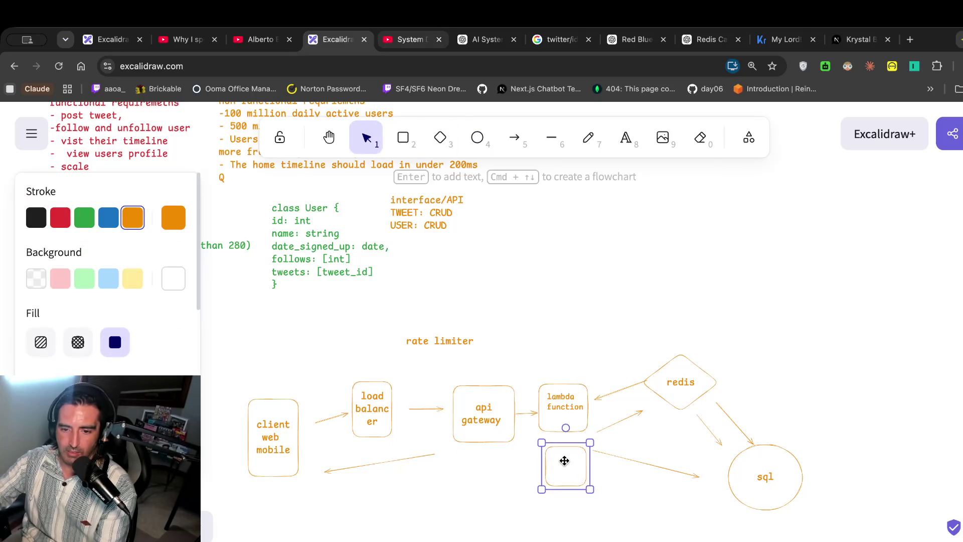
{"action": "double_click", "coordinate": [563, 461]}
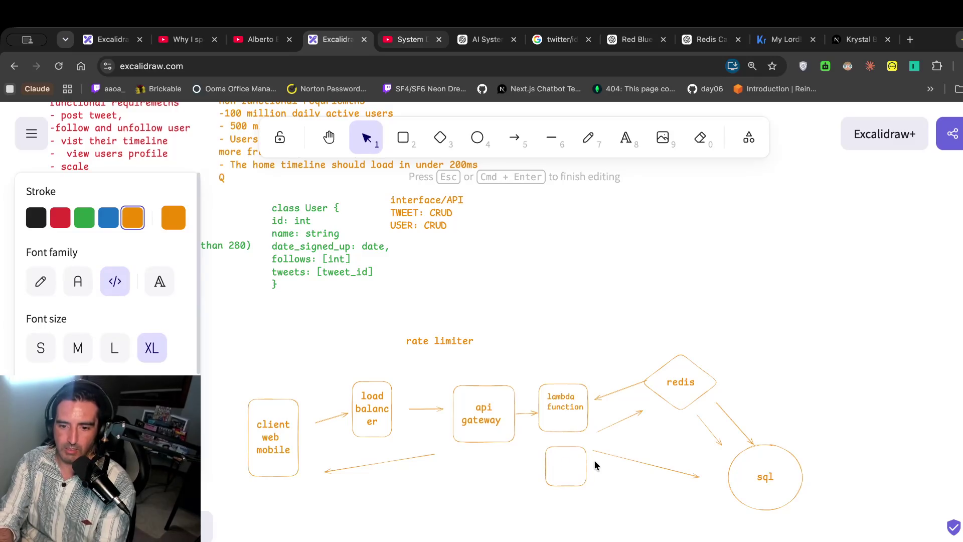
{"action": "type", "text": "user"}
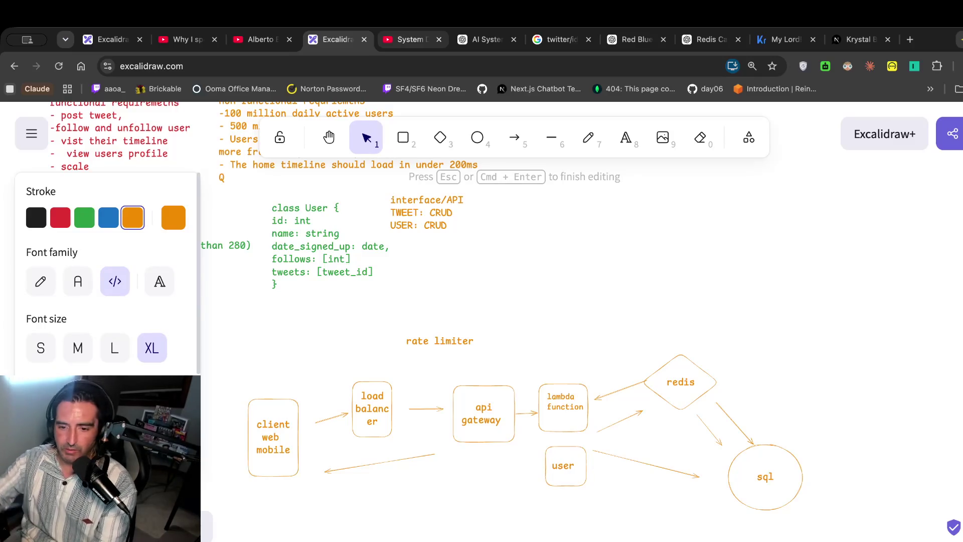
{"action": "left_click", "coordinate": [561, 424]}
{"action": "double_click", "coordinate": [560, 408]}
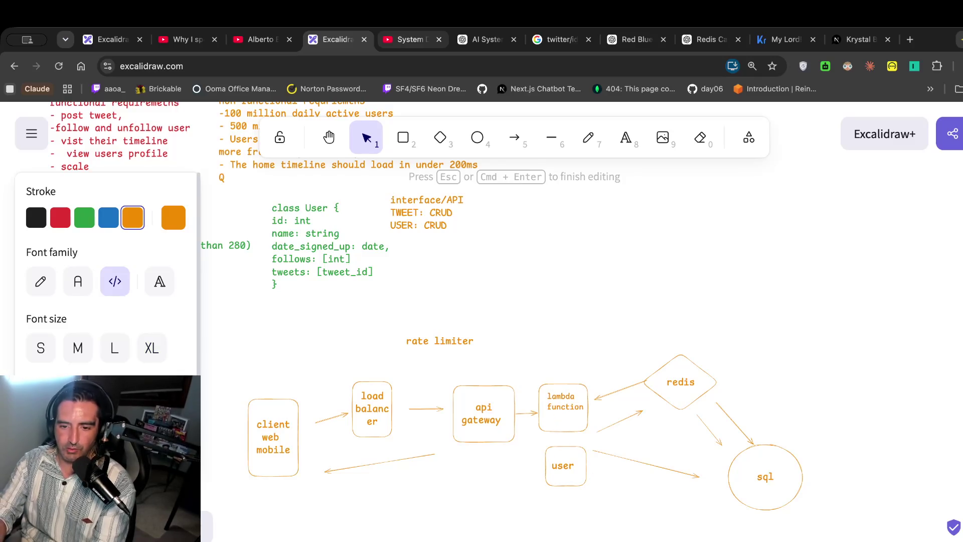
{"action": "type", "text": "tweet"}
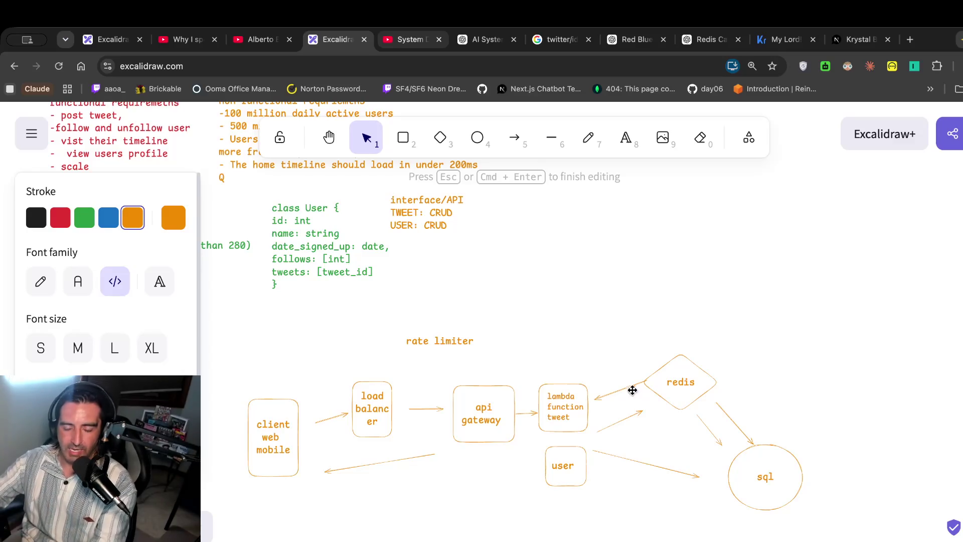
Move the redis diamond up and delete the arrow between the lambda box and redis.
{"action": "left_click_drag", "start_coordinate": [687, 373], "coordinate": [667, 345]}
{"action": "double_click", "coordinate": [668, 345]}
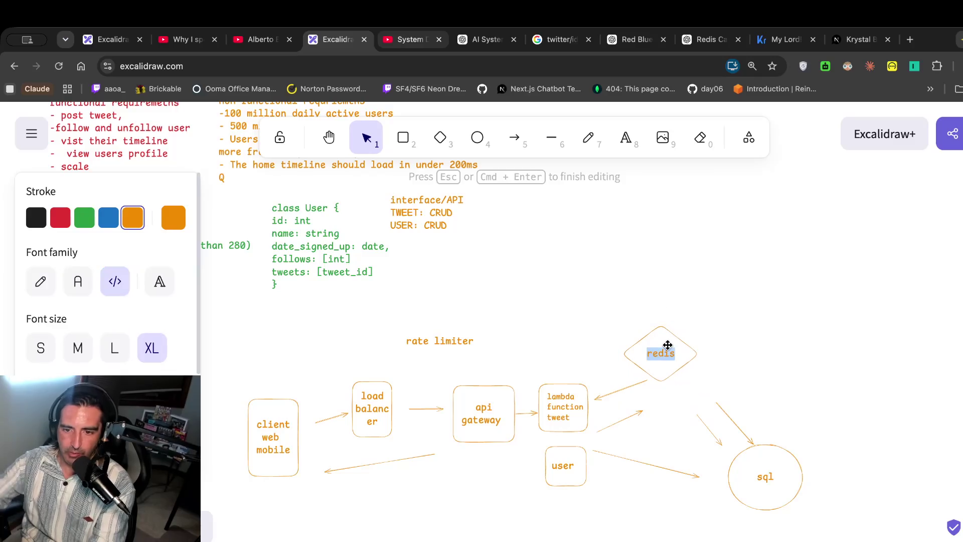
{"action": "key", "text": "Escape"}
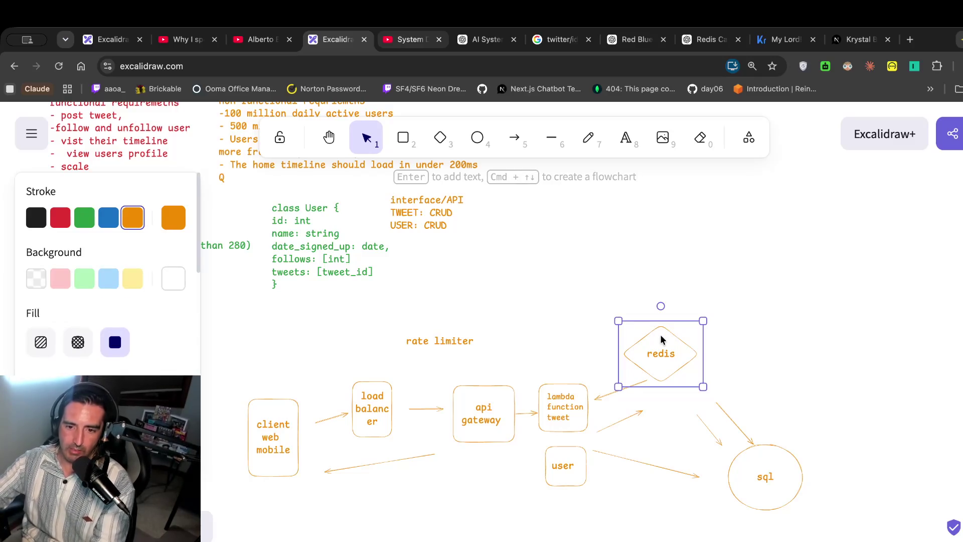
{"action": "left_click", "coordinate": [661, 340]}
{"action": "left_click_drag", "start_coordinate": [616, 389], "coordinate": [613, 326]}
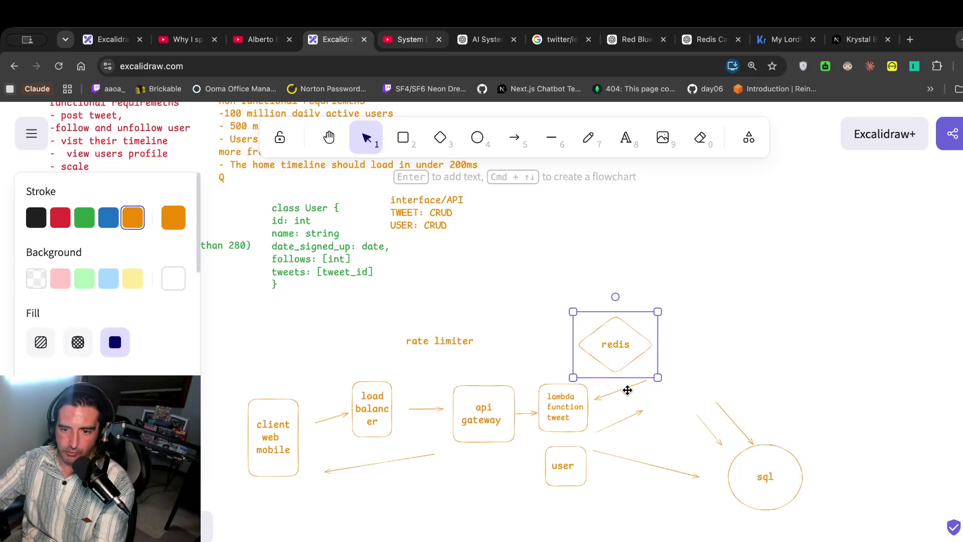
{"action": "left_click", "coordinate": [625, 392]}
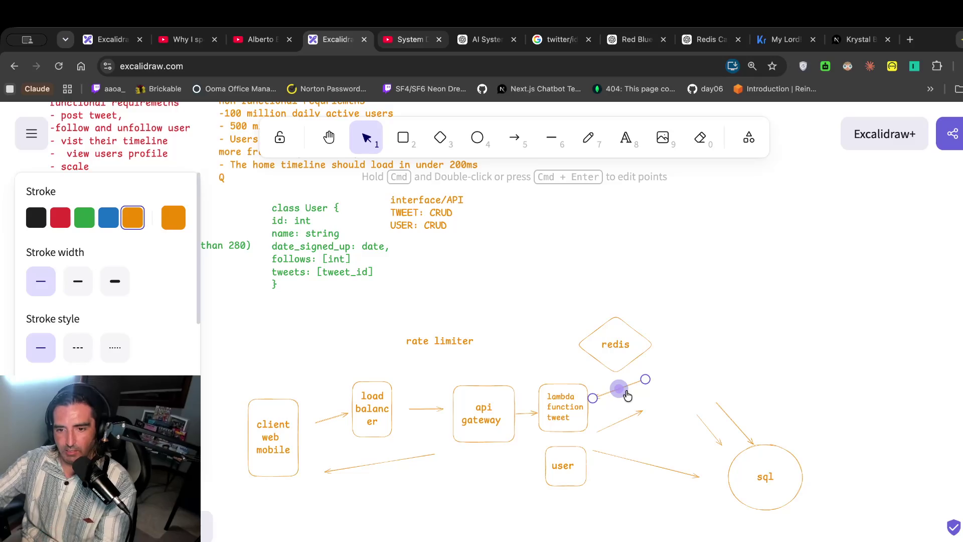
{"action": "key", "text": "Delete"}
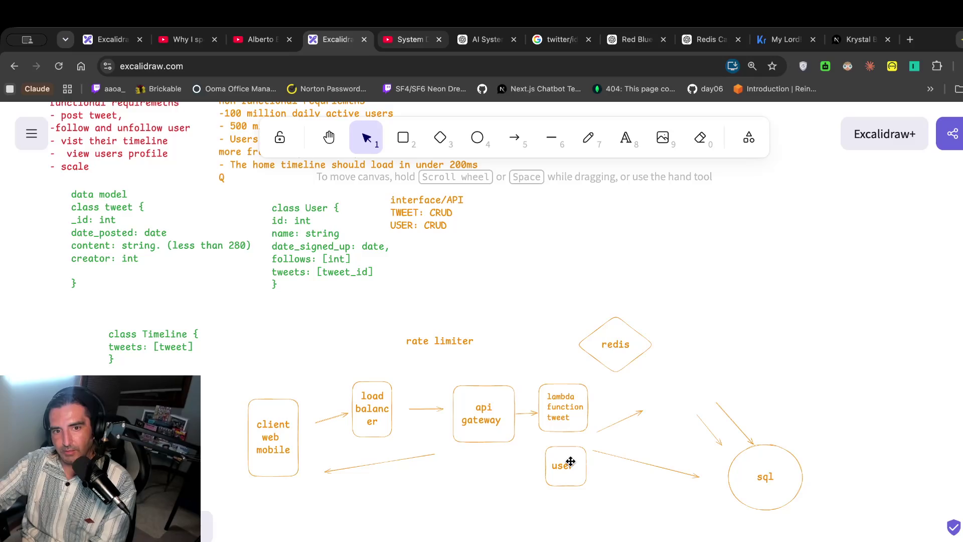
{"action": "scroll", "coordinate": [431, 261], "scroll_direction": "left", "scroll_amount": 2}
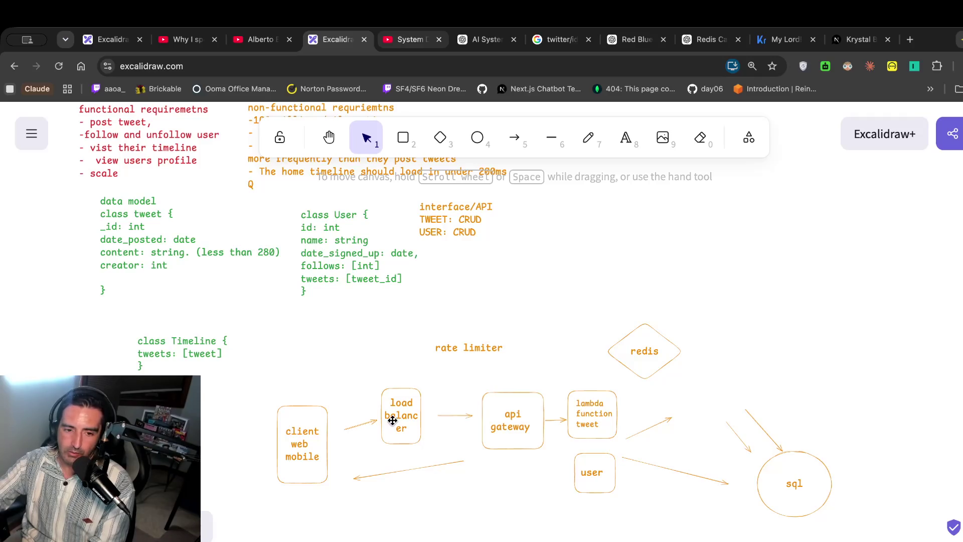
{"action": "scroll", "coordinate": [315, 457], "scroll_direction": "down", "scroll_amount": 2}
{"action": "scroll", "coordinate": [364, 420], "scroll_direction": "up", "scroll_amount": 1}
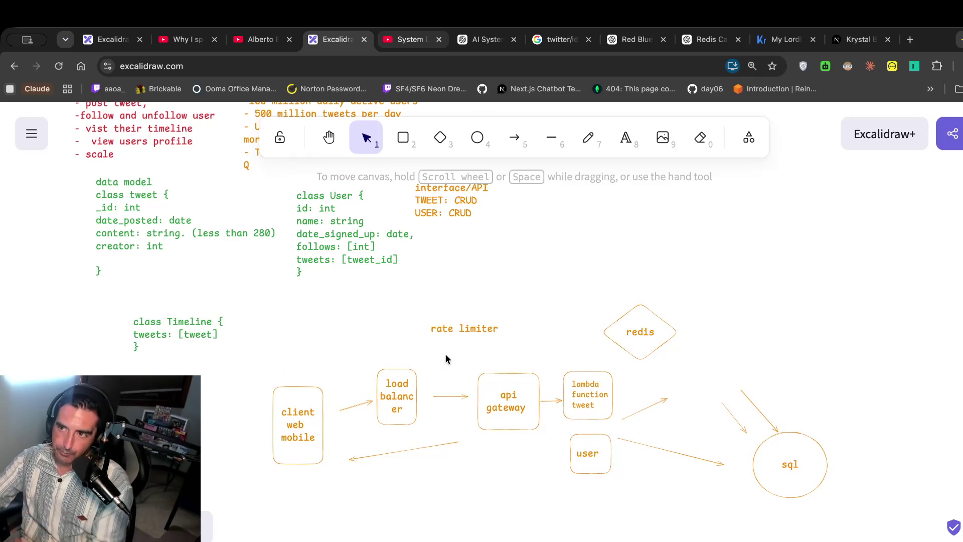
Select the lambda function tweet box and try marquee-selecting it together with the user box.
{"action": "scroll", "coordinate": [457, 336], "scroll_direction": "up", "scroll_amount": 1}
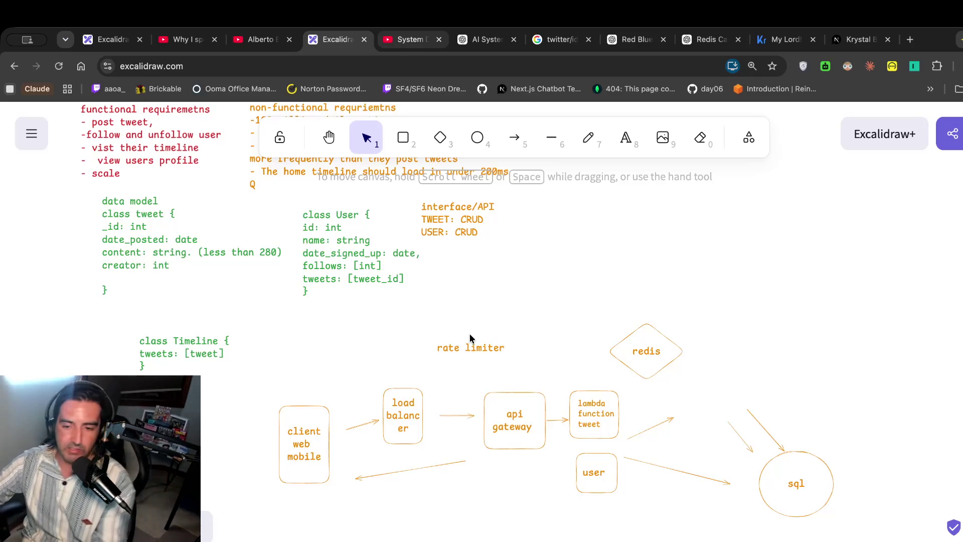
{"action": "scroll", "coordinate": [647, 371], "scroll_direction": "down", "scroll_amount": 1}
{"action": "left_click", "coordinate": [581, 391]}
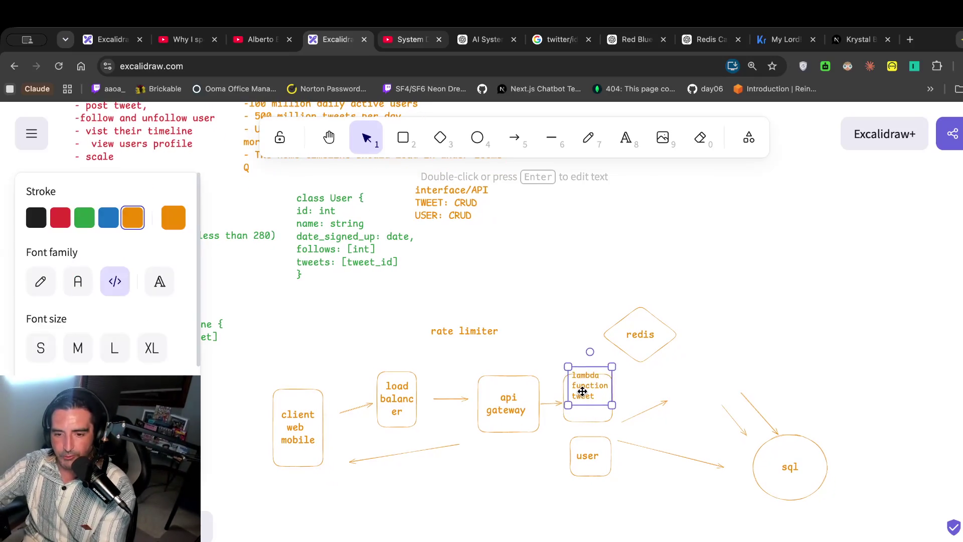
{"action": "double_click", "coordinate": [581, 392]}
{"action": "left_click", "coordinate": [563, 351]}
{"action": "left_click", "coordinate": [584, 383]}
{"action": "left_click", "coordinate": [544, 339]}
{"action": "left_click", "coordinate": [572, 405]}
{"action": "left_click_drag", "start_coordinate": [571, 405], "coordinate": [545, 367]}
{"action": "mouse_move", "coordinate": [630, 431]}
{"action": "left_mouse_down"}
{"action": "mouse_move", "coordinate": [576, 386]}
{"action": "mouse_move", "coordinate": [586, 357]}
{"action": "mouse_move", "coordinate": [591, 370]}
{"action": "left_mouse_up"}
Move the user box up slightly beneath the lambda box, then resume the Twitter design video.
{"action": "left_click", "coordinate": [631, 418]}
{"action": "left_click_drag", "start_coordinate": [602, 452], "coordinate": [603, 443]}
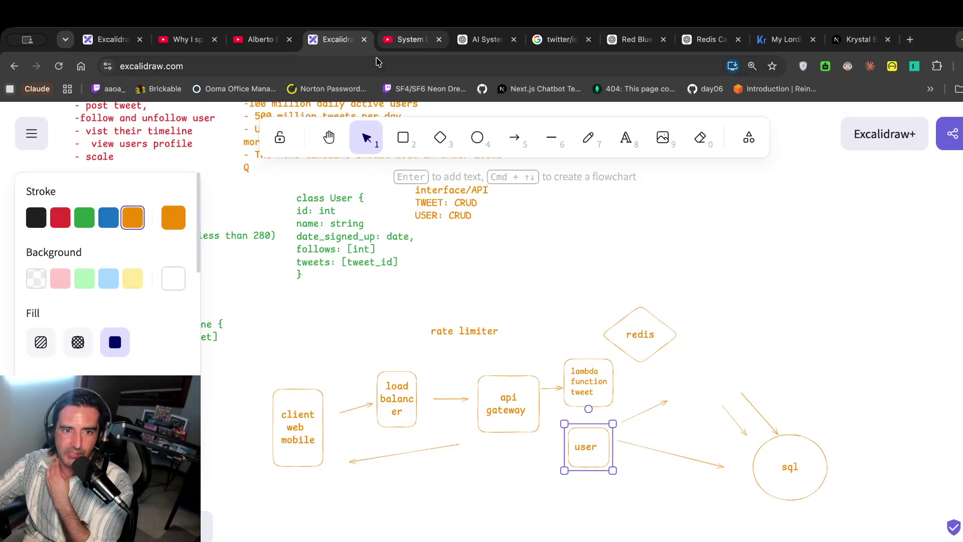
{"action": "left_click", "coordinate": [406, 40]}
{"action": "left_click", "coordinate": [401, 309]}
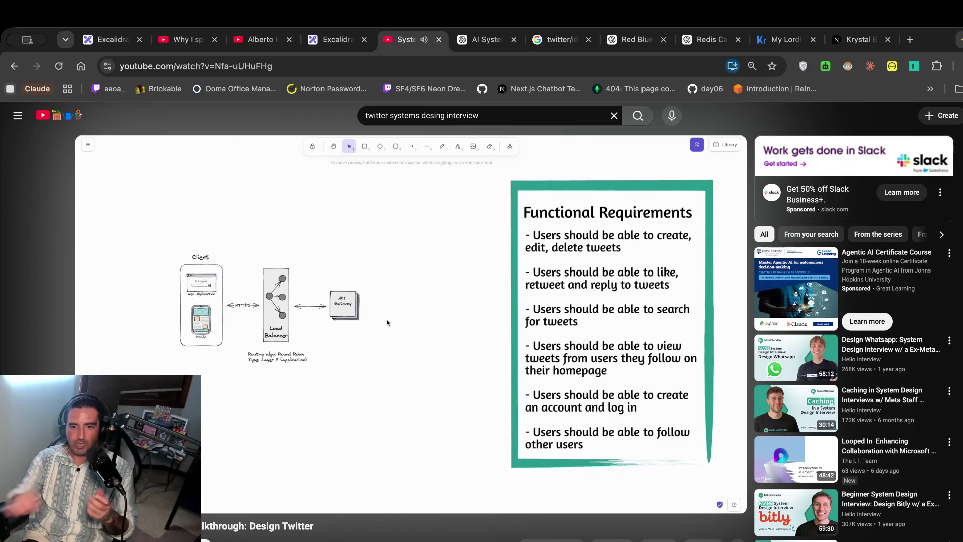
Pause the walkthrough on its Functional Requirements slide and return to the Excalidraw notes.
{"action": "left_click", "coordinate": [401, 307]}
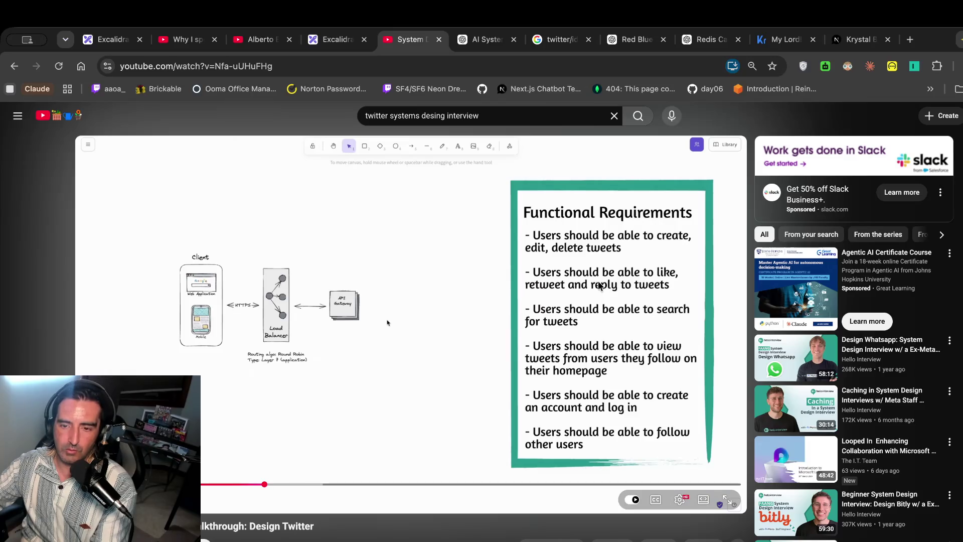
{"action": "left_click", "coordinate": [335, 39]}
{"action": "scroll", "coordinate": [414, 265], "scroll_direction": "up", "scroll_amount": 3}
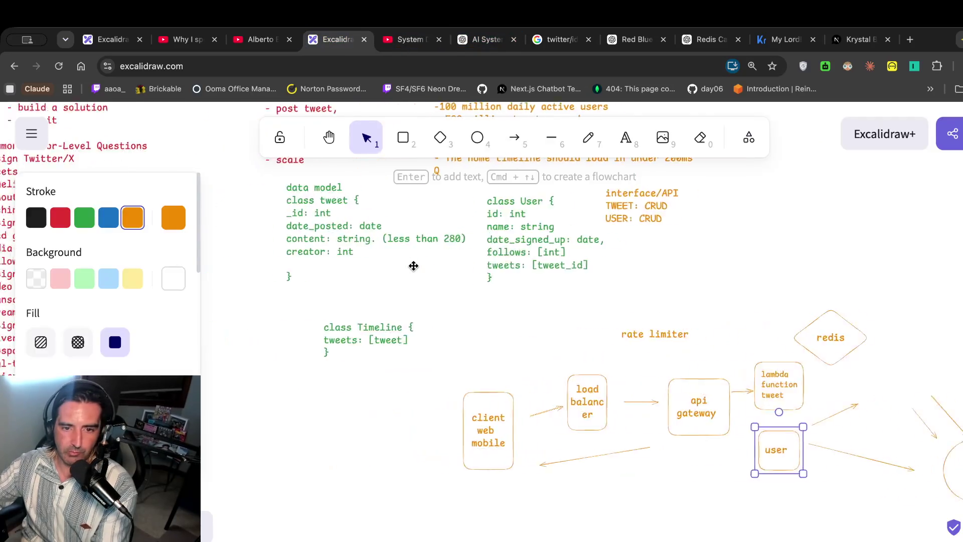
Add a liked: [user_id] field below creator: int in the class tweet model.
{"action": "scroll", "coordinate": [413, 266], "scroll_direction": "up", "scroll_amount": 5}
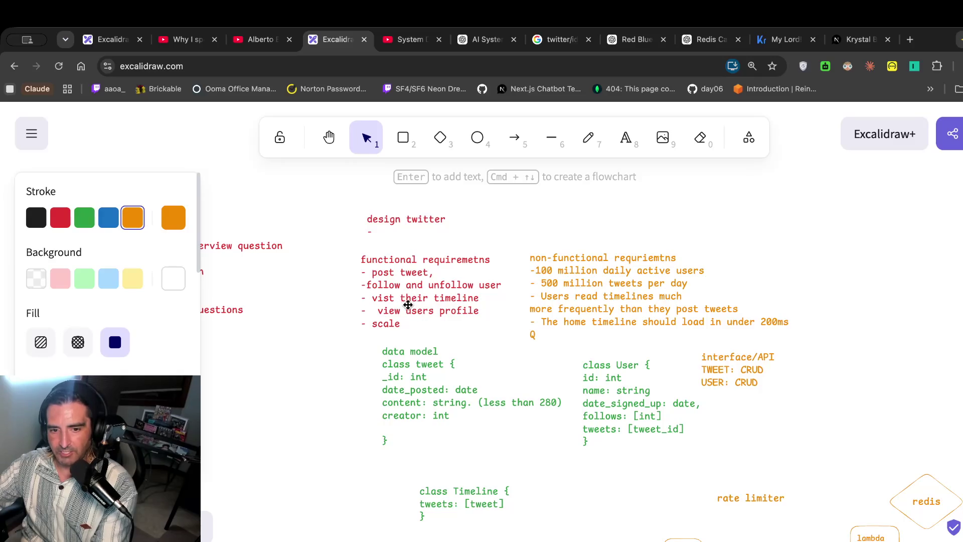
{"action": "scroll", "coordinate": [413, 326], "scroll_direction": "down", "scroll_amount": 1}
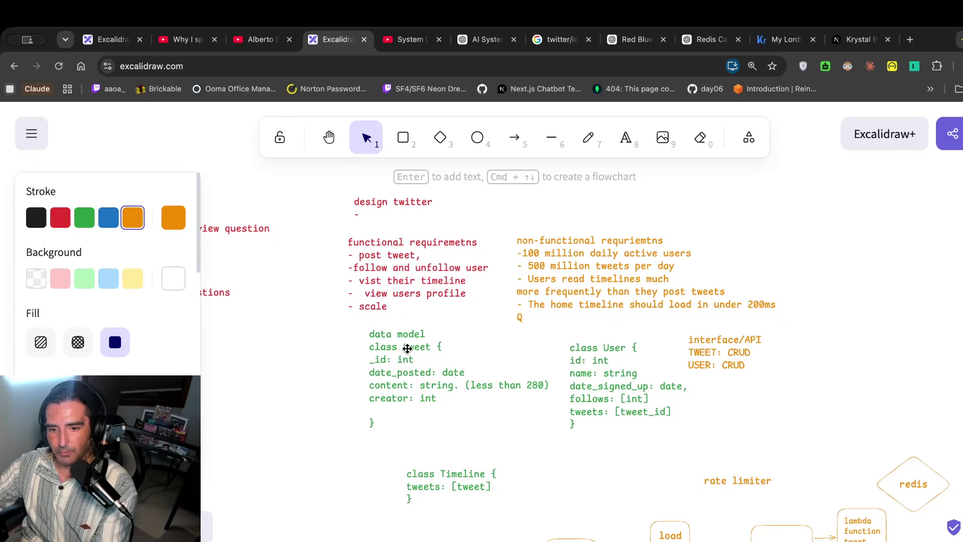
{"action": "left_click", "coordinate": [447, 387]}
{"action": "double_click", "coordinate": [454, 396]}
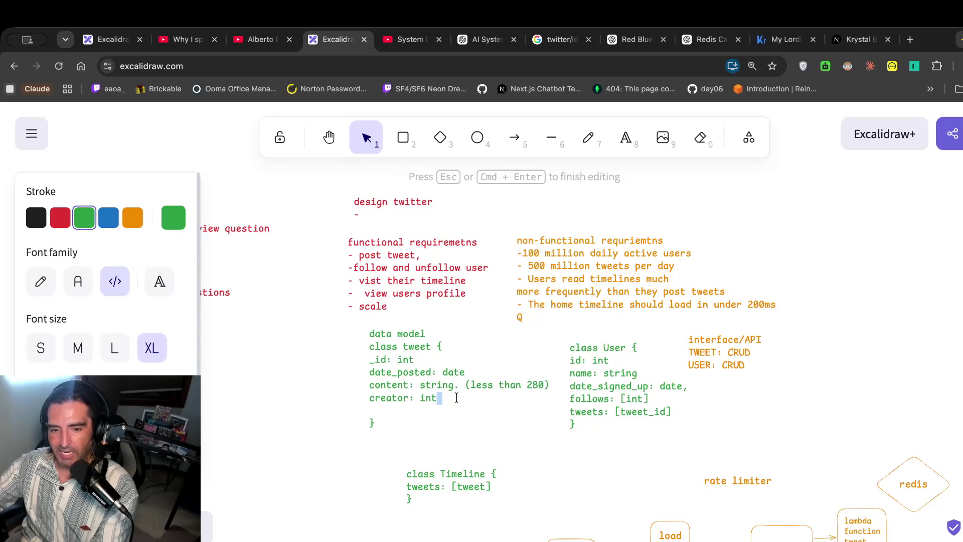
{"action": "key", "text": "BackSpace"}
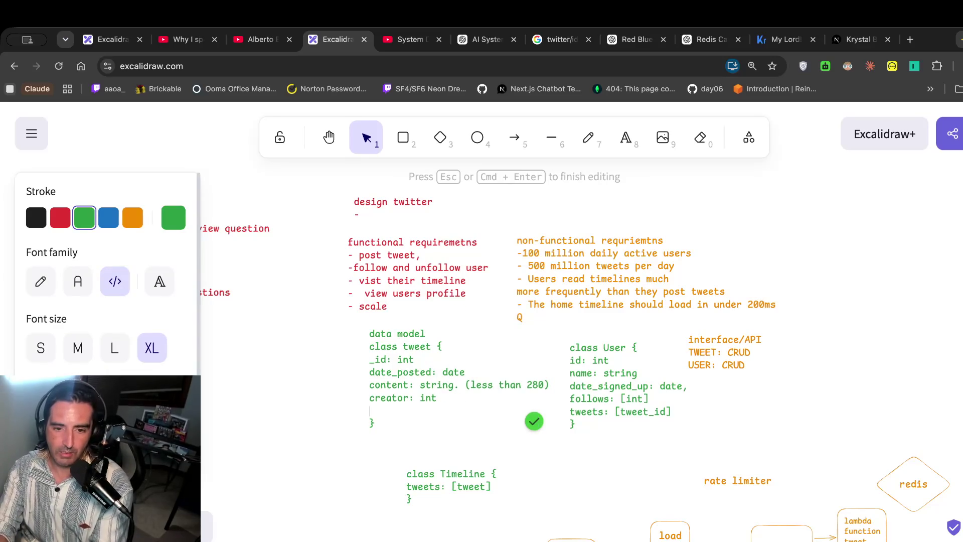
{"action": "type", "text": "liked: [user__id["}
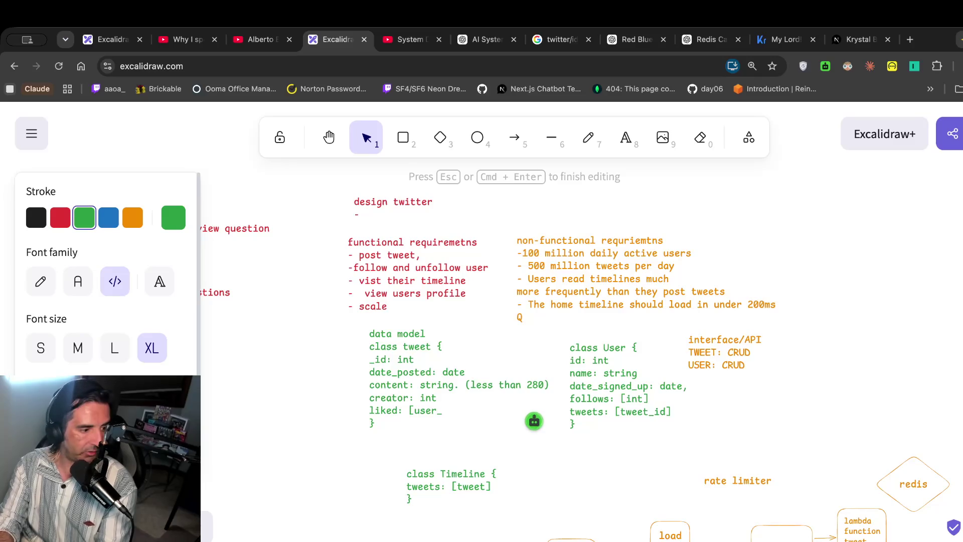
{"action": "key", "text": "BackSpace"}
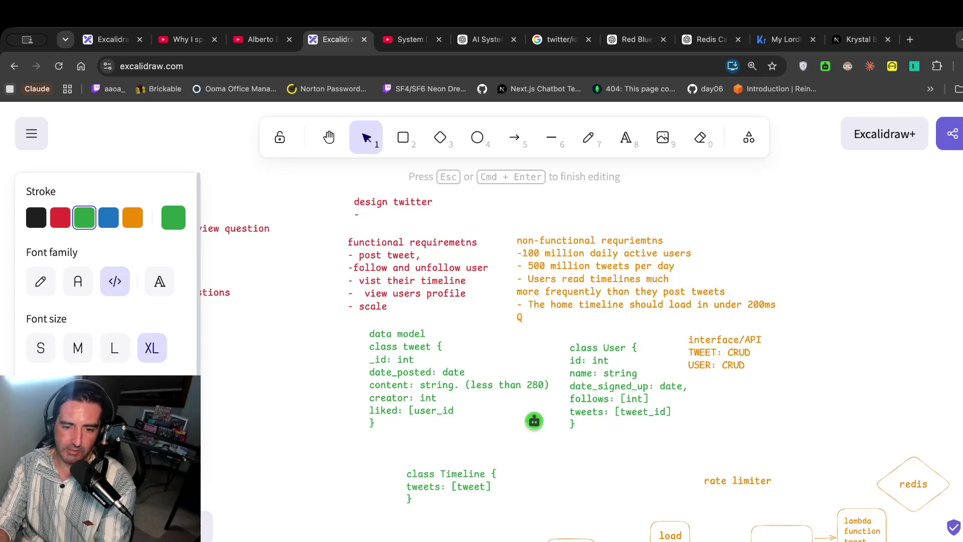
{"action": "key", "text": "Return"}
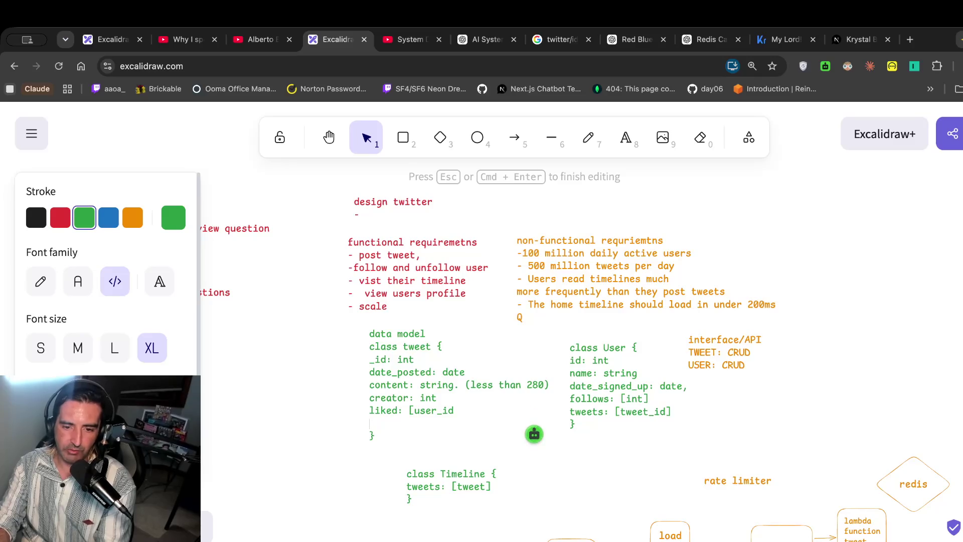
{"action": "type", "text": "\\"}
{"action": "key", "text": "BackSpace"}
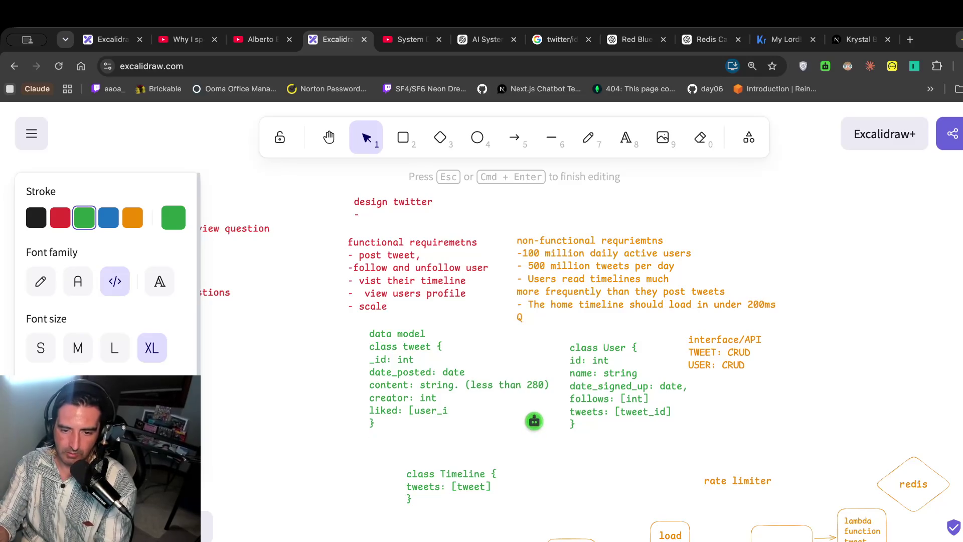
{"action": "type", "text": "]"}
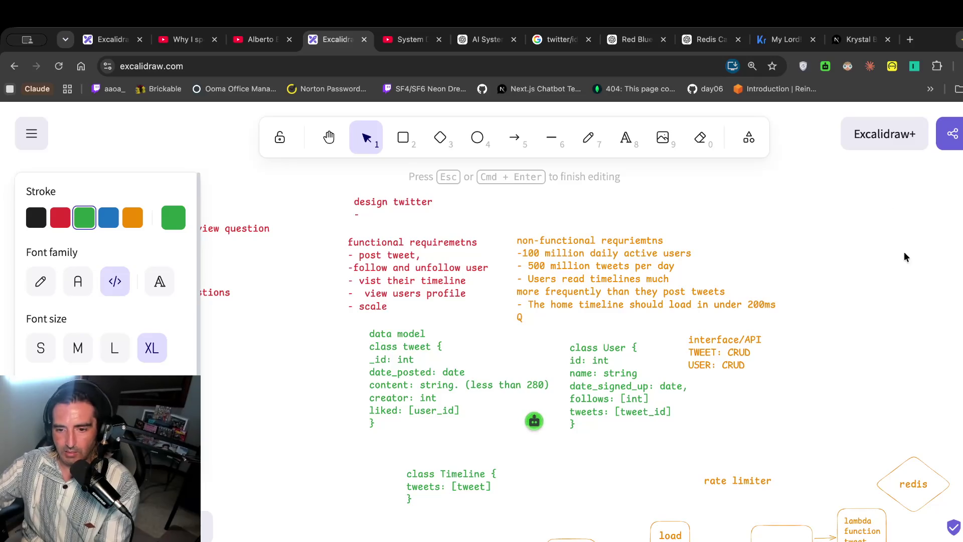
Add a liked_tweets: [tweet_id] field to class User, then switch to the design video.
{"action": "left_click", "coordinate": [672, 426]}
{"action": "double_click", "coordinate": [669, 415]}
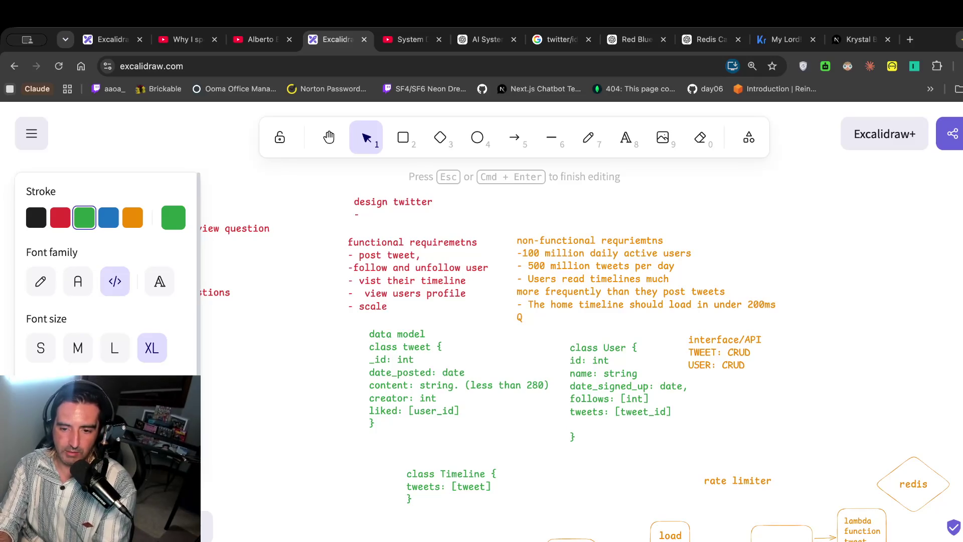
{"action": "type", "text": "}}"}
{"action": "key", "text": "BackSpace"}
{"action": "key", "text": "BackSpace"}
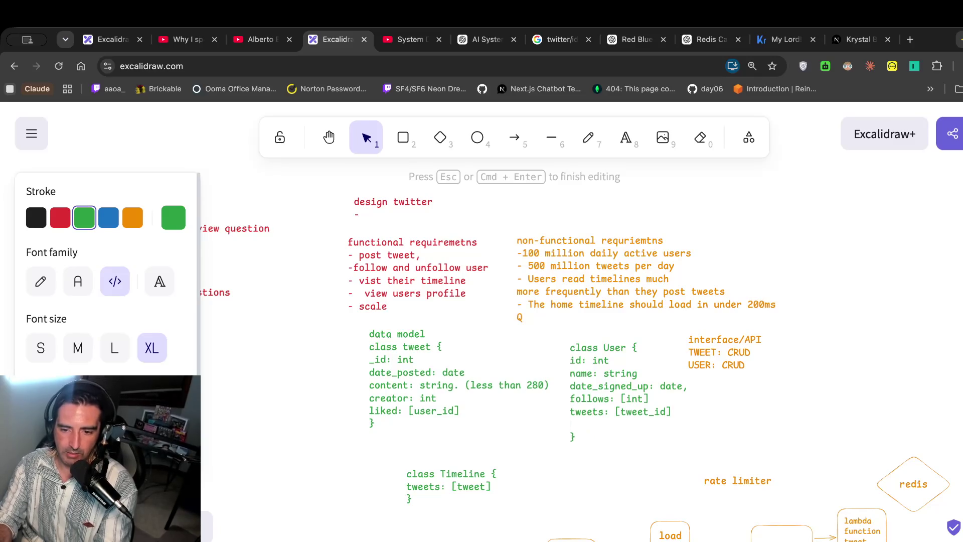
{"action": "type", "text": "liked_tweets"}
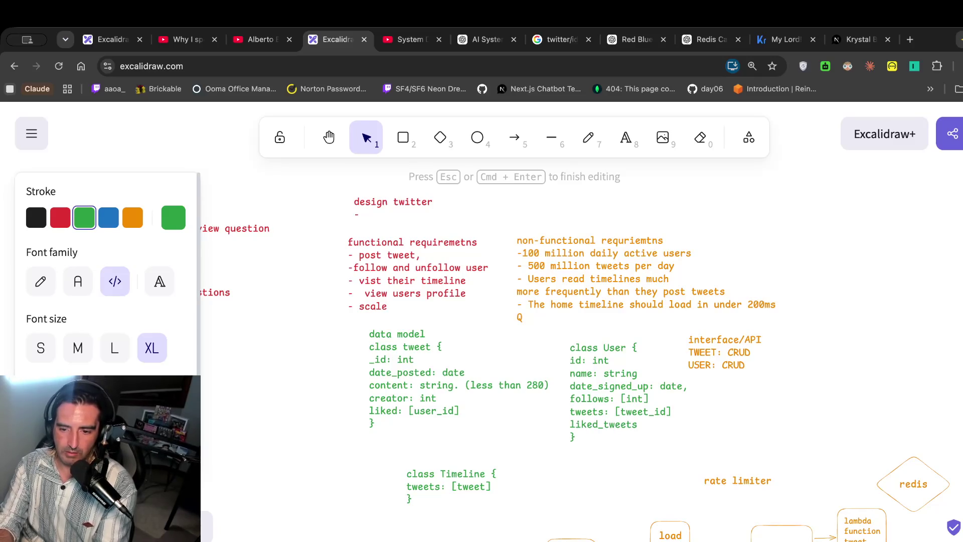
{"action": "type", "text": ": [tweet_id"}
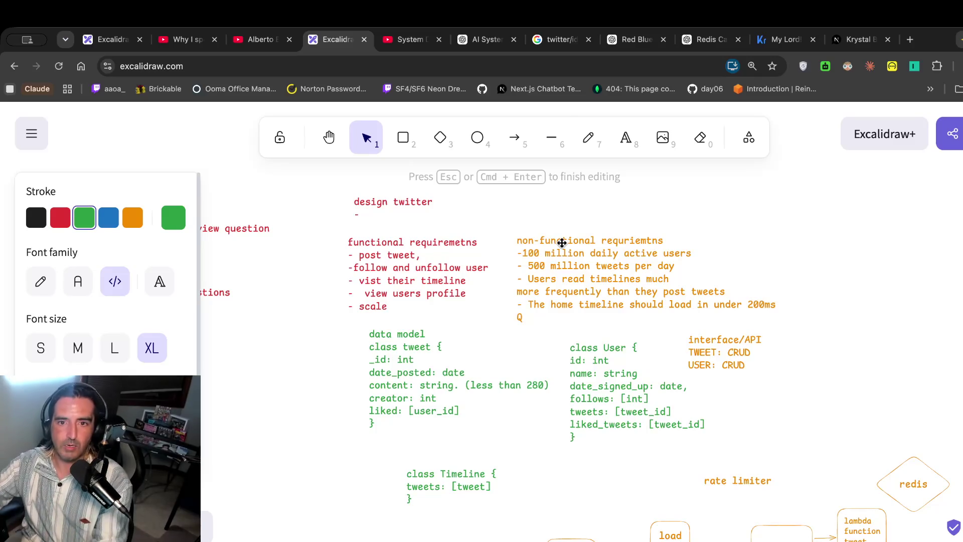
{"action": "key", "text": "ctrl+Tab"}
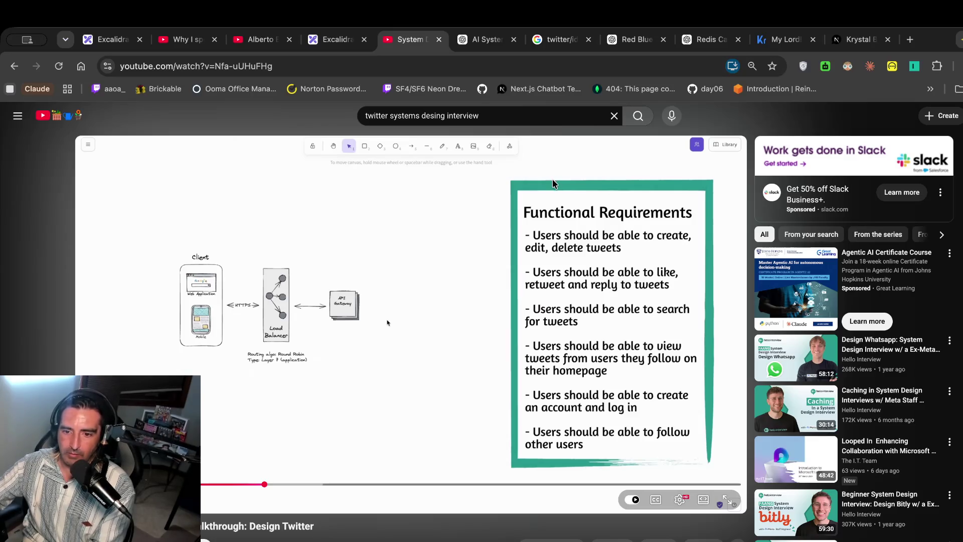
Add a user_followed: [user_id] line before the closing brace of class User.
{"action": "left_click", "coordinate": [336, 40]}
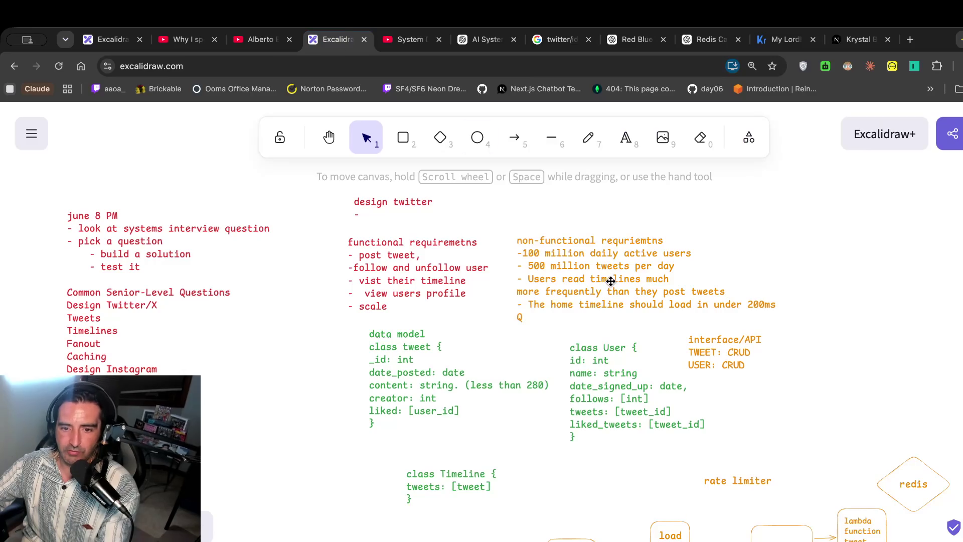
{"action": "left_click", "coordinate": [611, 386]}
{"action": "double_click", "coordinate": [665, 412]}
{"action": "key", "text": "Return"}
{"action": "type", "text": "user_followed:"}
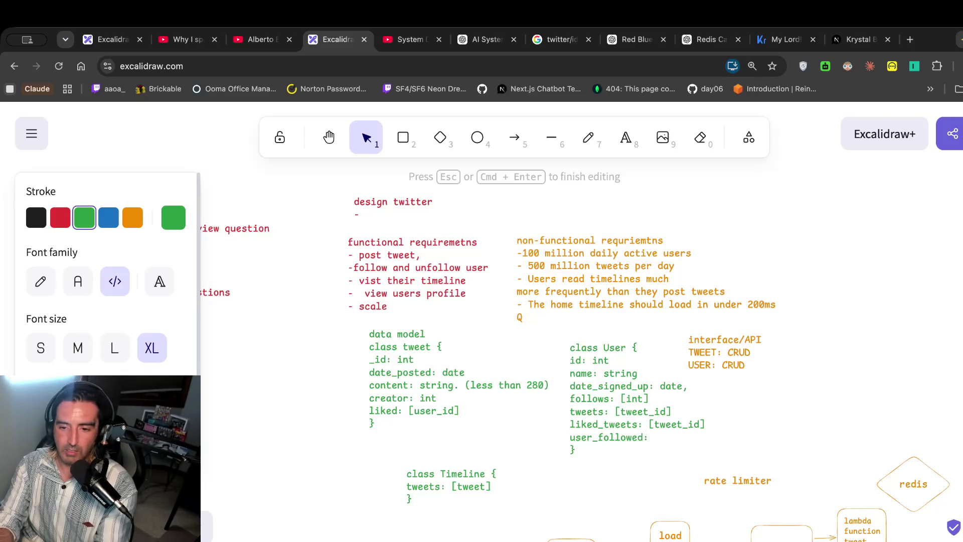
{"action": "type", "text": "user_id"}
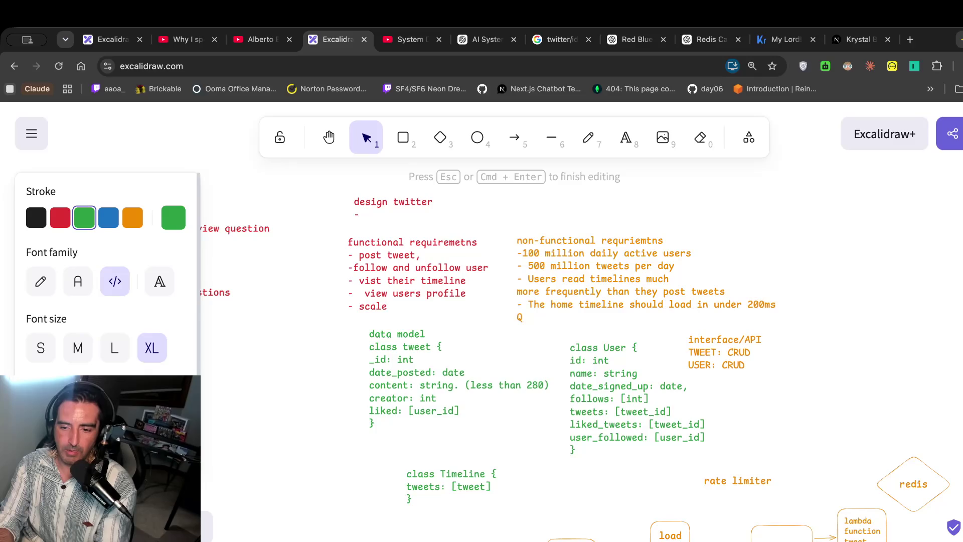
Look over the class tweet model, then return to the Twitter design video.
{"action": "scroll", "coordinate": [440, 467], "scroll_direction": "up", "scroll_amount": 1}
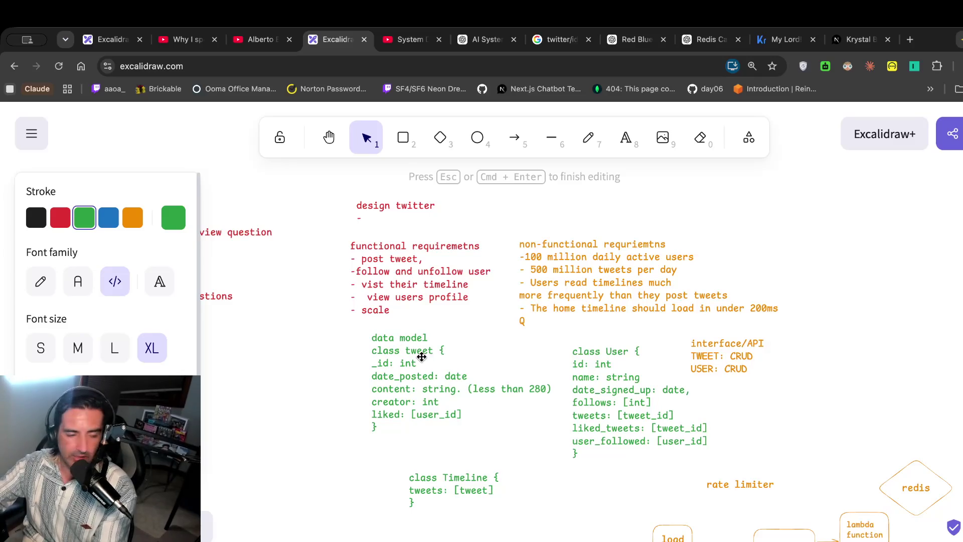
{"action": "double_click", "coordinate": [440, 387]}
{"action": "left_click", "coordinate": [468, 412]}
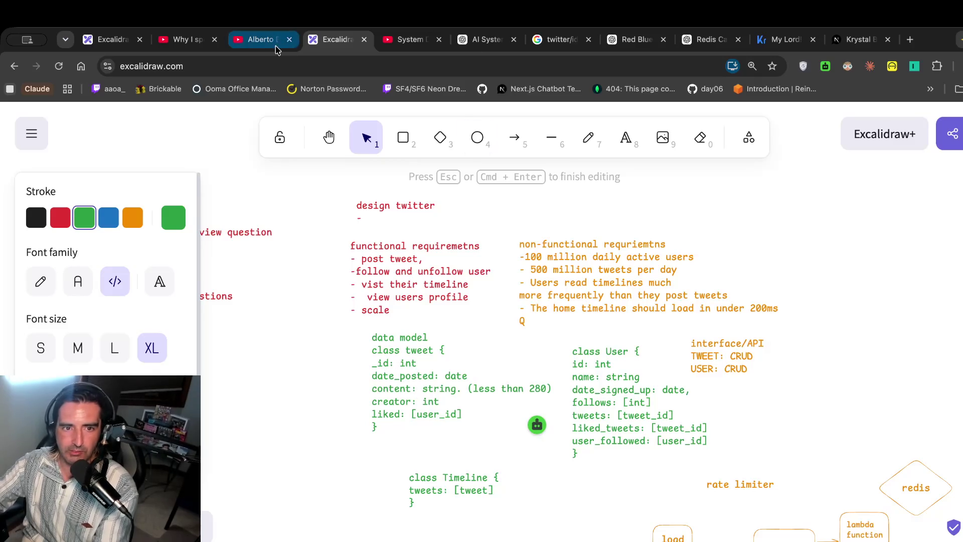
{"action": "left_click", "coordinate": [409, 39]}
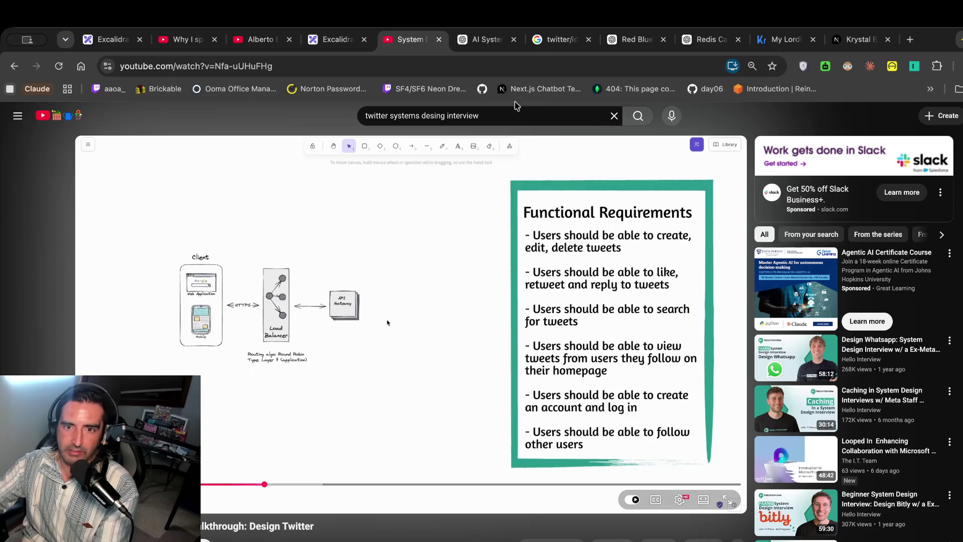
Switch to the Krystal Ball tab, enter 'x/user' in the address bar, and cancel the accidental Save dialog.
{"action": "left_click", "coordinate": [854, 48]}
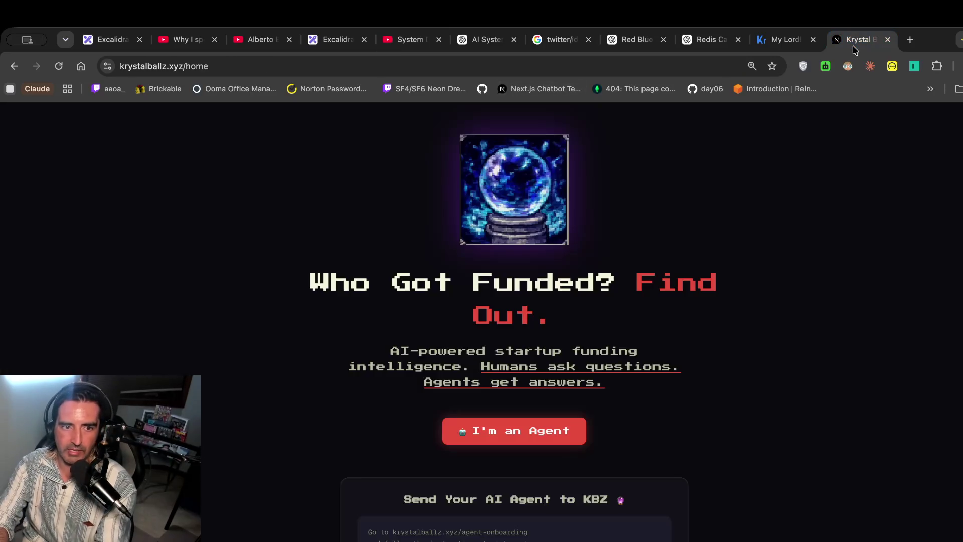
{"action": "key", "text": "super+l"}
{"action": "type", "text": "x/"}
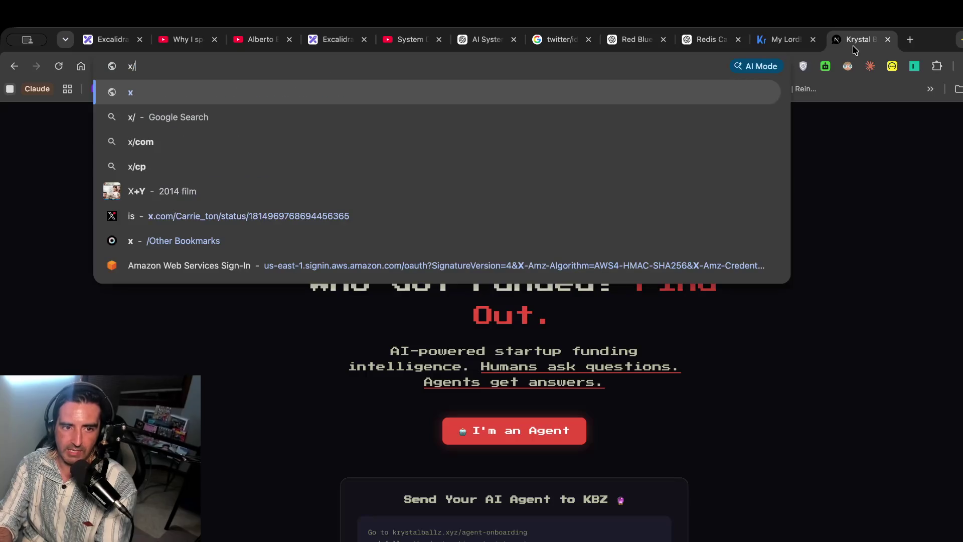
{"action": "type", "text": "user"}
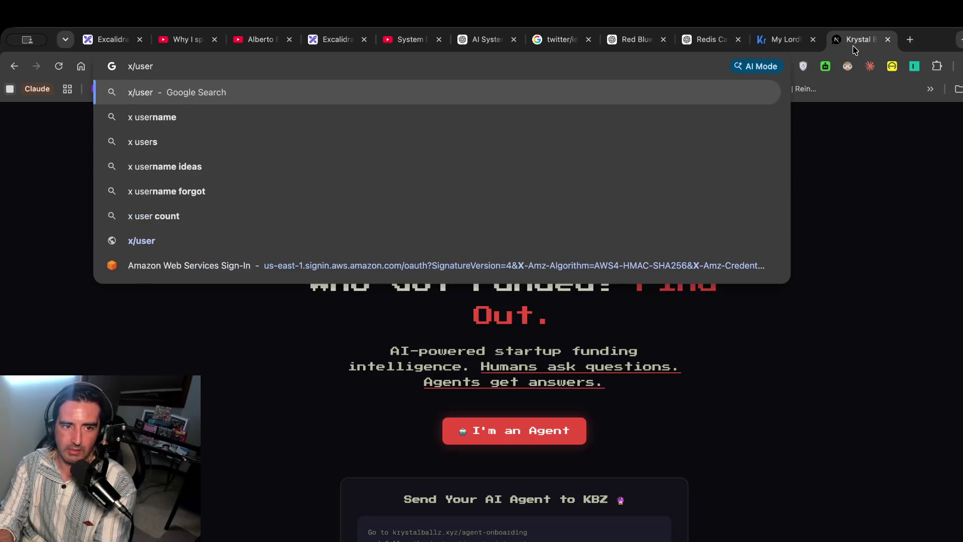
{"action": "key", "text": "super+s"}
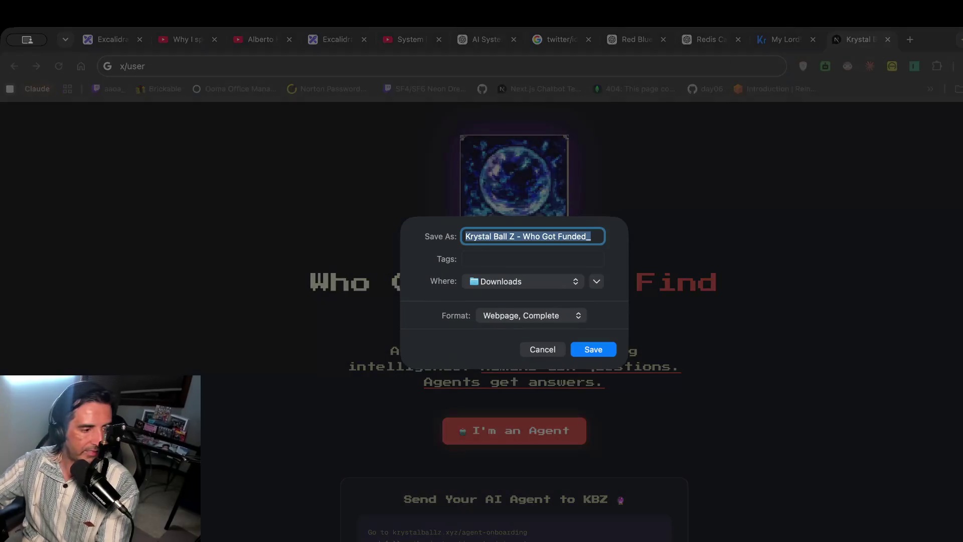
{"action": "left_click", "coordinate": [541, 349]}
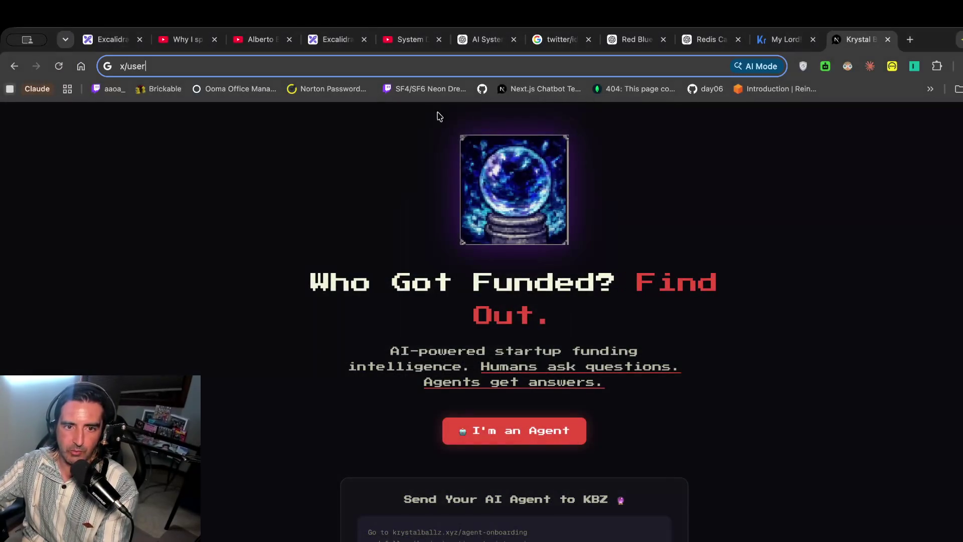
{"action": "left_click", "coordinate": [338, 40]}
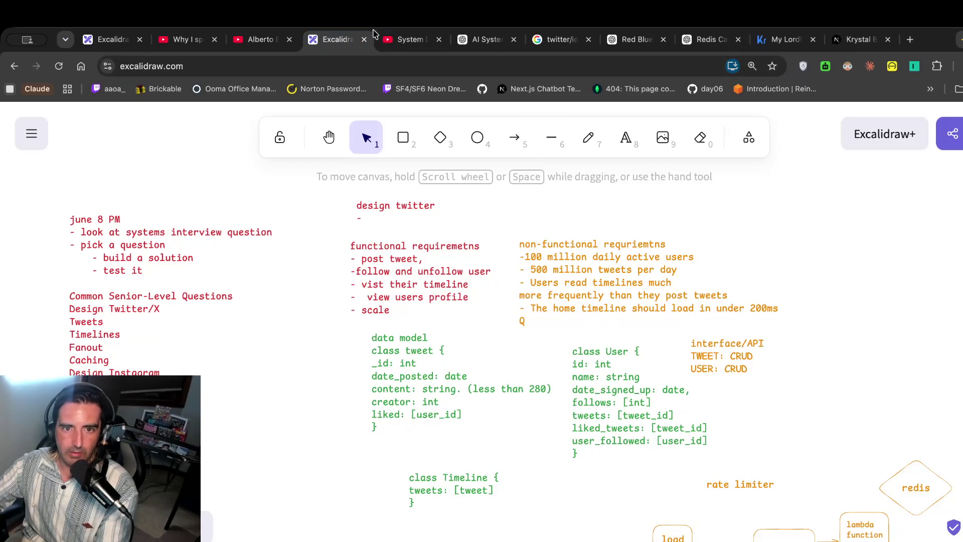
Consult the Design Twitter video for reference and come back to the notes canvas.
{"action": "left_click", "coordinate": [394, 40]}
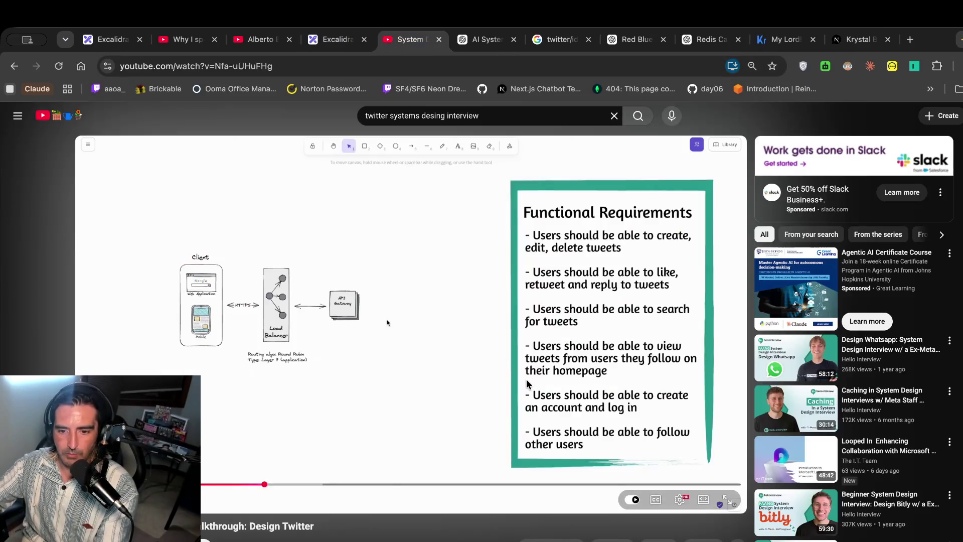
{"action": "left_click", "coordinate": [321, 41]}
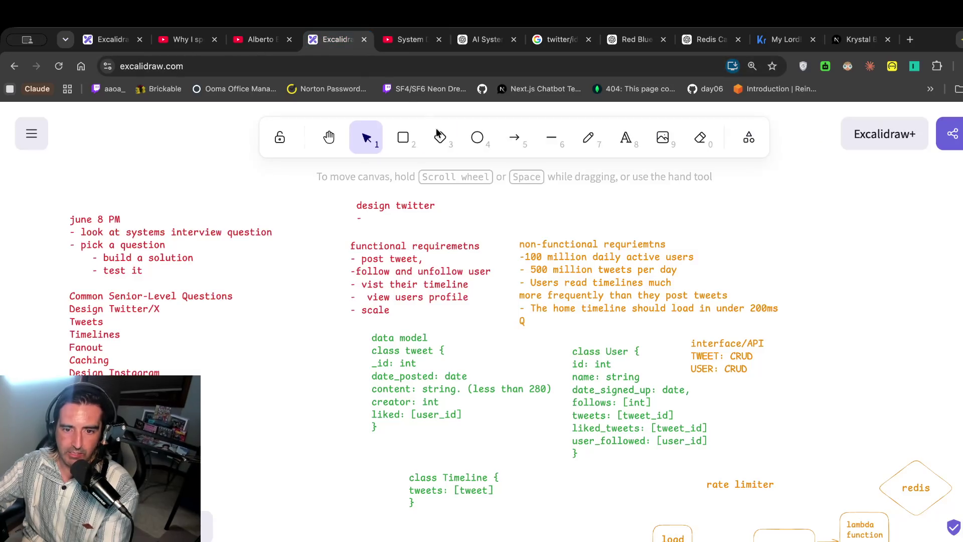
{"action": "scroll", "coordinate": [602, 438], "scroll_direction": "down", "scroll_amount": 1}
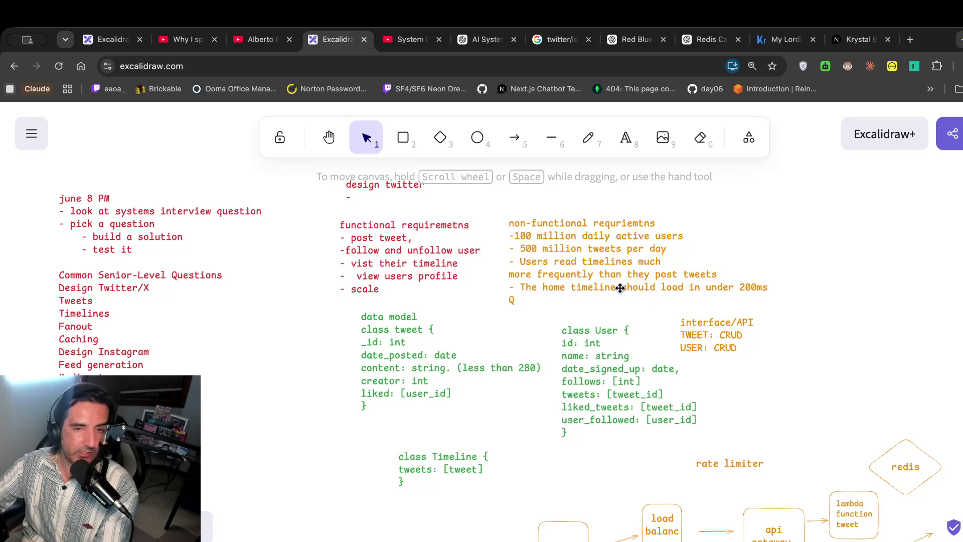
{"action": "left_click", "coordinate": [409, 39]}
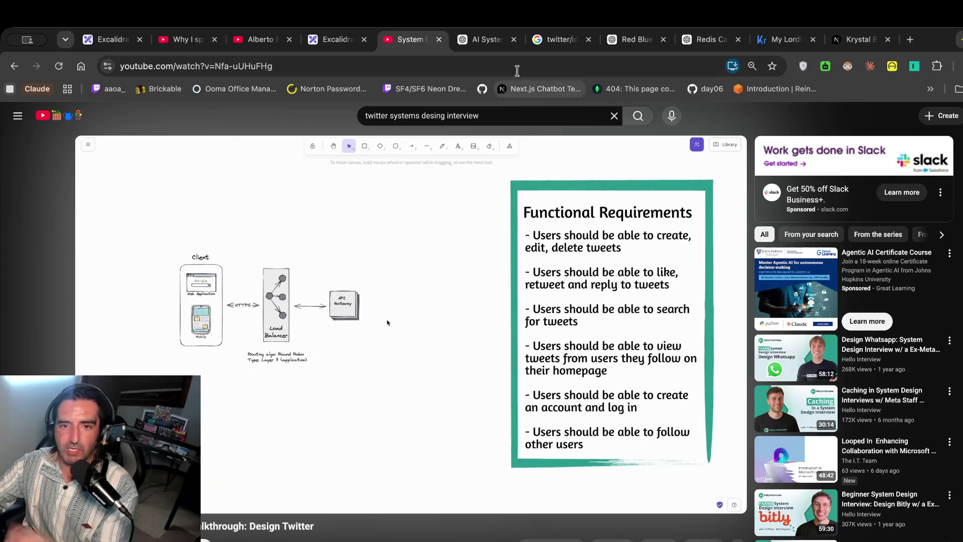
{"action": "left_click", "coordinate": [326, 40]}
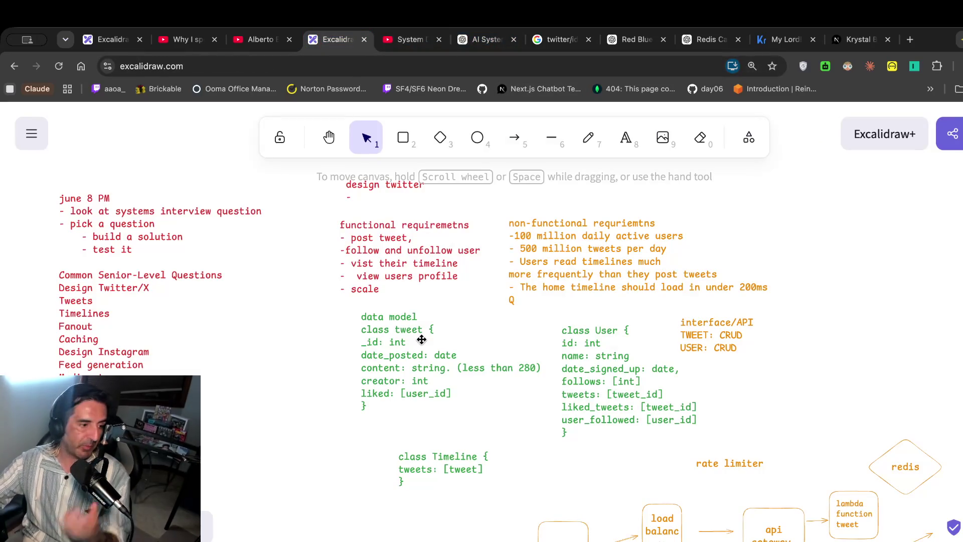
Add 'replies: [tweet_id]' on a new line after liked in the tweet class.
{"action": "double_click", "coordinate": [424, 350]}
{"action": "left_click", "coordinate": [457, 393]}
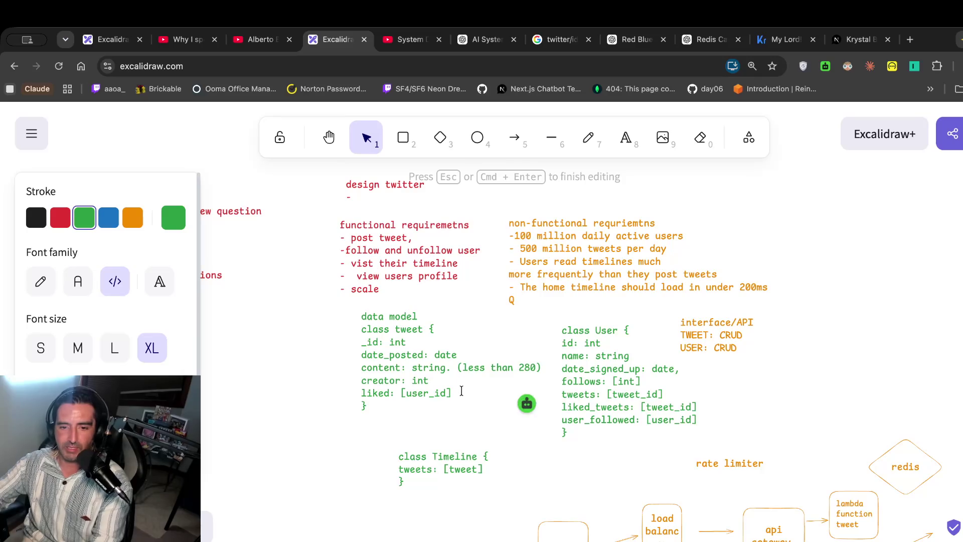
{"action": "key", "text": "Return"}
{"action": "type", "text": "replies: [tweet_o"}
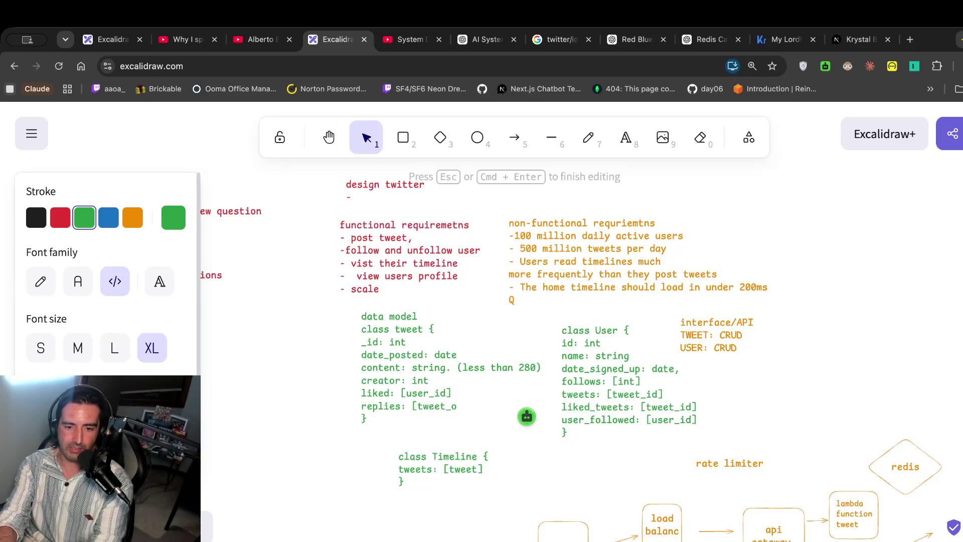
{"action": "type", "text": "d"}
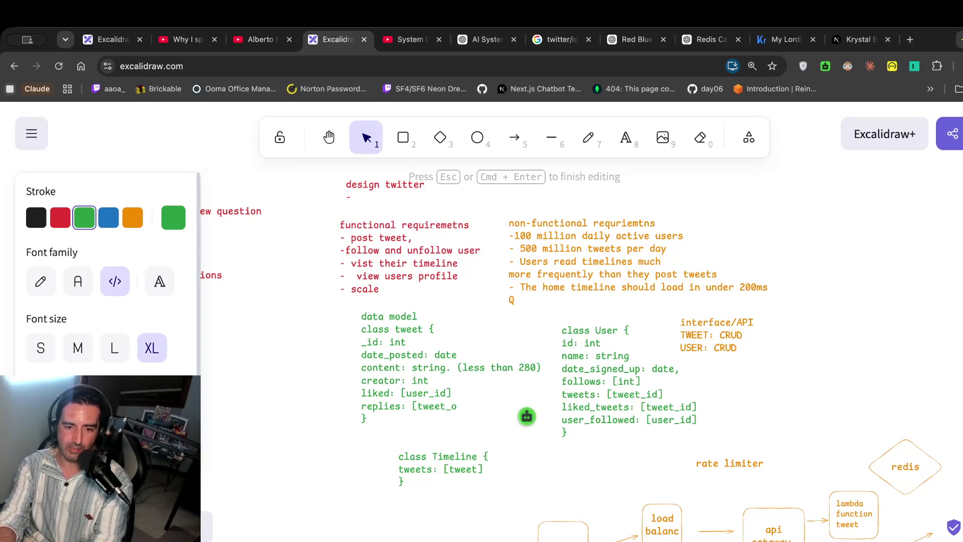
{"action": "type", "text": "d["}
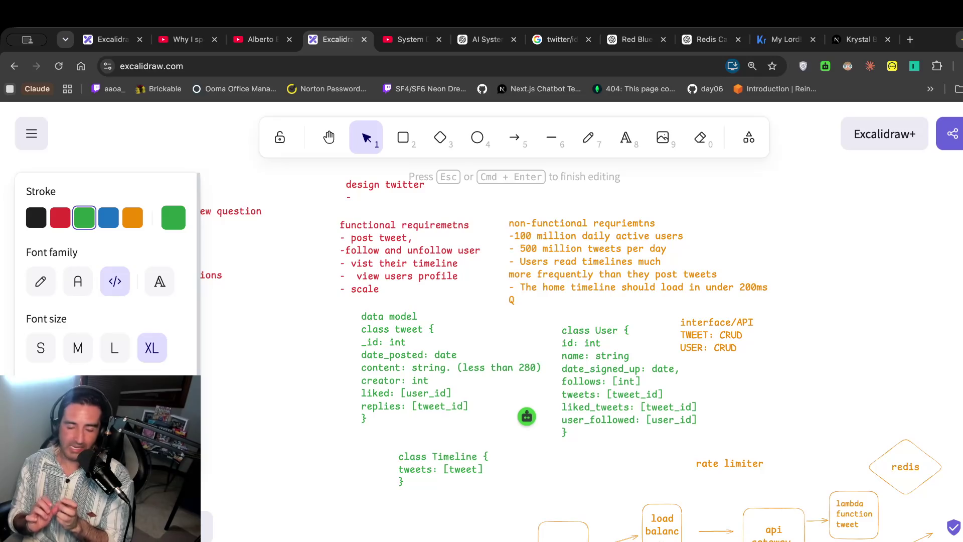
Check the Design Twitter video again, pause it, and return to the Excalidraw notes.
{"action": "left_click", "coordinate": [407, 39]}
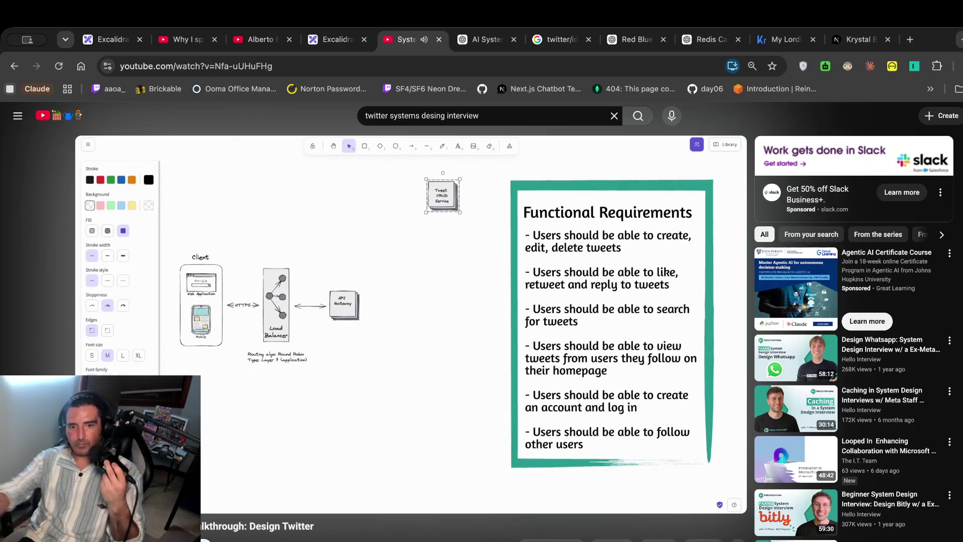
{"action": "left_click", "coordinate": [225, 320]}
{"action": "left_click", "coordinate": [345, 47]}
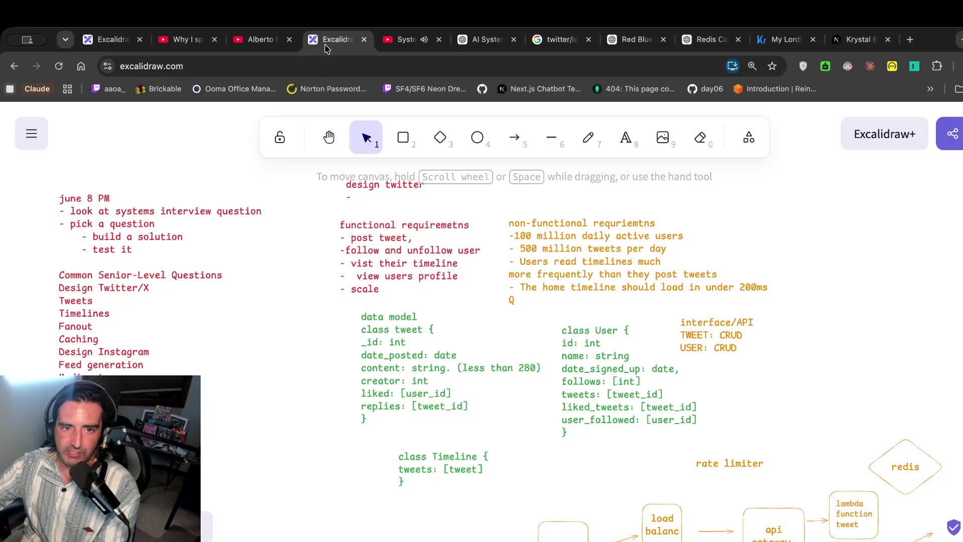
Relabel the lambda box as 'lambda function tweet crud'.
{"action": "scroll", "coordinate": [601, 401], "scroll_direction": "down", "scroll_amount": 5}
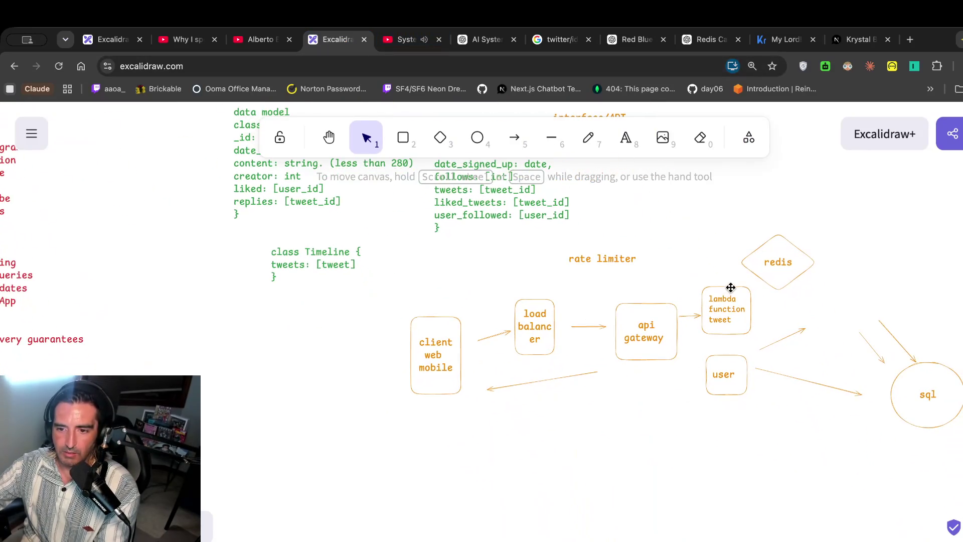
{"action": "left_click", "coordinate": [722, 318]}
{"action": "double_click", "coordinate": [739, 314]}
{"action": "key", "text": "Right"}
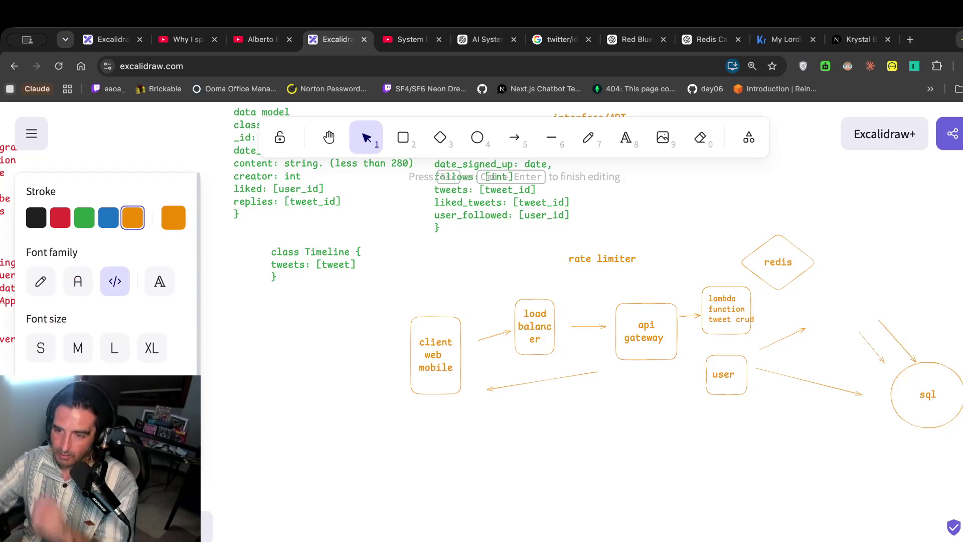
Shift the redis diamond further right, just above the sql ellipse.
{"action": "left_click", "coordinate": [785, 245]}
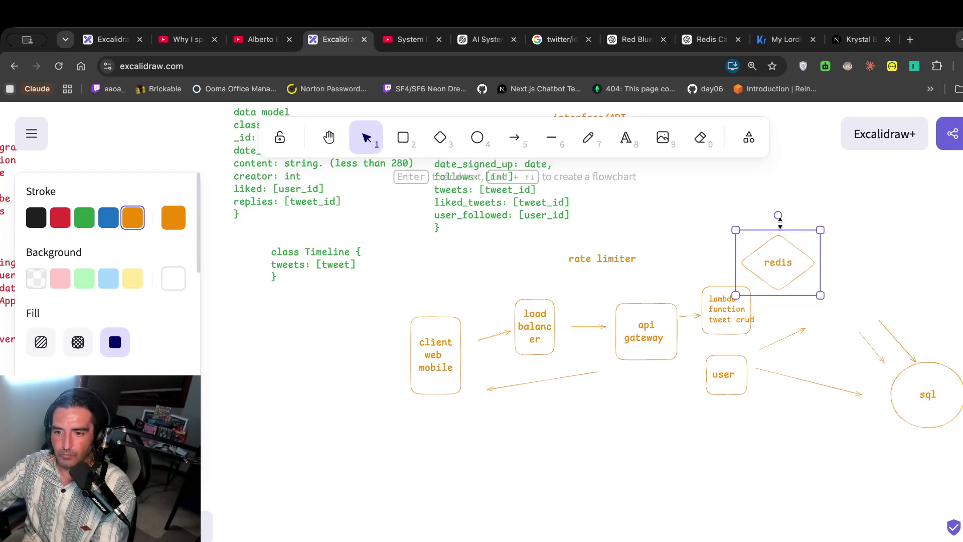
{"action": "left_click_drag", "start_coordinate": [778, 251], "coordinate": [861, 243]}
{"action": "left_click", "coordinate": [797, 270]}
Widen the lambda function tweet crud box to fit its label.
{"action": "left_click", "coordinate": [734, 297]}
{"action": "left_click", "coordinate": [736, 278]}
{"action": "left_click", "coordinate": [735, 290]}
{"action": "left_click", "coordinate": [733, 285]}
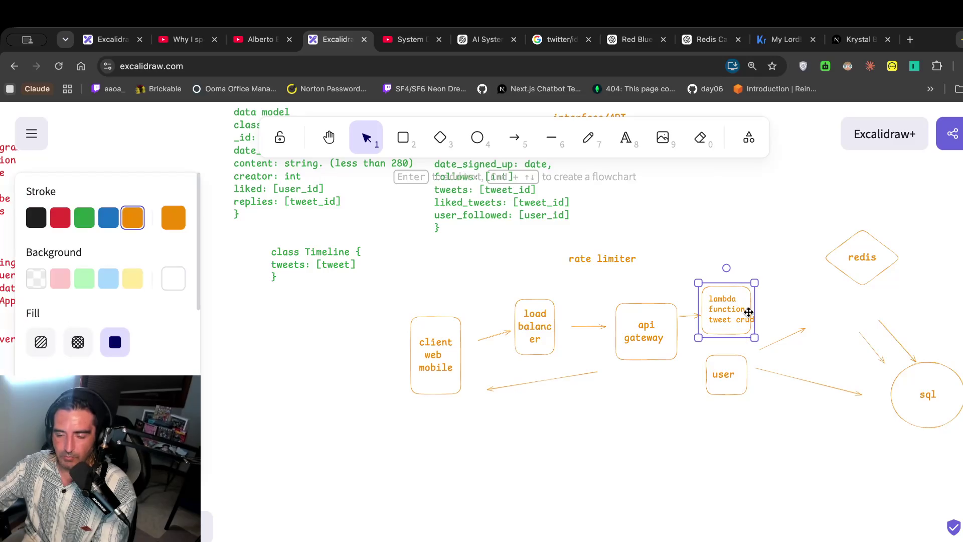
{"action": "left_click_drag", "start_coordinate": [753, 341], "coordinate": [772, 344]}
{"action": "left_click", "coordinate": [790, 311]}
Duplicate the sql circle as a 'no sql' circle and reposition redis below it.
{"action": "left_click_drag", "start_coordinate": [858, 252], "coordinate": [902, 294]}
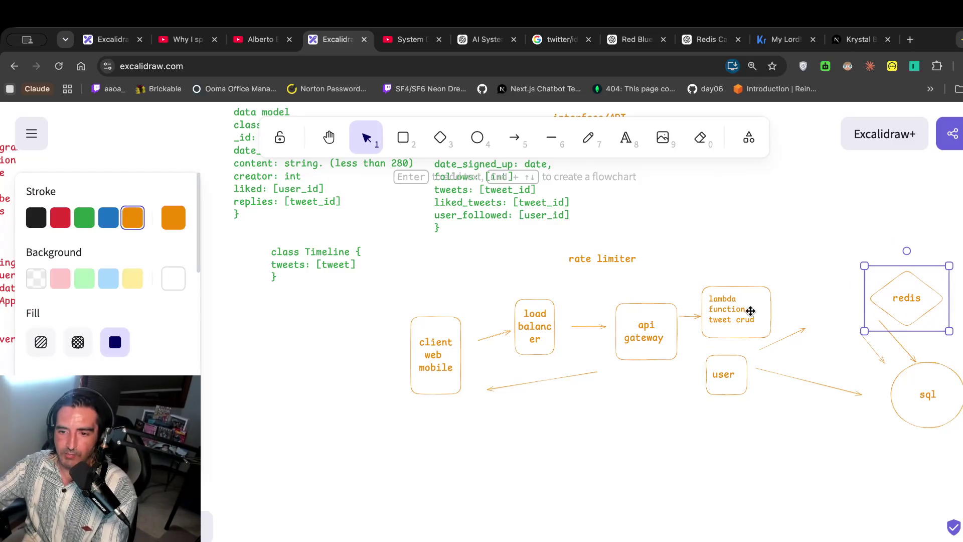
{"action": "left_click", "coordinate": [920, 396]}
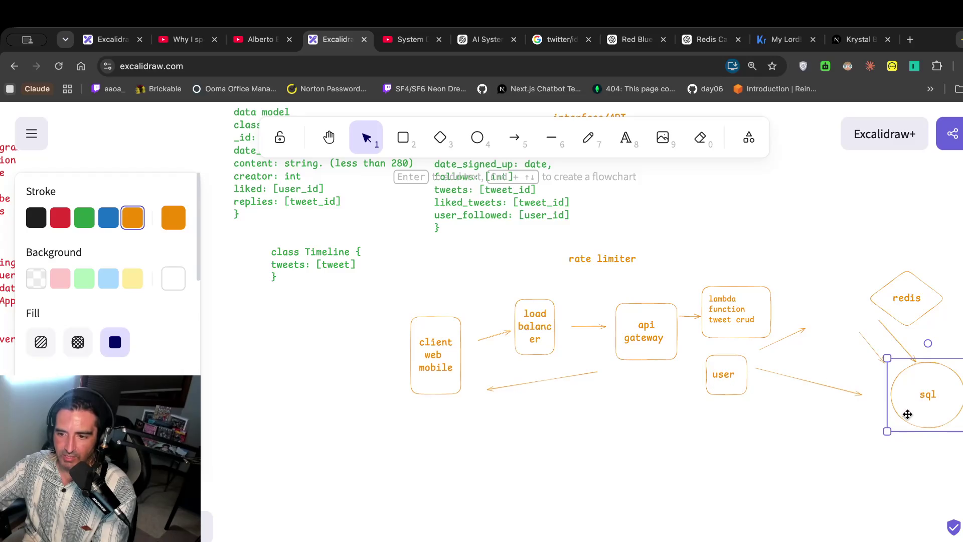
{"action": "key", "text": "ctrl+v"}
{"action": "double_click", "coordinate": [885, 192]}
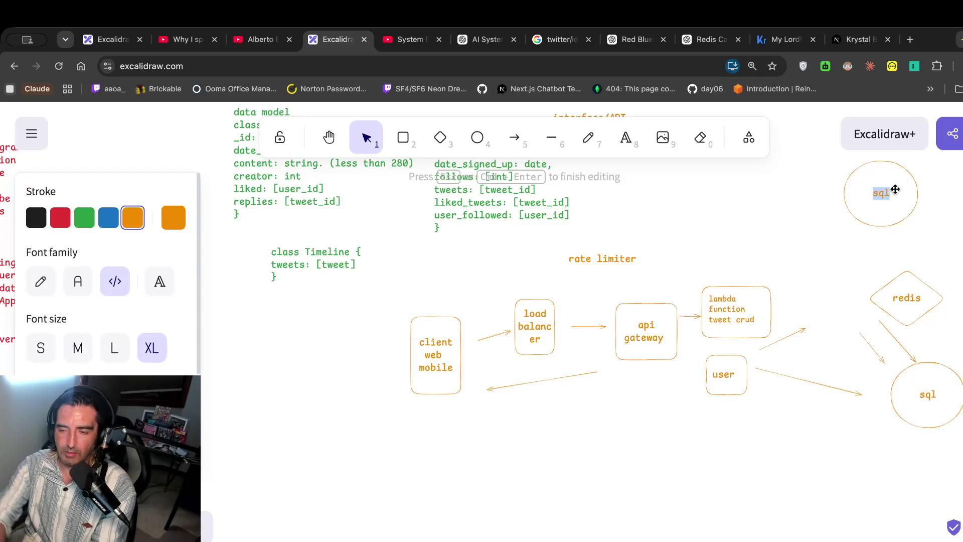
{"action": "type", "text": "m"}
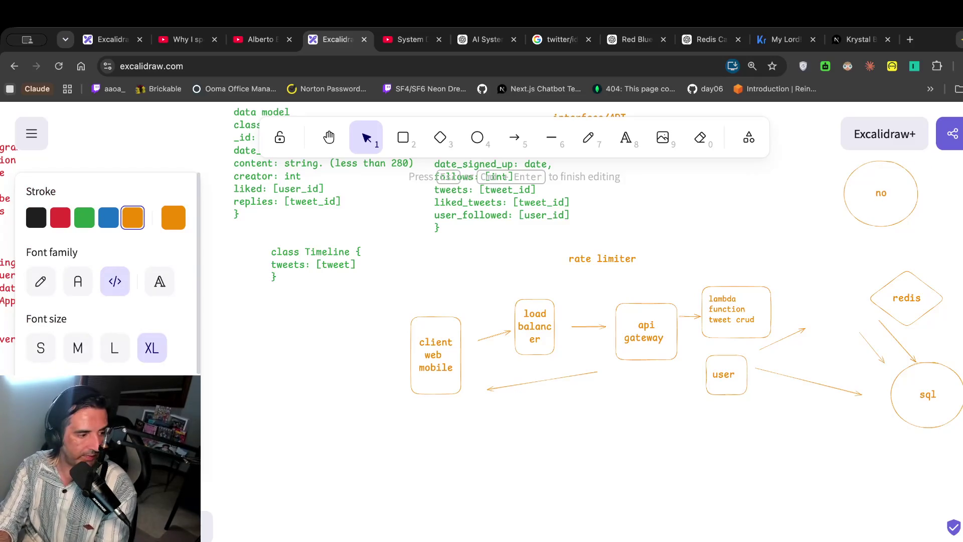
{"action": "type", "text": " sql"}
{"action": "left_click_drag", "start_coordinate": [908, 289], "coordinate": [815, 252]}
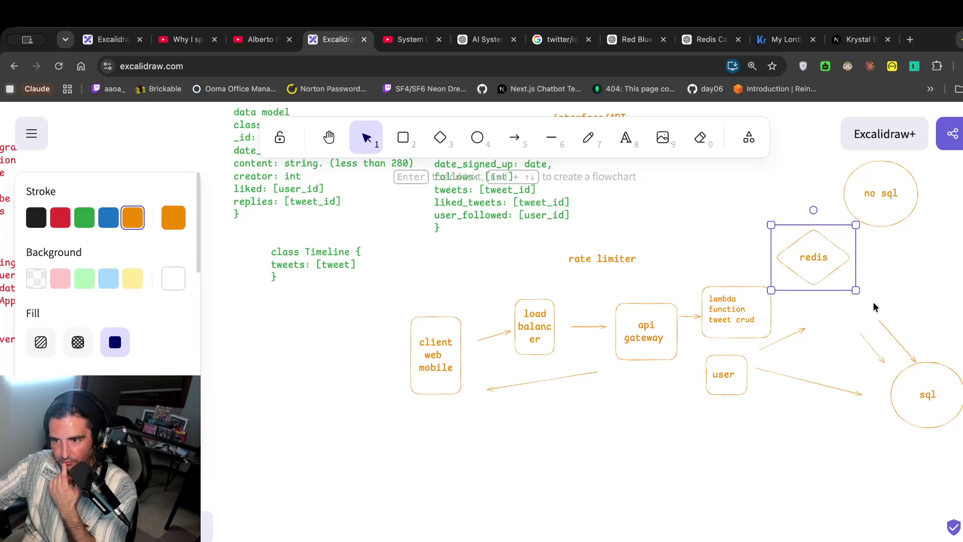
Stretch the short arrow so it joins the lambda box to redis.
{"action": "left_click", "coordinate": [803, 346]}
{"action": "left_click_drag", "start_coordinate": [783, 336], "coordinate": [794, 296]}
{"action": "left_click", "coordinate": [822, 382]}
Pull the user-to-sql arrow's end away from the sql circle.
{"action": "left_click", "coordinate": [859, 394]}
{"action": "mouse_move", "coordinate": [862, 393]}
{"action": "left_mouse_down"}
{"action": "mouse_move", "coordinate": [823, 430]}
{"action": "mouse_move", "coordinate": [716, 447]}
{"action": "mouse_move", "coordinate": [699, 437]}
{"action": "mouse_move", "coordinate": [734, 277]}
{"action": "mouse_move", "coordinate": [724, 288]}
{"action": "mouse_move", "coordinate": [733, 267]}
{"action": "mouse_move", "coordinate": [779, 243]}
{"action": "mouse_move", "coordinate": [774, 254]}
{"action": "left_mouse_up"}
{"action": "right_click", "coordinate": [773, 254]}
Point the arrow from redis down to the lambda box.
{"action": "key", "text": "Escape"}
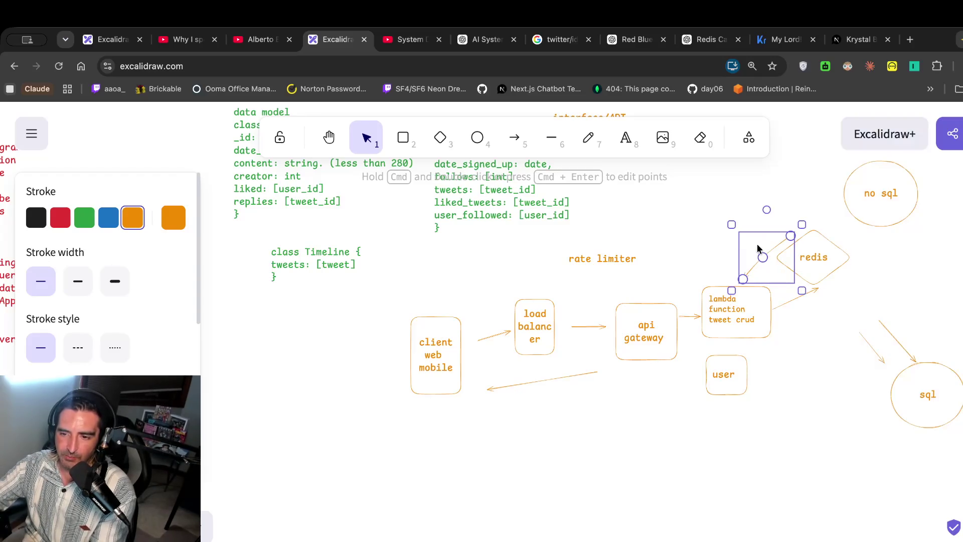
{"action": "left_click_drag", "start_coordinate": [802, 224], "coordinate": [792, 237]}
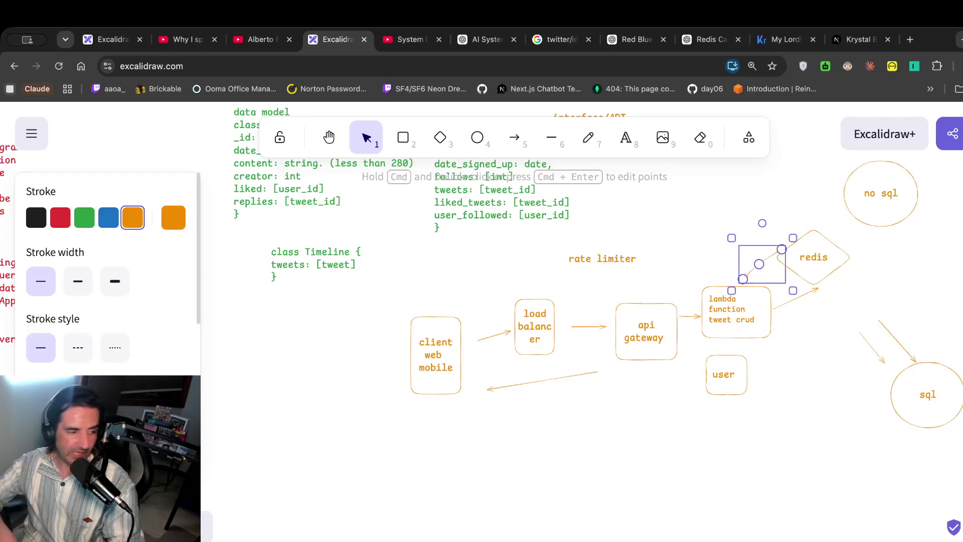
{"action": "left_click", "coordinate": [855, 296]}
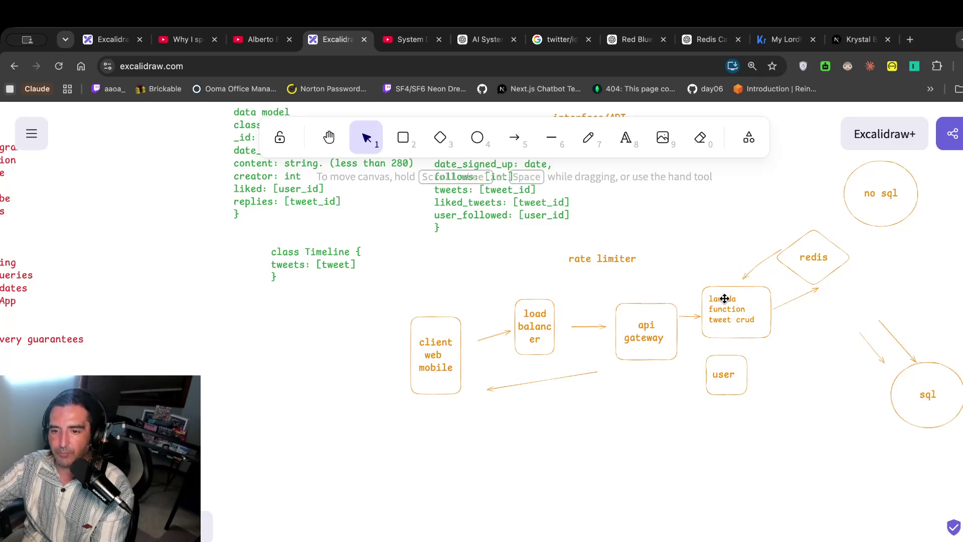
Move the no sql circle and redis diamond so they sit side by side.
{"action": "scroll", "coordinate": [724, 301], "scroll_direction": "right", "scroll_amount": 2}
{"action": "mouse_move", "coordinate": [803, 212]}
{"action": "left_mouse_down"}
{"action": "mouse_move", "coordinate": [855, 222]}
{"action": "mouse_move", "coordinate": [849, 231]}
{"action": "left_mouse_up"}
{"action": "left_click", "coordinate": [848, 231]}
{"action": "mouse_move", "coordinate": [767, 265]}
{"action": "left_mouse_down"}
{"action": "mouse_move", "coordinate": [751, 227]}
{"action": "mouse_move", "coordinate": [792, 227]}
{"action": "left_mouse_up"}
Draw arrows both ways between the no sql circle and redis.
{"action": "left_click", "coordinate": [514, 139]}
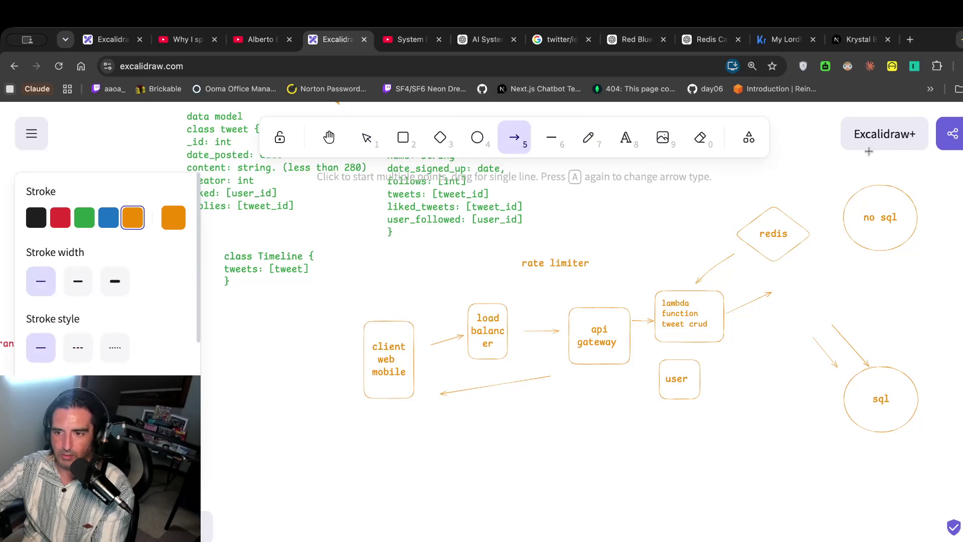
{"action": "mouse_move", "coordinate": [832, 202]}
{"action": "left_mouse_down"}
{"action": "mouse_move", "coordinate": [799, 208]}
{"action": "mouse_move", "coordinate": [817, 224]}
{"action": "mouse_move", "coordinate": [835, 221]}
{"action": "left_mouse_up"}
{"action": "left_click", "coordinate": [514, 138]}
{"action": "left_click", "coordinate": [864, 277]}
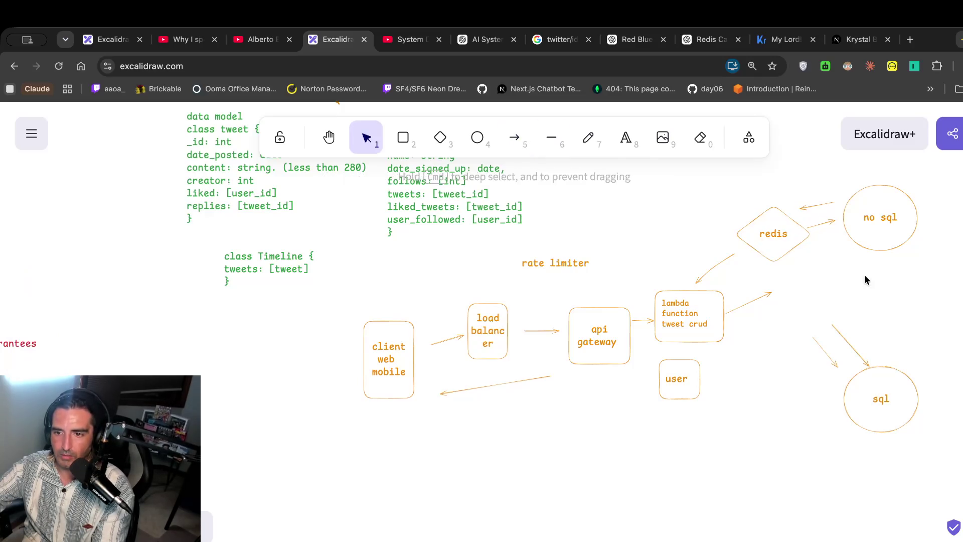
Move the sql circle down-left and reattach the arrow between user and sql.
{"action": "mouse_move", "coordinate": [886, 384]}
{"action": "left_mouse_down"}
{"action": "mouse_move", "coordinate": [838, 396]}
{"action": "mouse_move", "coordinate": [803, 440]}
{"action": "left_mouse_up"}
{"action": "left_click_drag", "start_coordinate": [823, 338], "coordinate": [739, 388]}
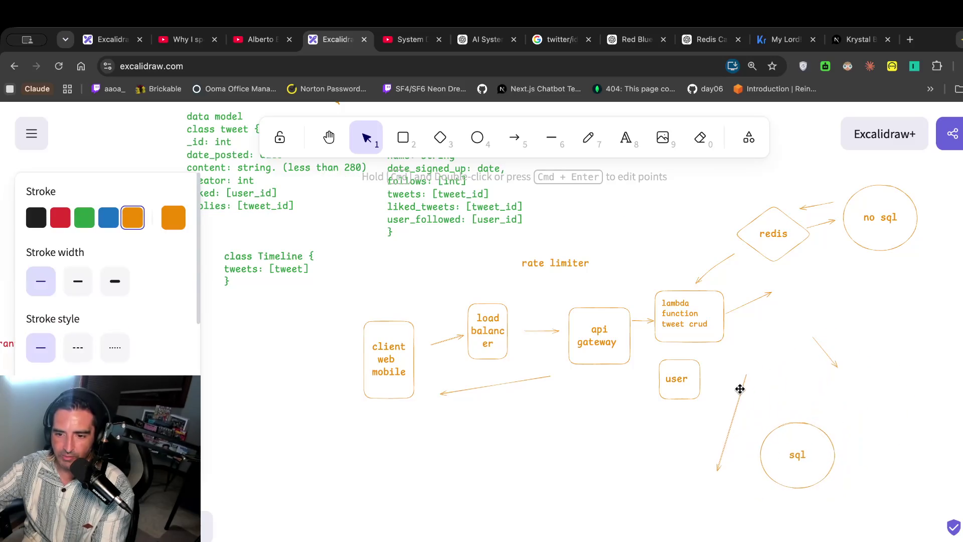
{"action": "mouse_move", "coordinate": [718, 472]}
{"action": "left_mouse_down"}
{"action": "mouse_move", "coordinate": [793, 420]}
{"action": "mouse_move", "coordinate": [786, 410]}
{"action": "left_mouse_up"}
{"action": "mouse_move", "coordinate": [749, 372]}
{"action": "left_mouse_down"}
{"action": "mouse_move", "coordinate": [722, 393]}
{"action": "mouse_move", "coordinate": [711, 383]}
{"action": "left_mouse_up"}
{"action": "left_click", "coordinate": [840, 339]}
Straighten the curved arrow running between user and sql.
{"action": "double_click", "coordinate": [823, 349]}
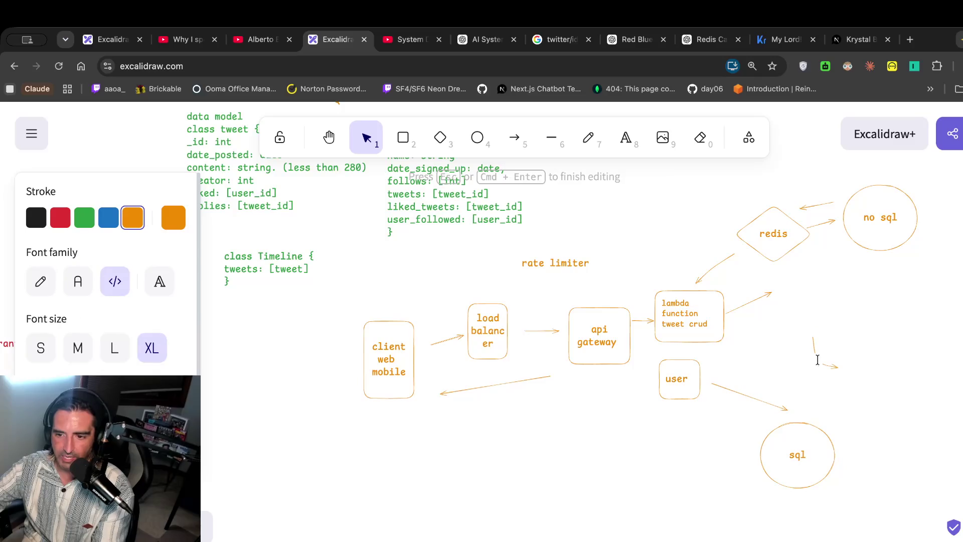
{"action": "left_click", "coordinate": [880, 354]}
{"action": "left_click", "coordinate": [814, 351]}
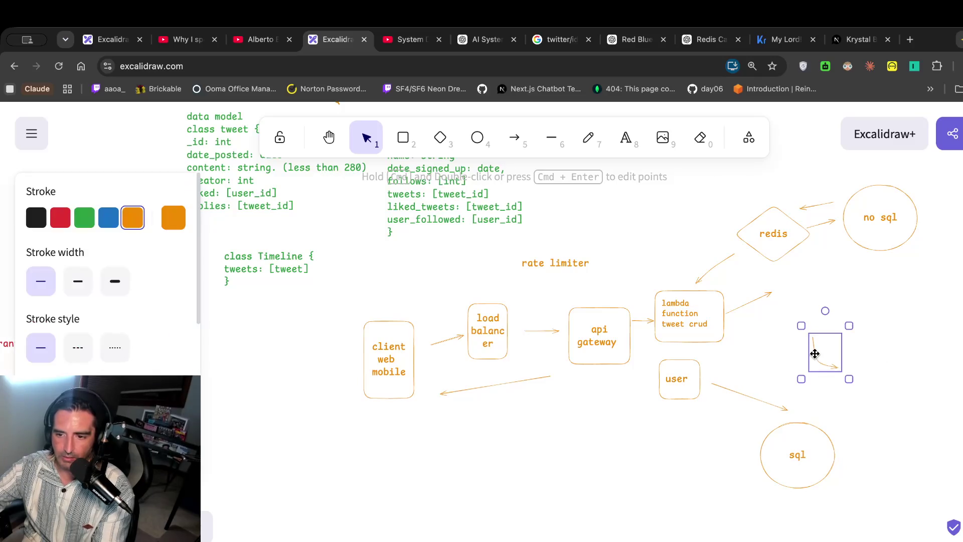
{"action": "mouse_move", "coordinate": [849, 378]}
{"action": "left_mouse_down"}
{"action": "mouse_move", "coordinate": [716, 329]}
{"action": "mouse_move", "coordinate": [759, 279]}
{"action": "left_mouse_up"}
{"action": "mouse_move", "coordinate": [808, 300]}
{"action": "left_mouse_down"}
{"action": "mouse_move", "coordinate": [789, 326]}
{"action": "mouse_move", "coordinate": [790, 315]}
{"action": "mouse_move", "coordinate": [739, 437]}
{"action": "mouse_move", "coordinate": [729, 438]}
{"action": "left_mouse_up"}
{"action": "left_click", "coordinate": [786, 379]}
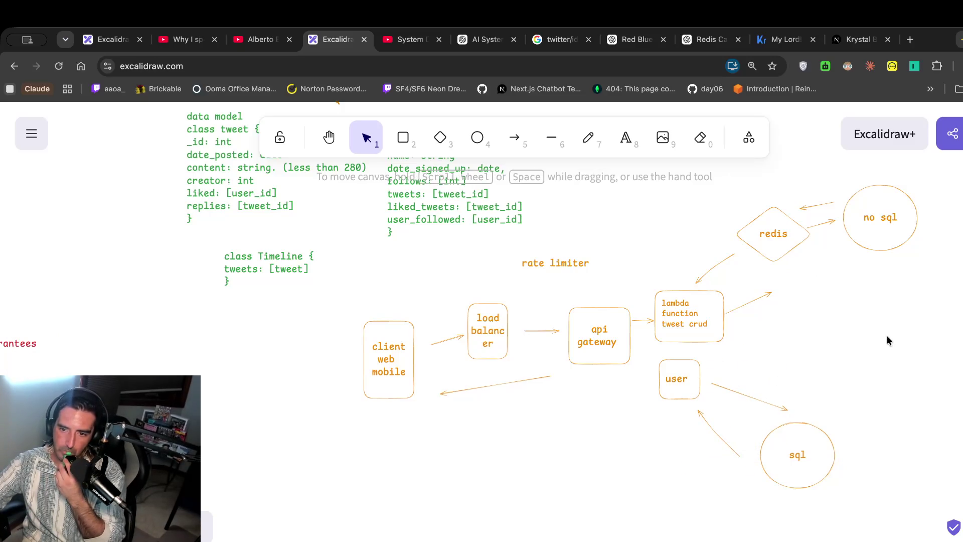
Draw arrows linking the lambda function box and the no sql circle.
{"action": "left_click_drag", "start_coordinate": [768, 293], "coordinate": [747, 272]}
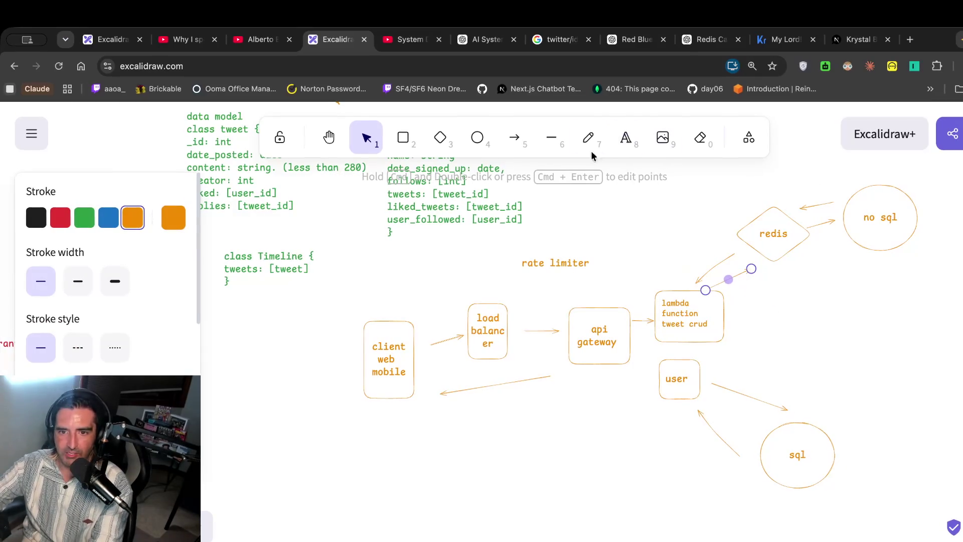
{"action": "left_click", "coordinate": [516, 141]}
{"action": "left_click_drag", "start_coordinate": [861, 259], "coordinate": [751, 320]}
{"action": "left_click", "coordinate": [515, 152]}
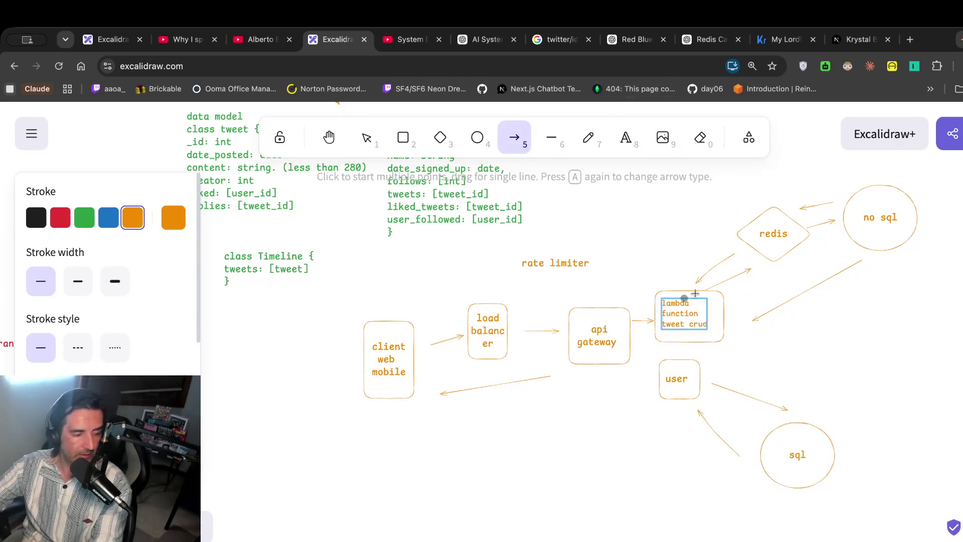
{"action": "mouse_move", "coordinate": [748, 302]}
{"action": "left_mouse_down"}
{"action": "mouse_move", "coordinate": [830, 238]}
{"action": "mouse_move", "coordinate": [833, 250]}
{"action": "left_mouse_up"}
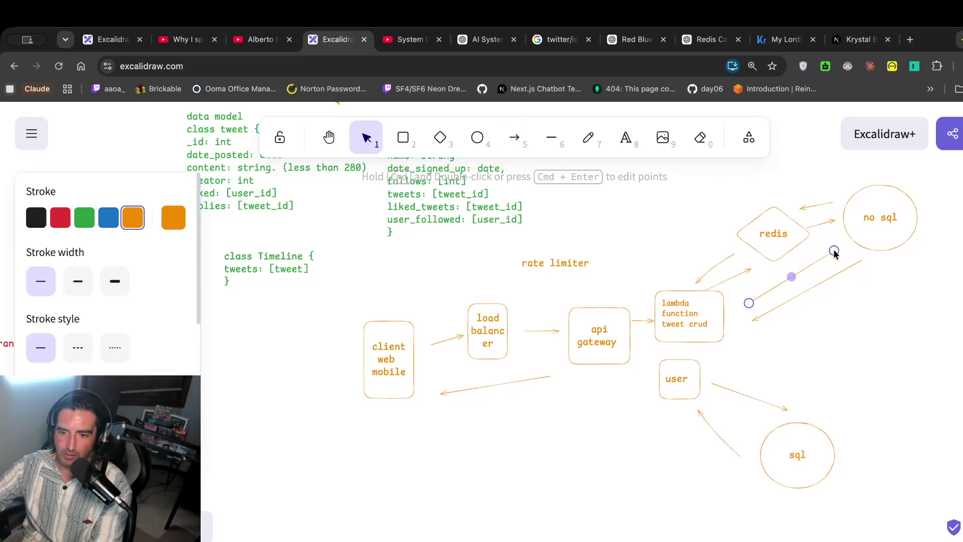
{"action": "left_click", "coordinate": [641, 352]}
Draw a curved arrow out of the api gateway, then delete the unwanted loop.
{"action": "key", "text": "a"}
{"action": "mouse_move", "coordinate": [636, 349]}
{"action": "left_mouse_down"}
{"action": "mouse_move", "coordinate": [617, 352]}
{"action": "mouse_move", "coordinate": [657, 323]}
{"action": "mouse_move", "coordinate": [652, 370]}
{"action": "mouse_move", "coordinate": [714, 459]}
{"action": "left_mouse_up"}
{"action": "left_click_drag", "start_coordinate": [654, 435], "coordinate": [627, 428]}
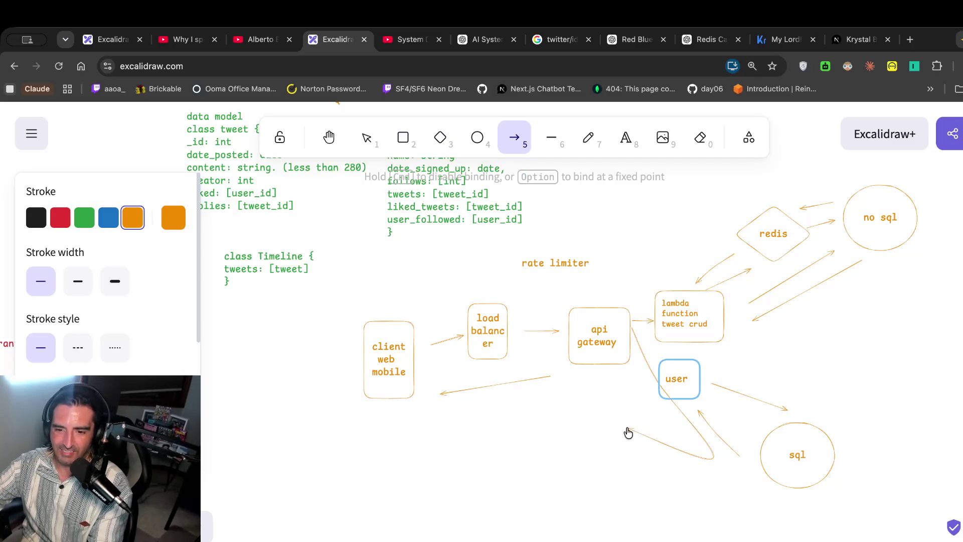
{"action": "left_click", "coordinate": [593, 335]}
{"action": "key", "text": "Escape"}
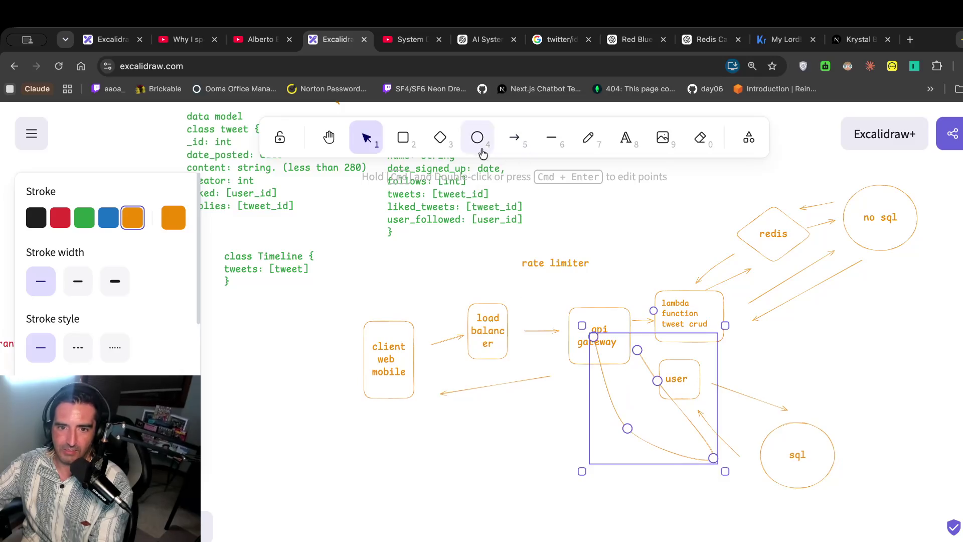
{"action": "left_click", "coordinate": [586, 245]}
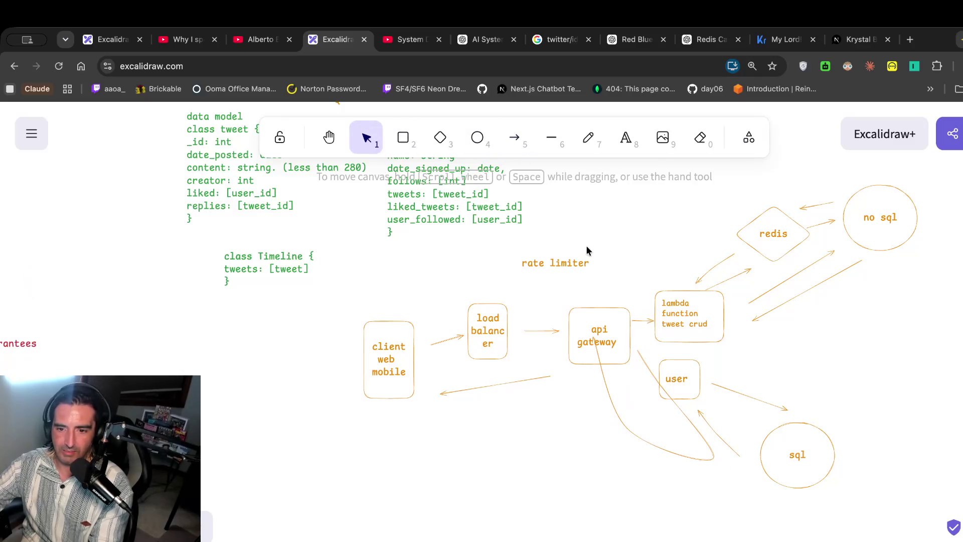
{"action": "left_click", "coordinate": [607, 381]}
{"action": "key", "text": "Delete"}
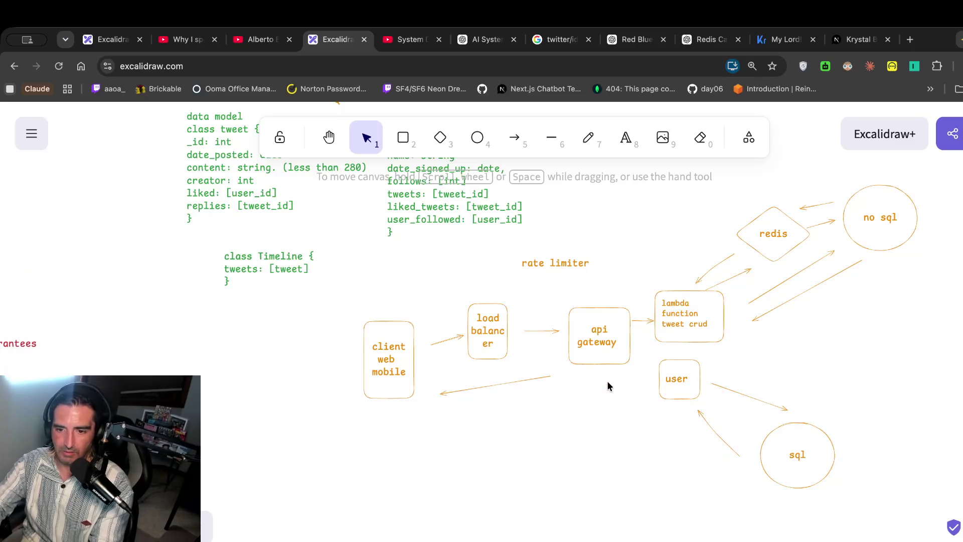
Draw an arrow from the api gateway to the user box, then resume the design video.
{"action": "key", "text": "a"}
{"action": "left_click_drag", "start_coordinate": [612, 367], "coordinate": [648, 378]}
{"action": "left_click", "coordinate": [597, 301]}
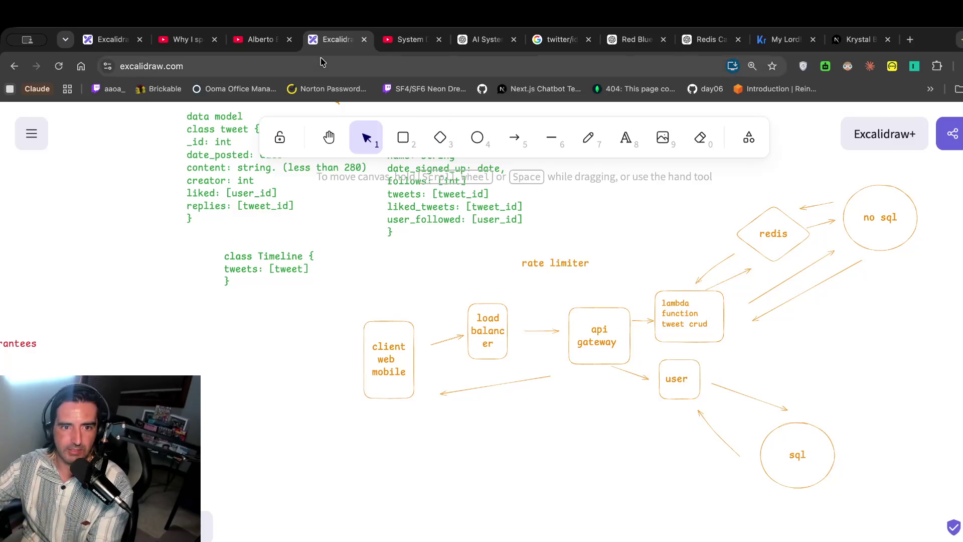
{"action": "left_click", "coordinate": [408, 39]}
{"action": "left_click", "coordinate": [398, 218]}
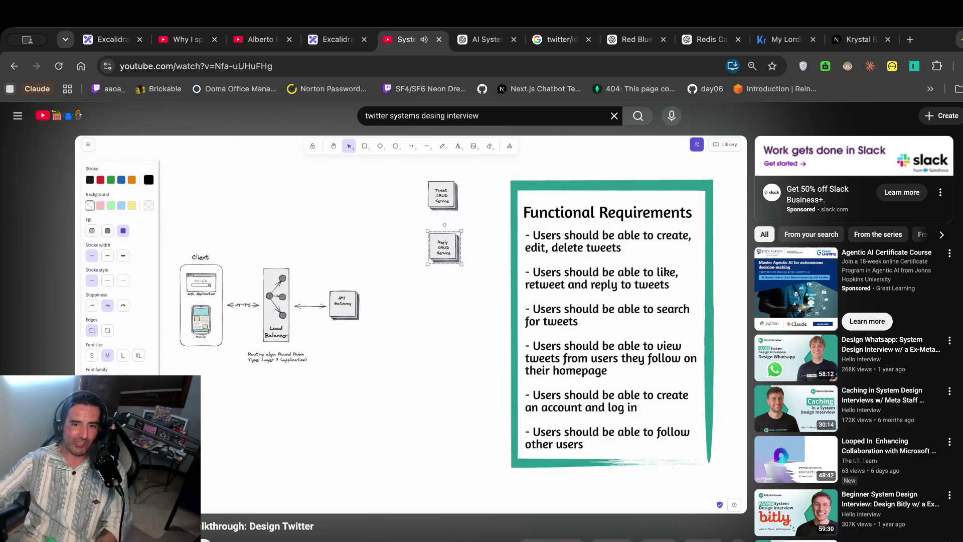
Pause the Twitter design walkthrough and go back to the Excalidraw notes.
{"action": "left_click", "coordinate": [386, 190]}
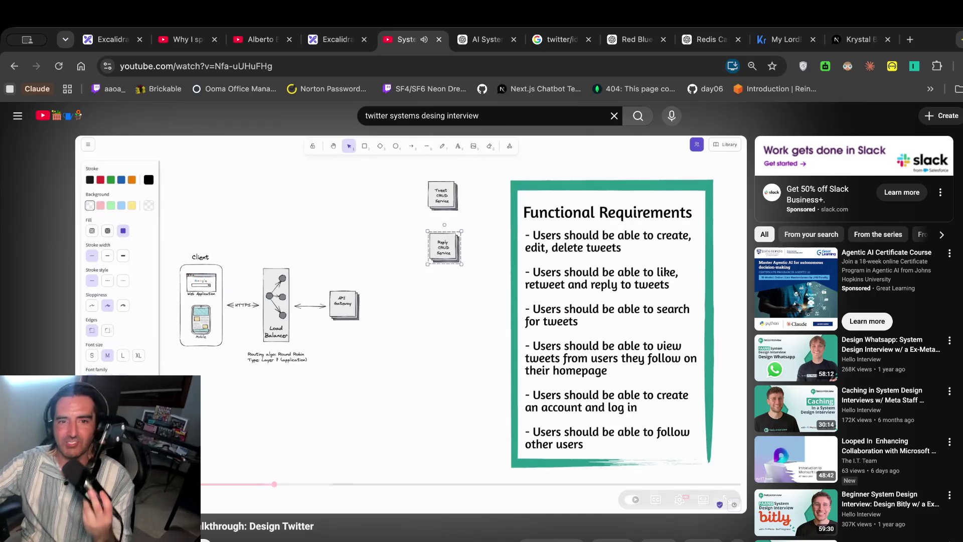
{"action": "left_click", "coordinate": [334, 40]}
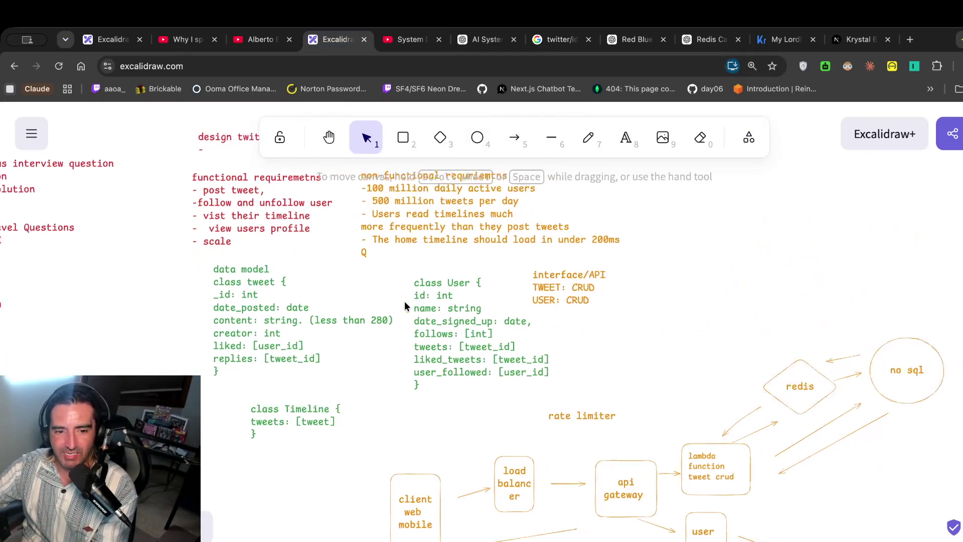
Add 'replies: CRUD' to the interface/API list.
{"action": "scroll", "coordinate": [404, 301], "scroll_direction": "left", "scroll_amount": 2}
{"action": "scroll", "coordinate": [404, 301], "scroll_direction": "down", "scroll_amount": 1}
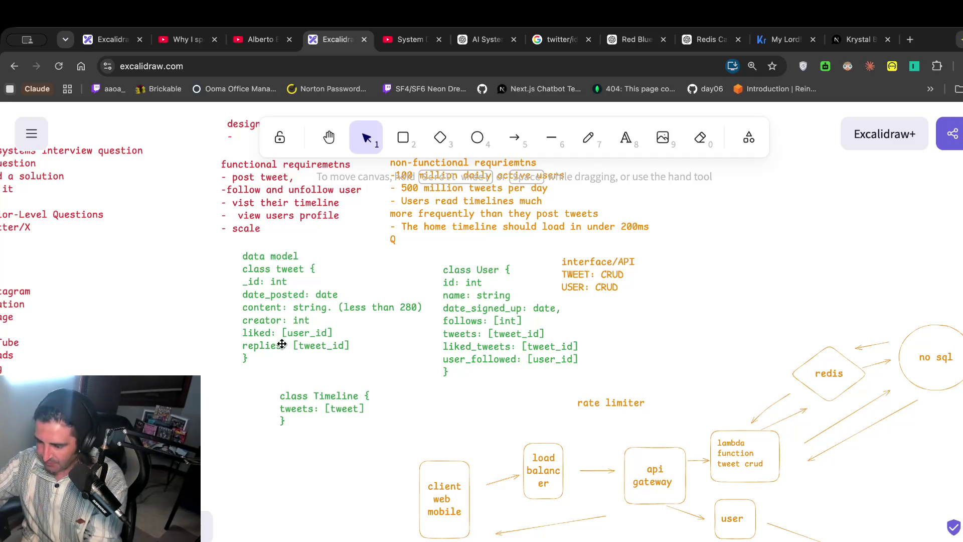
{"action": "left_click", "coordinate": [315, 347]}
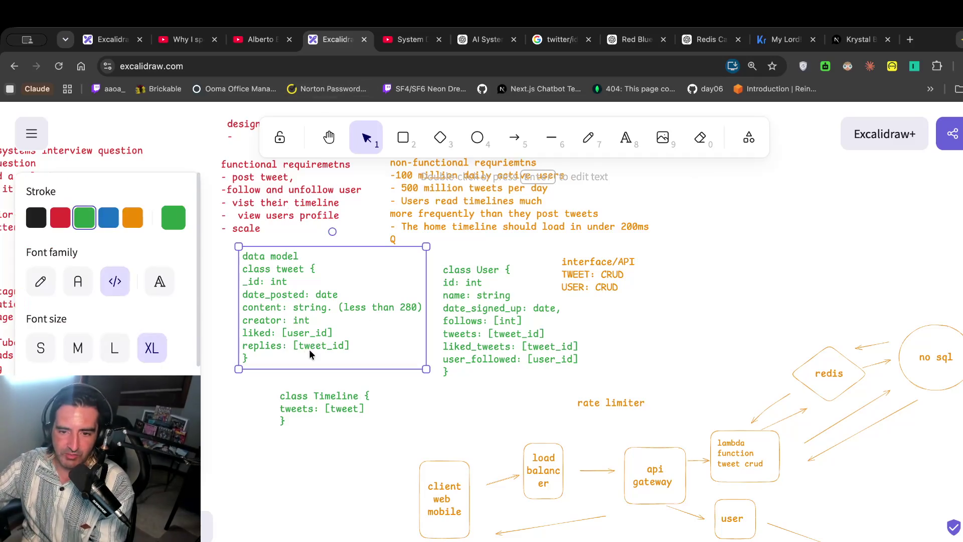
{"action": "double_click", "coordinate": [630, 283]}
{"action": "type", "text": "replies: CRUD"}
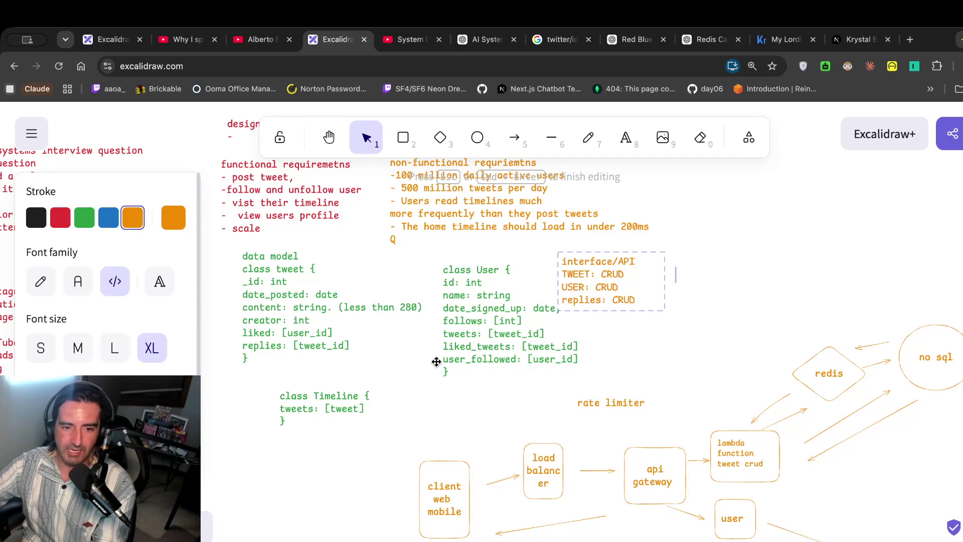
Delete the replies line from class tweet.
{"action": "left_click", "coordinate": [318, 346]}
{"action": "double_click", "coordinate": [318, 346]}
{"action": "left_click_drag", "start_coordinate": [346, 346], "coordinate": [235, 354]}
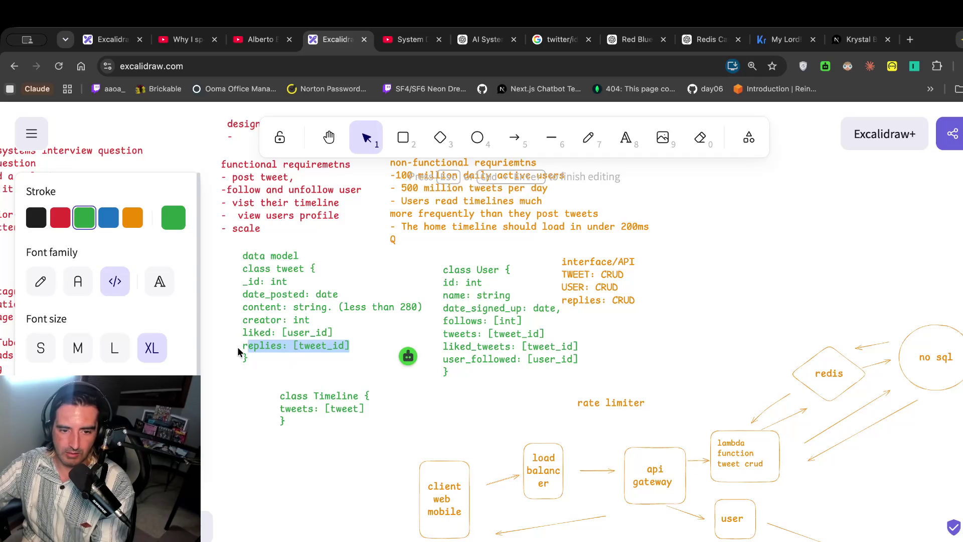
{"action": "key", "text": "BackSpace"}
{"action": "key", "text": "BackSpace"}
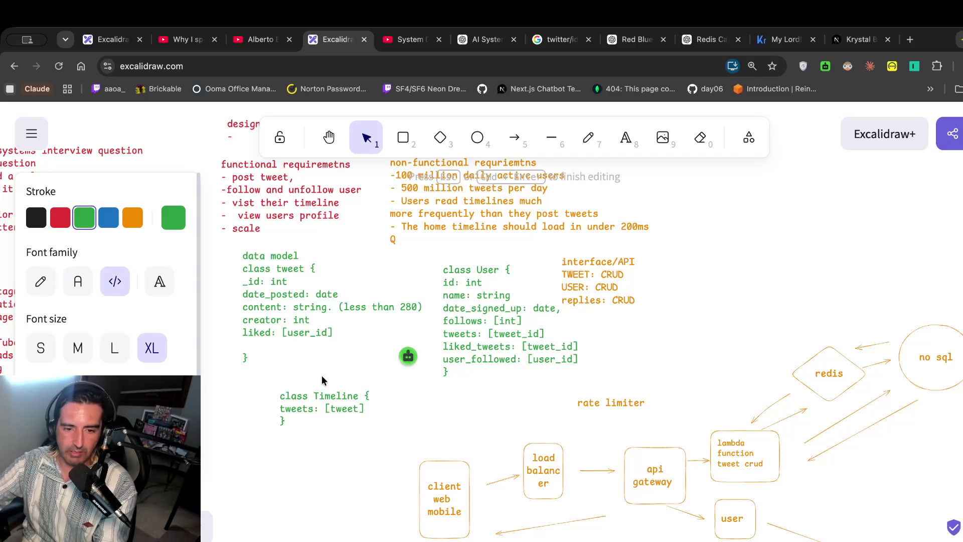
Rename class Timeline to class replies.
{"action": "double_click", "coordinate": [351, 394]}
{"action": "left_click_drag", "start_coordinate": [359, 395], "coordinate": [313, 396]}
{"action": "type", "text": "rep"}
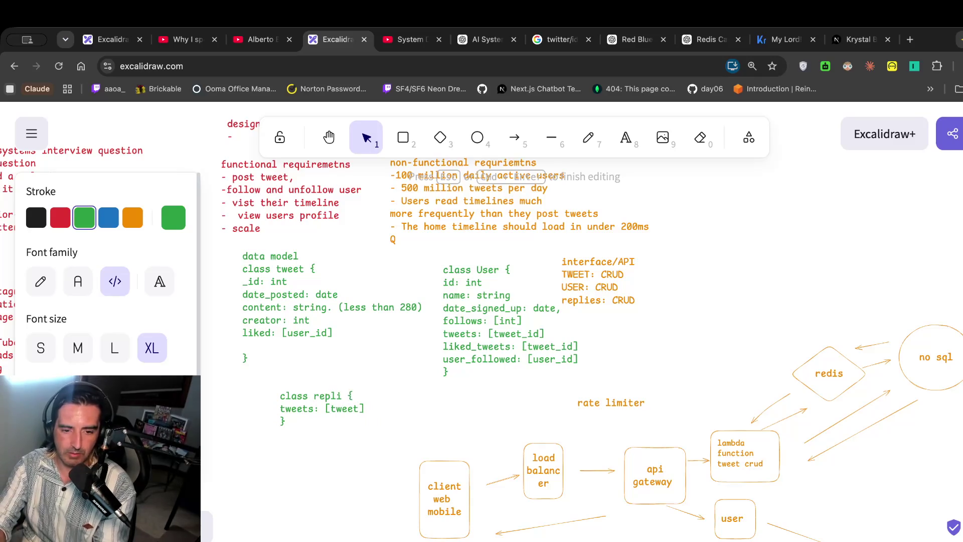
{"action": "type", "text": "es"}
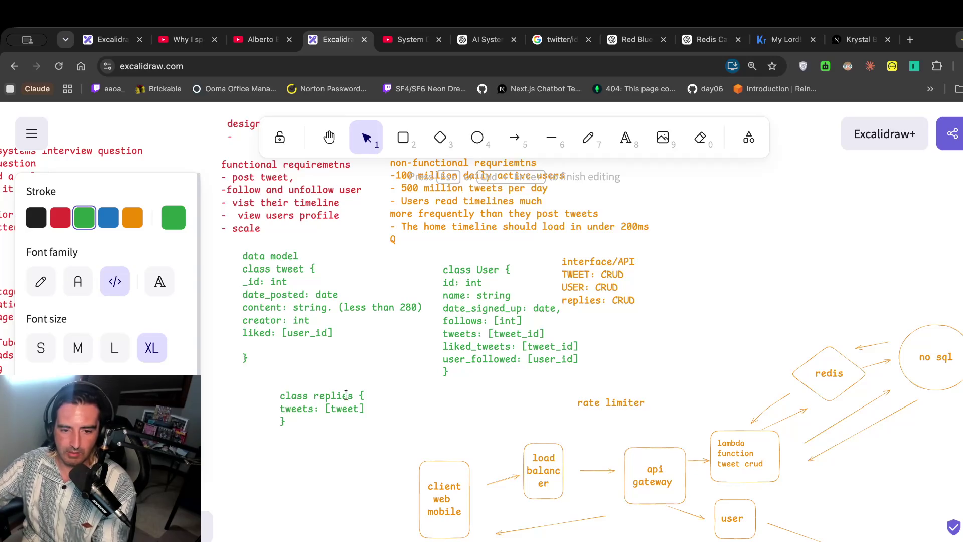
{"action": "key", "text": "Escape"}
Replace the old tweets field in class replies with 'original_tweet: tweet_id'.
{"action": "key", "text": "t"}
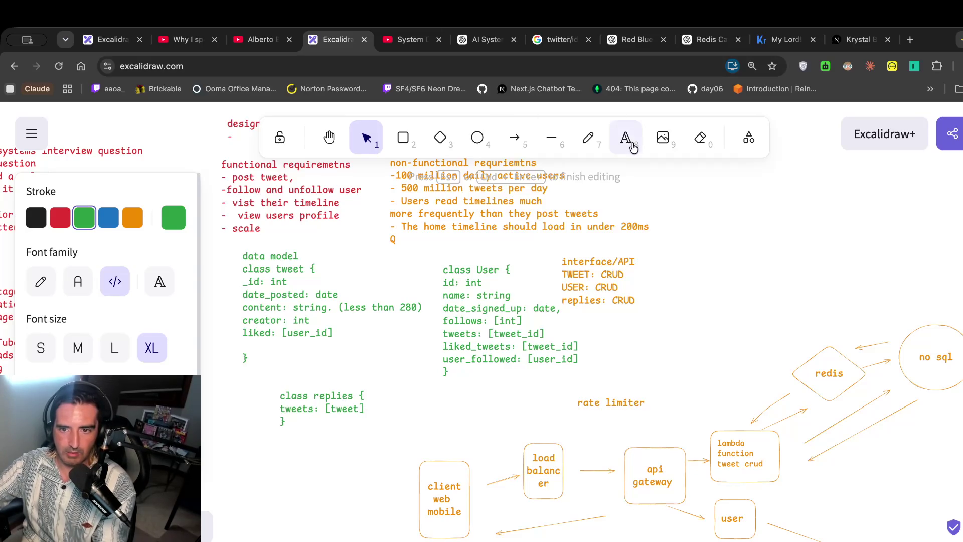
{"action": "left_click", "coordinate": [321, 410]}
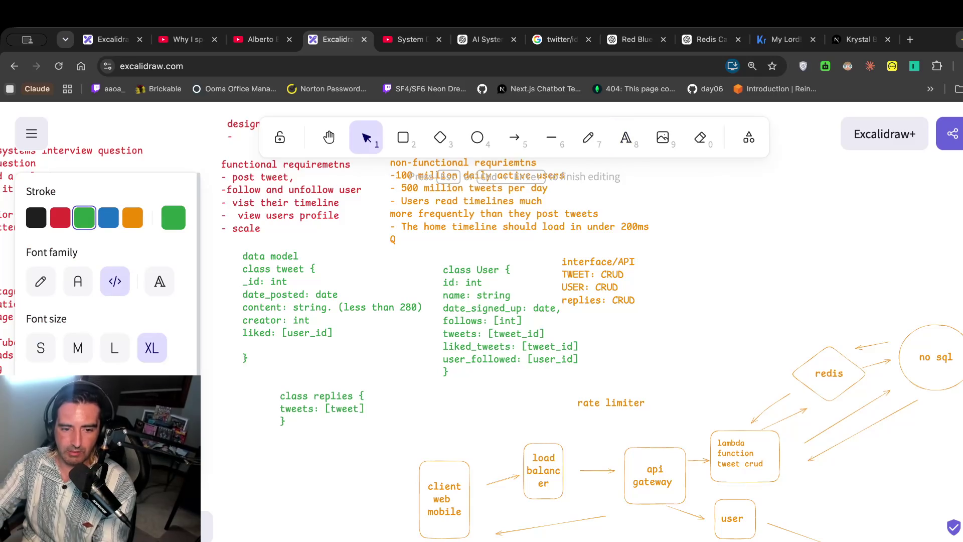
{"action": "key", "text": "Escape"}
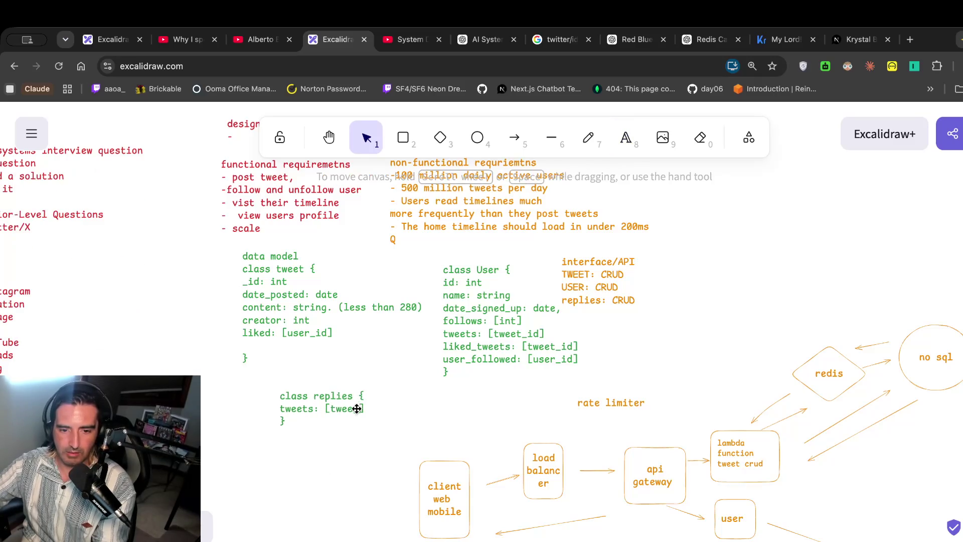
{"action": "double_click", "coordinate": [320, 410]}
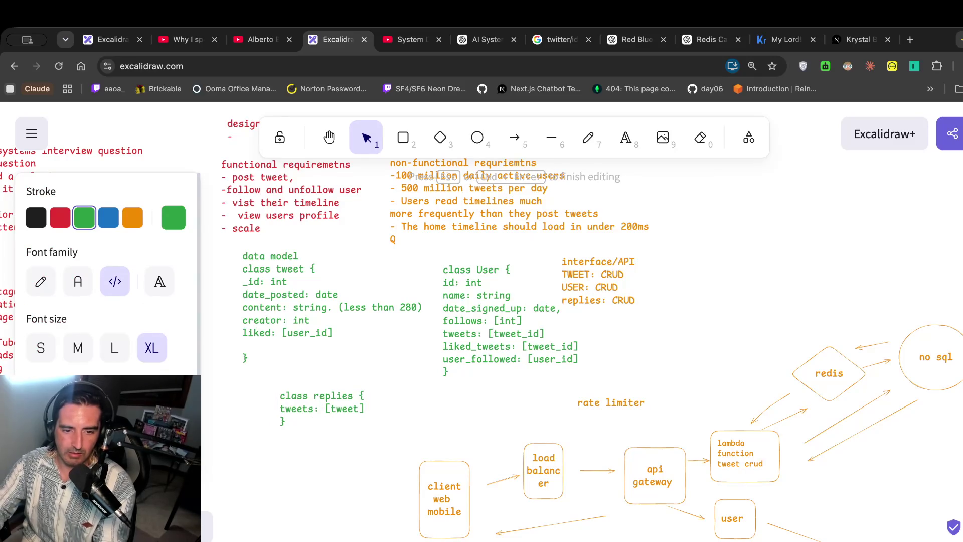
{"action": "key", "text": "BackSpace"}
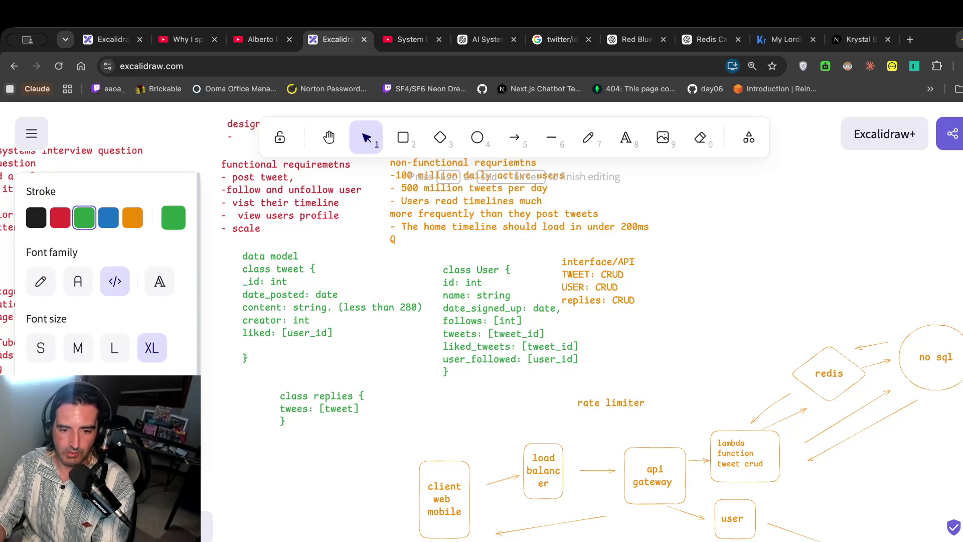
{"action": "key", "text": "BackSpace"}
{"action": "key", "text": "BackSpace"}
{"action": "key", "text": "BackSpace"}
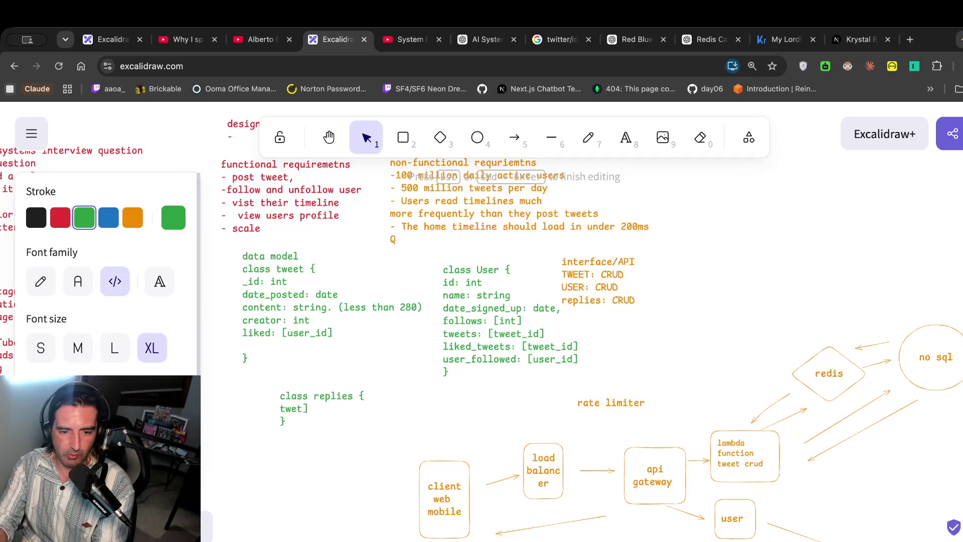
{"action": "type", "text": "original_tweet: "}
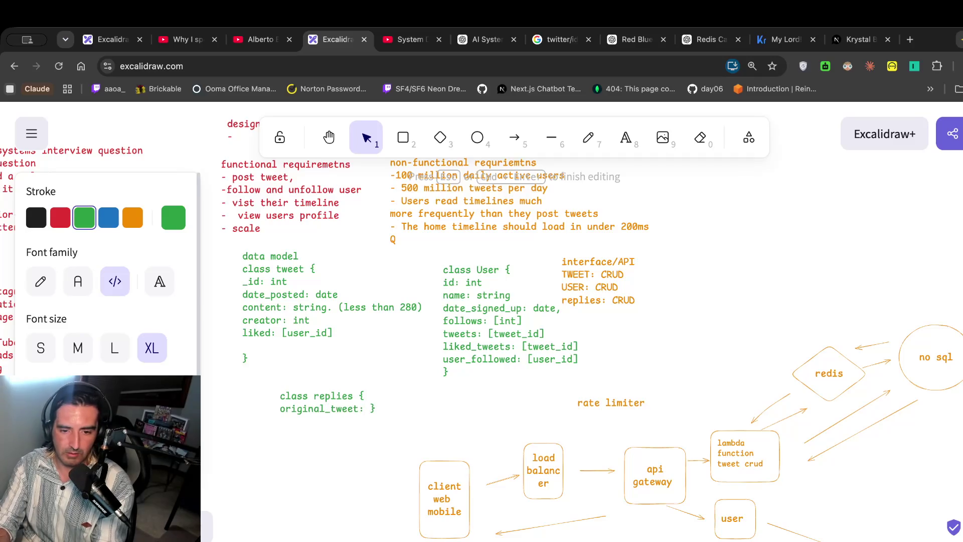
{"action": "type", "text": "tweet_id re"}
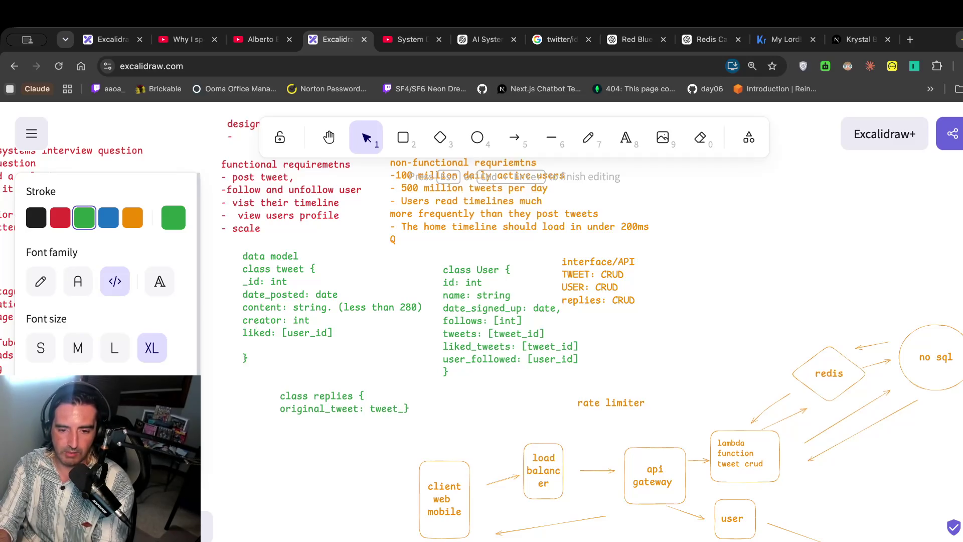
{"action": "type", "text": "ply"}
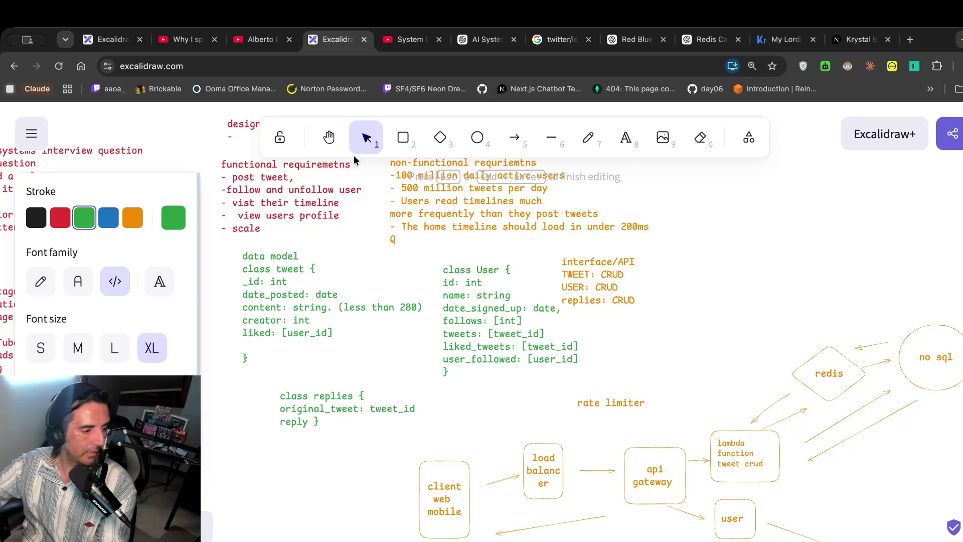
{"action": "left_click", "coordinate": [406, 39]}
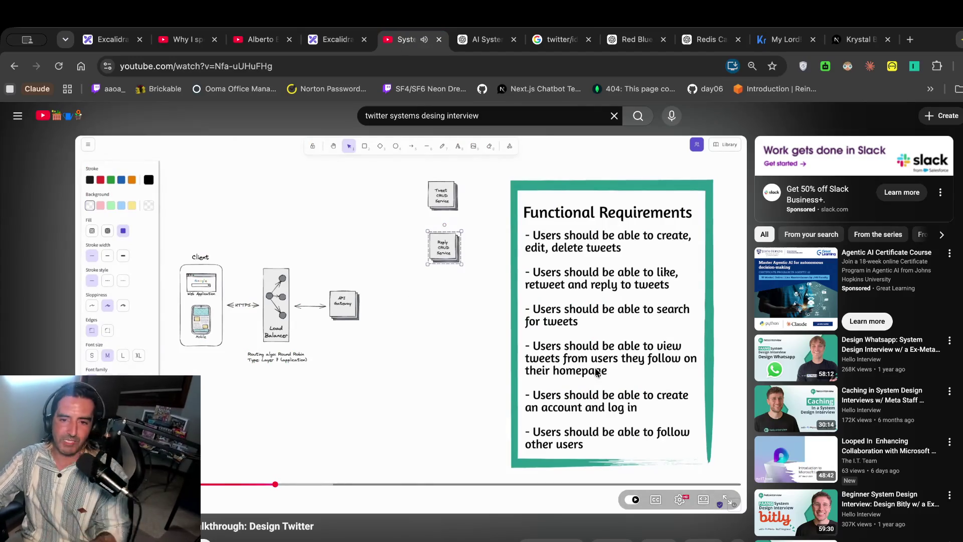
Pause and resume the Design Twitter walkthrough twice on its Functional Requirements slide.
{"action": "left_click", "coordinate": [597, 371]}
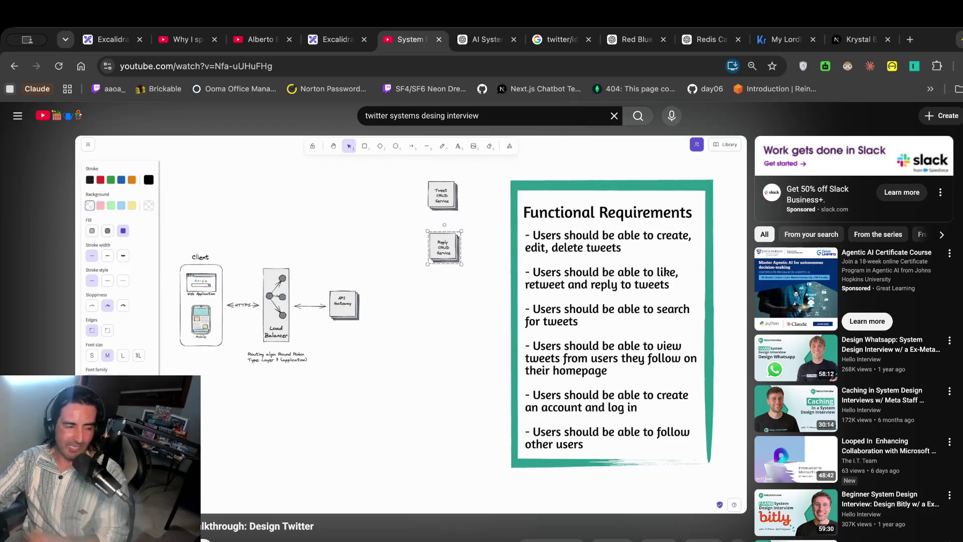
{"action": "left_click", "coordinate": [597, 371]}
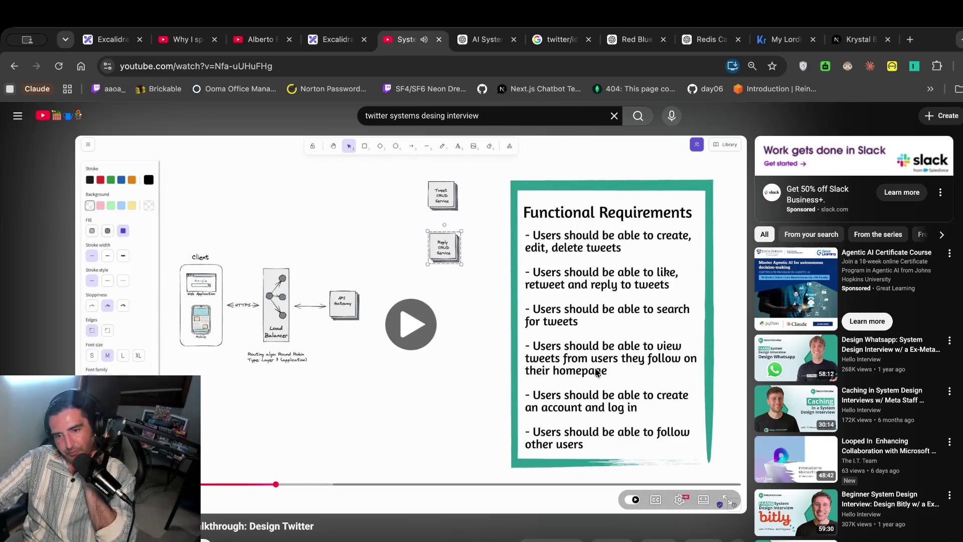
{"action": "left_click", "coordinate": [598, 372]}
{"action": "left_click", "coordinate": [599, 372]}
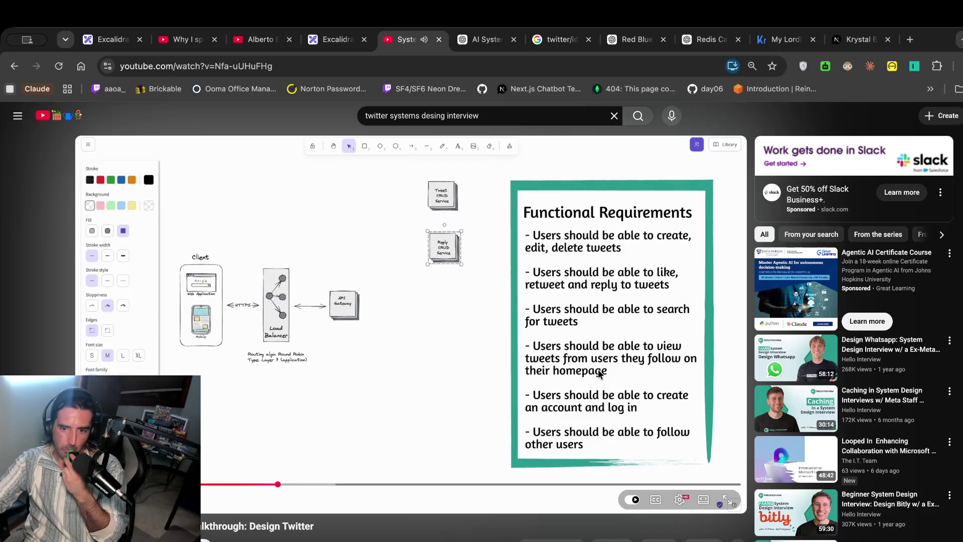
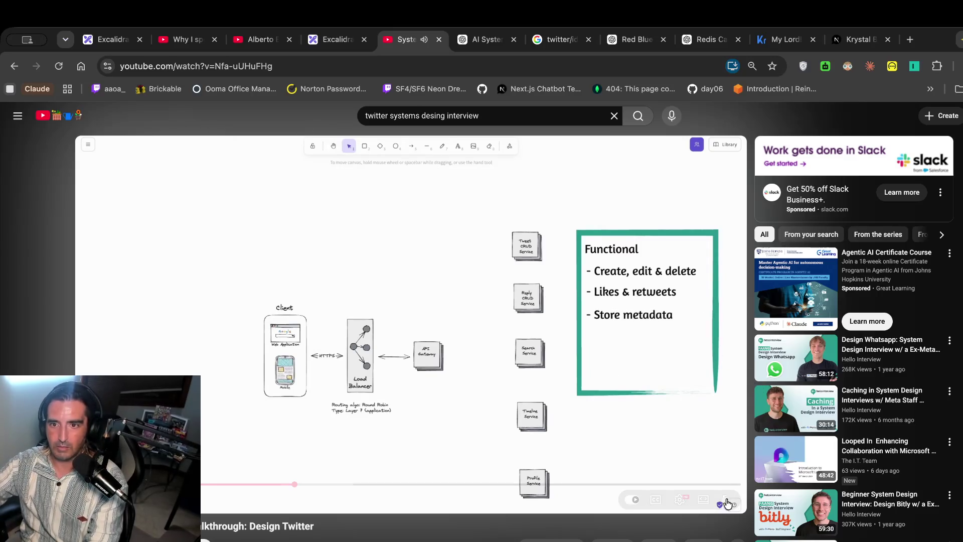
Ask ChatGPT to rewrite the pasted diagram screenshot as a monolith, not a serverless architecture.
{"action": "left_click", "coordinate": [633, 40]}
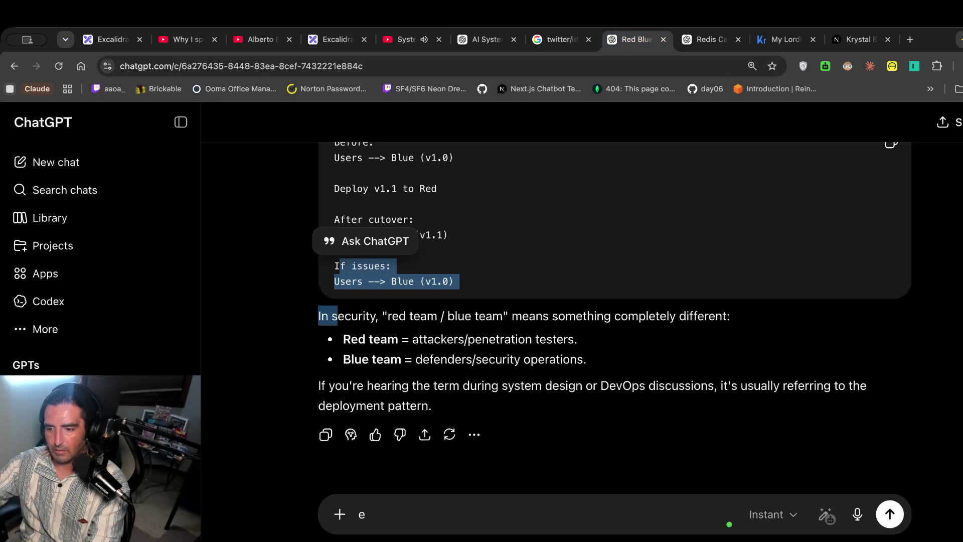
{"action": "key", "text": "ctrl+v"}
{"action": "key", "text": "BackSpace"}
{"action": "type", "text": "rew"}
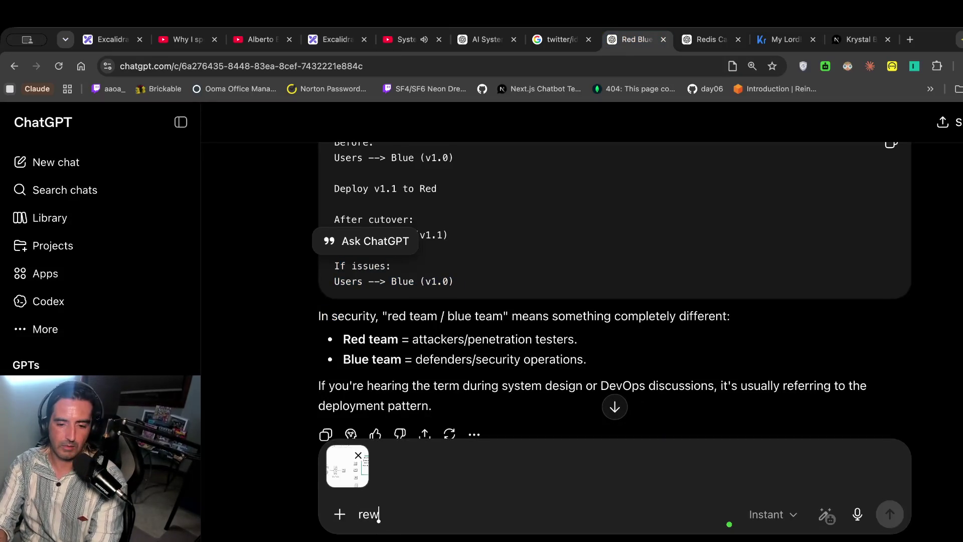
{"action": "type", "text": "rite as a monolith NOT a serverrless arch"}
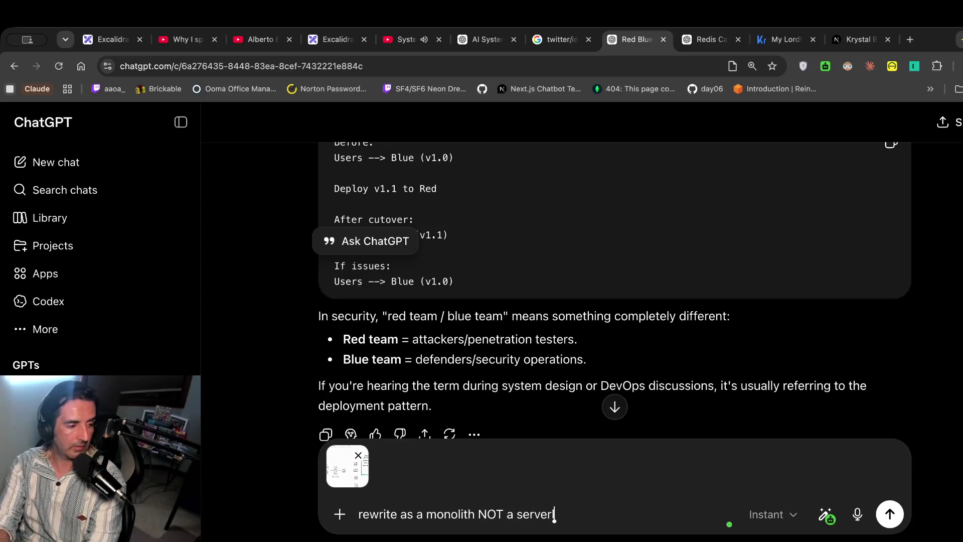
{"action": "key", "text": "Return"}
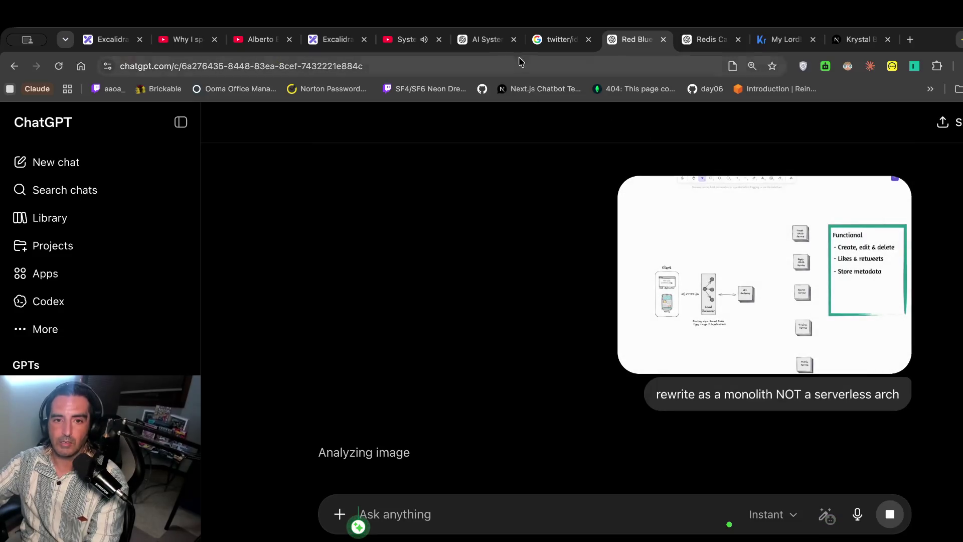
{"action": "left_click", "coordinate": [404, 39]}
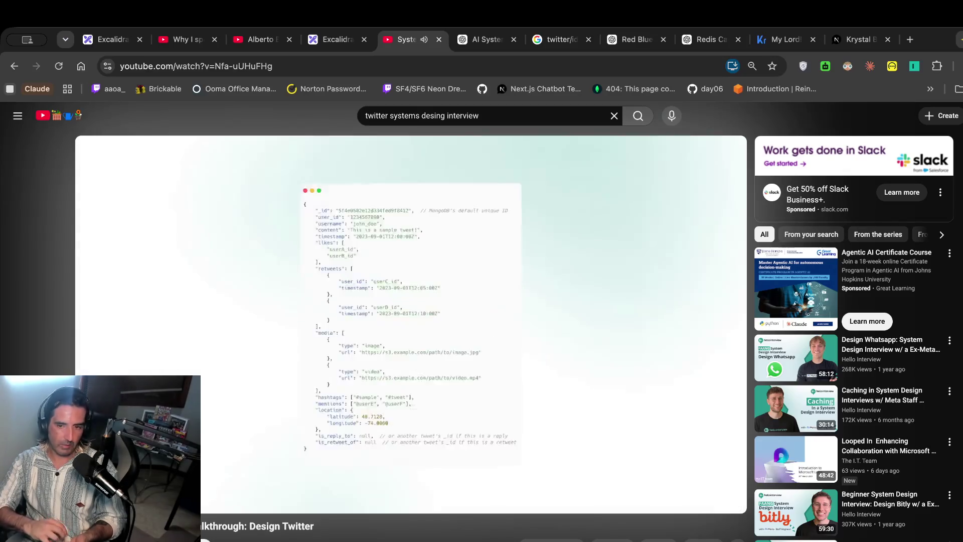
Pause the video on the tweet JSON slide and screenshot it with Cmd+Shift+4.
{"action": "left_click", "coordinate": [334, 429]}
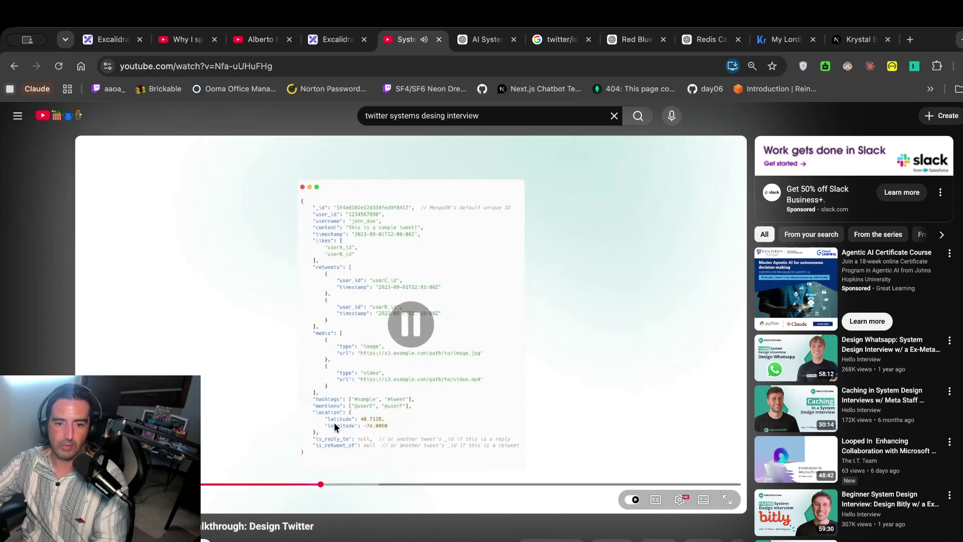
{"action": "key", "text": "super+shift+4"}
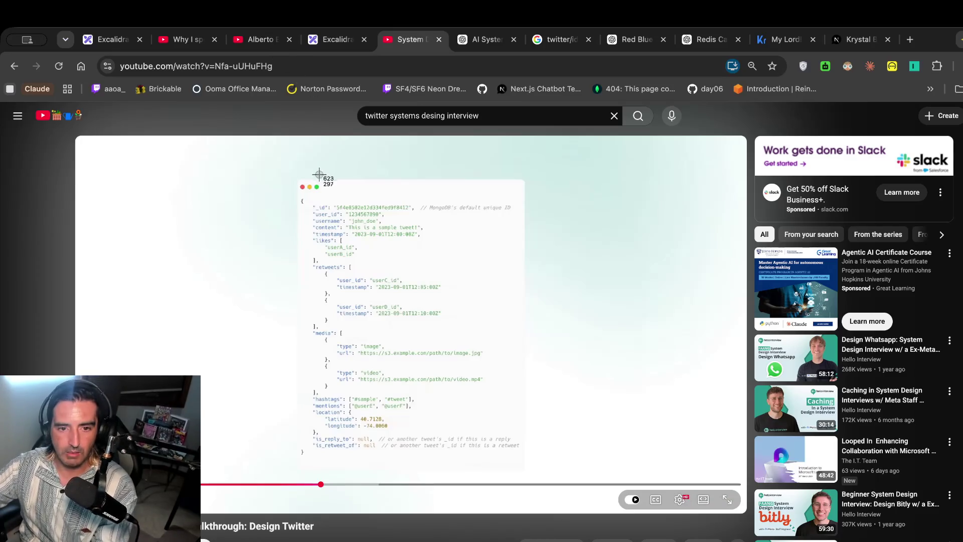
{"action": "left_click", "coordinate": [338, 39]}
Paste the tweet JSON screenshot onto the board and move it toward the tweet data model.
{"action": "scroll", "coordinate": [402, 367], "scroll_direction": "up", "scroll_amount": 2}
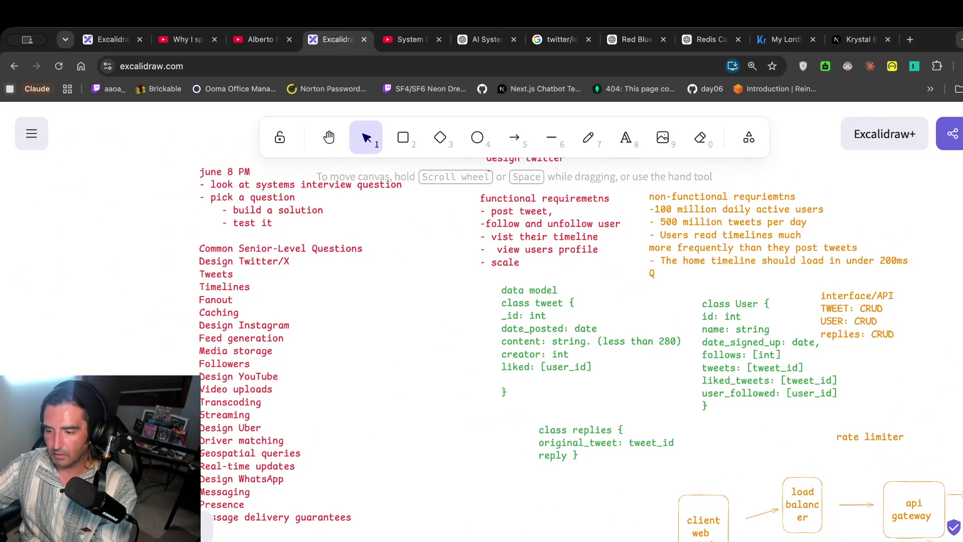
{"action": "key", "text": "ctrl+v"}
{"action": "scroll", "coordinate": [482, 381], "scroll_direction": "down", "scroll_amount": 3}
{"action": "left_click_drag", "start_coordinate": [455, 340], "coordinate": [428, 403]}
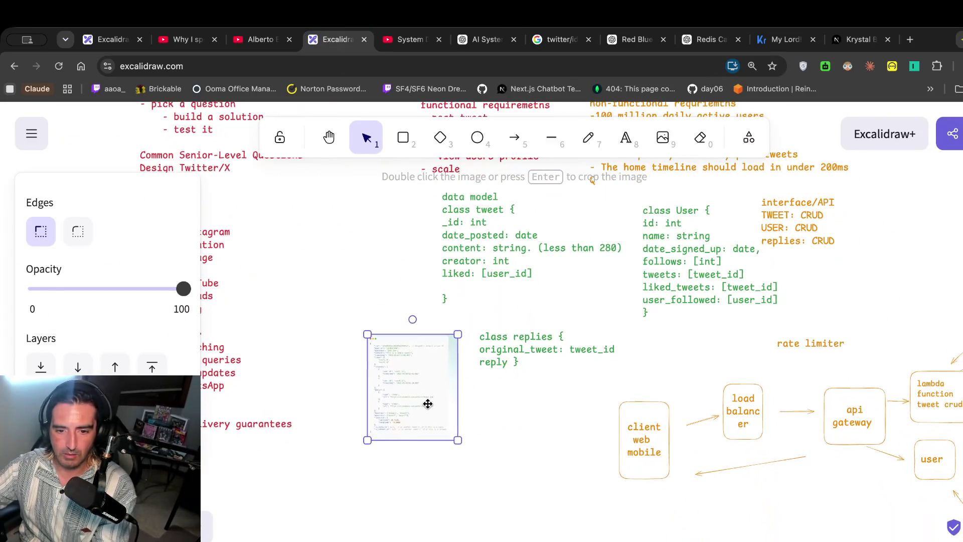
{"action": "scroll", "coordinate": [427, 404], "scroll_direction": "up", "scroll_amount": 5}
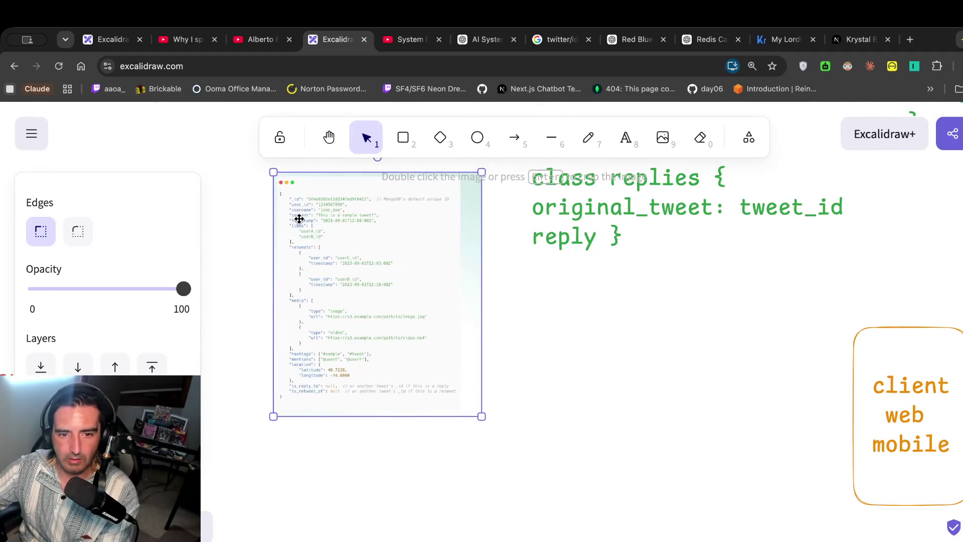
{"action": "scroll", "coordinate": [326, 231], "scroll_direction": "up", "scroll_amount": 8}
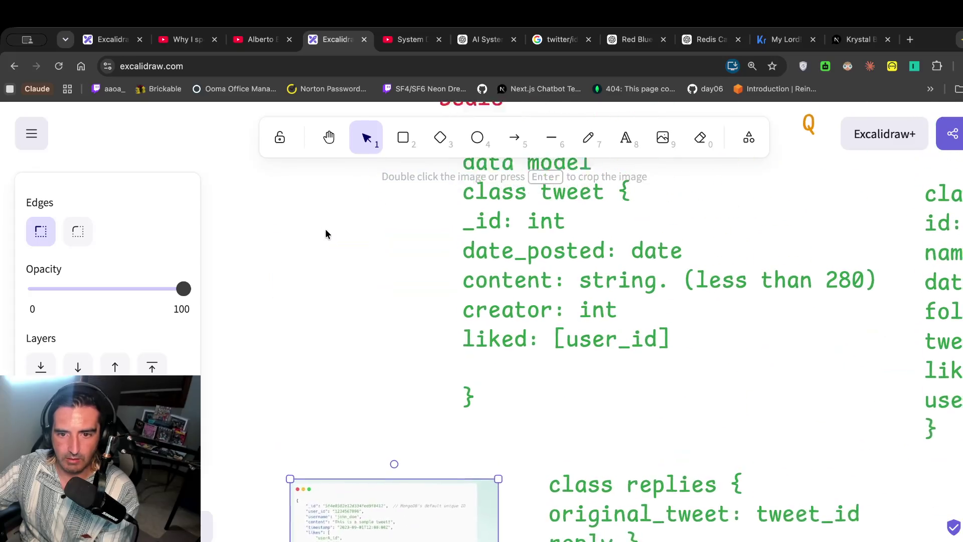
{"action": "scroll", "coordinate": [325, 229], "scroll_direction": "down", "scroll_amount": 5}
{"action": "left_click_drag", "start_coordinate": [399, 432], "coordinate": [333, 213]}
Reposition the screenshot off the class User notes to just left of the class tweet notes.
{"action": "scroll", "coordinate": [373, 288], "scroll_direction": "left", "scroll_amount": 5}
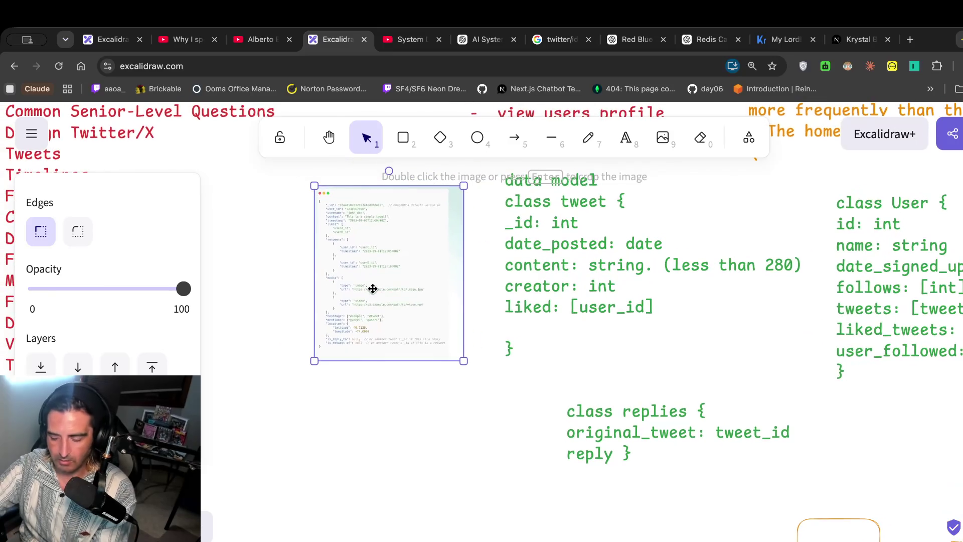
{"action": "scroll", "coordinate": [372, 289], "scroll_direction": "up", "scroll_amount": 3, "text": "ctrl"}
{"action": "scroll", "coordinate": [372, 286], "scroll_direction": "up", "scroll_amount": 1}
{"action": "scroll", "coordinate": [620, 210], "scroll_direction": "up", "scroll_amount": 1}
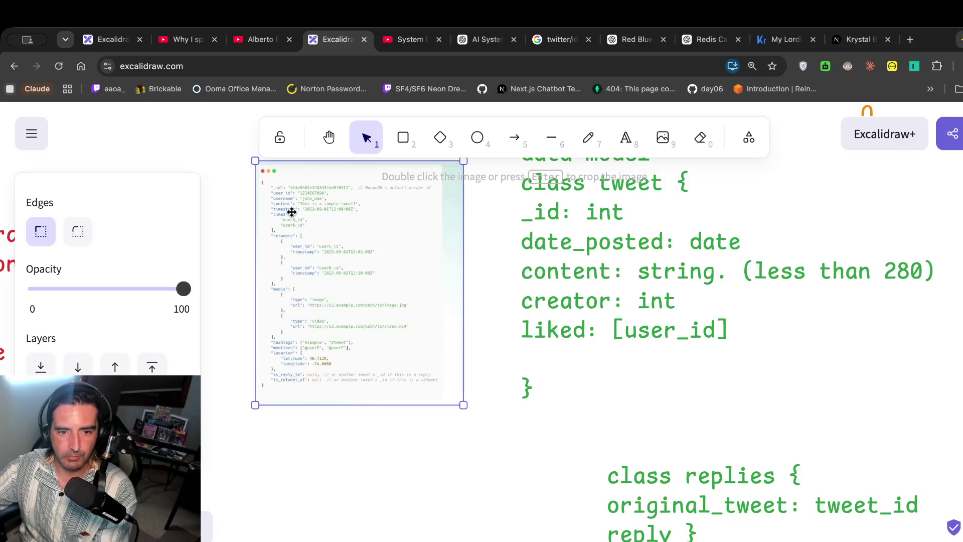
{"action": "scroll", "coordinate": [586, 221], "scroll_direction": "right", "scroll_amount": 3}
{"action": "scroll", "coordinate": [586, 221], "scroll_direction": "up", "scroll_amount": 2}
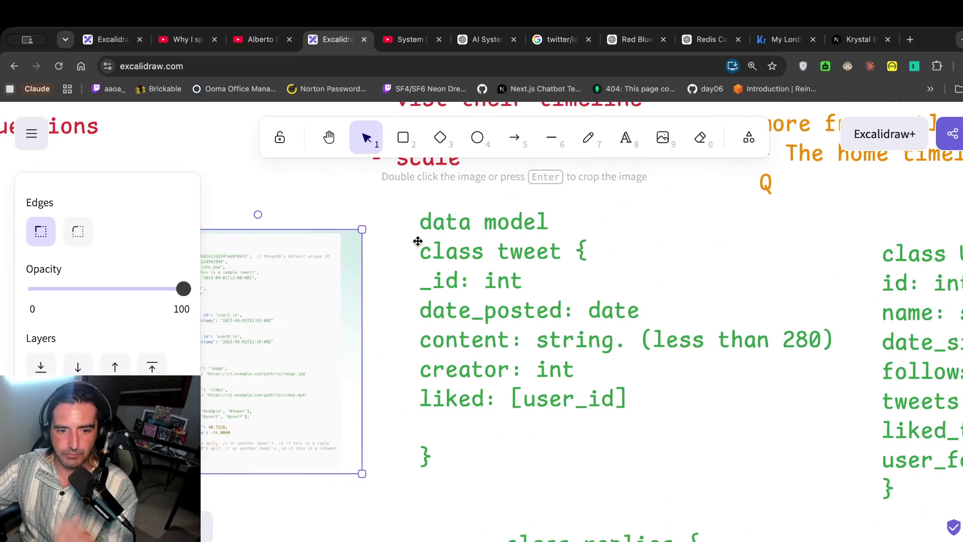
{"action": "left_click_drag", "start_coordinate": [344, 279], "coordinate": [920, 209]}
{"action": "scroll", "coordinate": [687, 230], "scroll_direction": "right", "scroll_amount": 5}
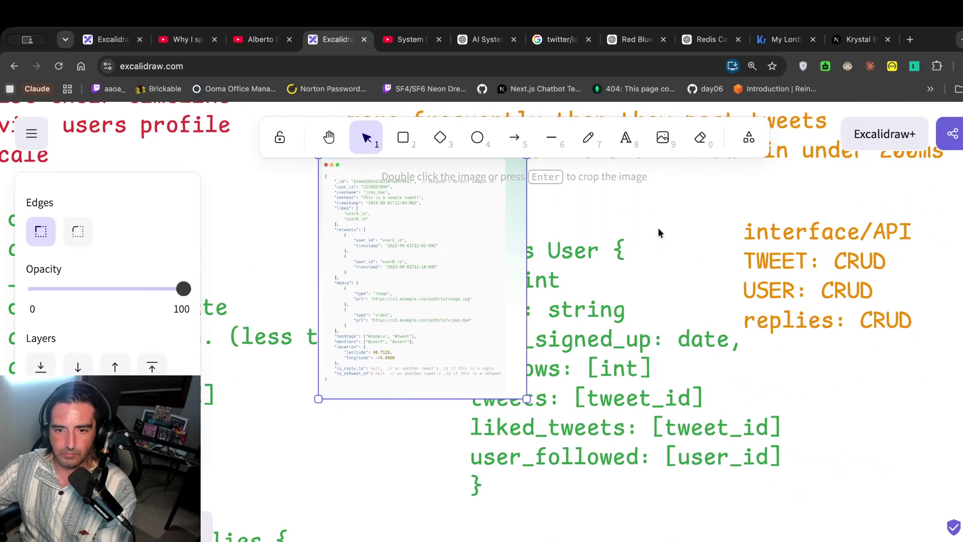
{"action": "mouse_move", "coordinate": [476, 269]}
{"action": "left_mouse_down"}
{"action": "mouse_move", "coordinate": [924, 299]}
{"action": "mouse_move", "coordinate": [917, 296]}
{"action": "left_mouse_up"}
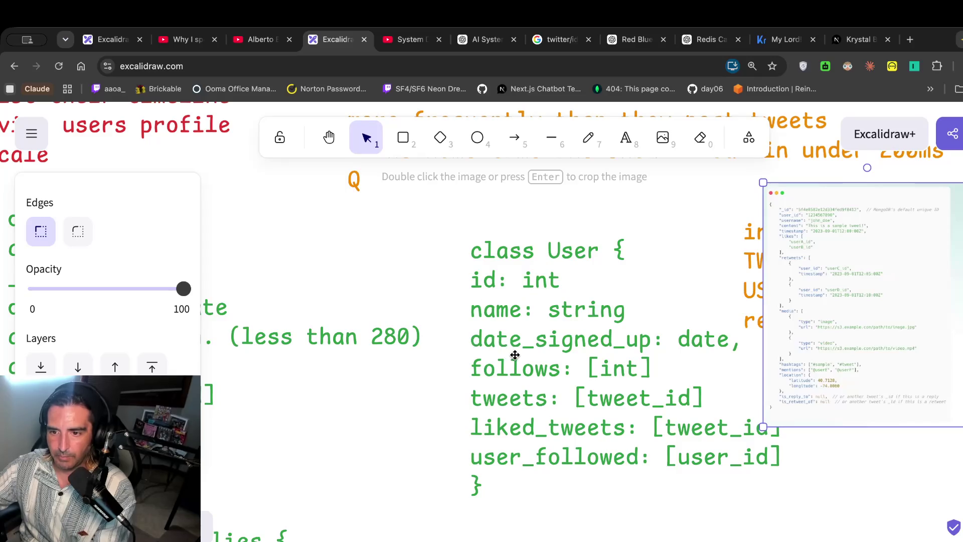
{"action": "left_click_drag", "start_coordinate": [834, 206], "coordinate": [123, 381]}
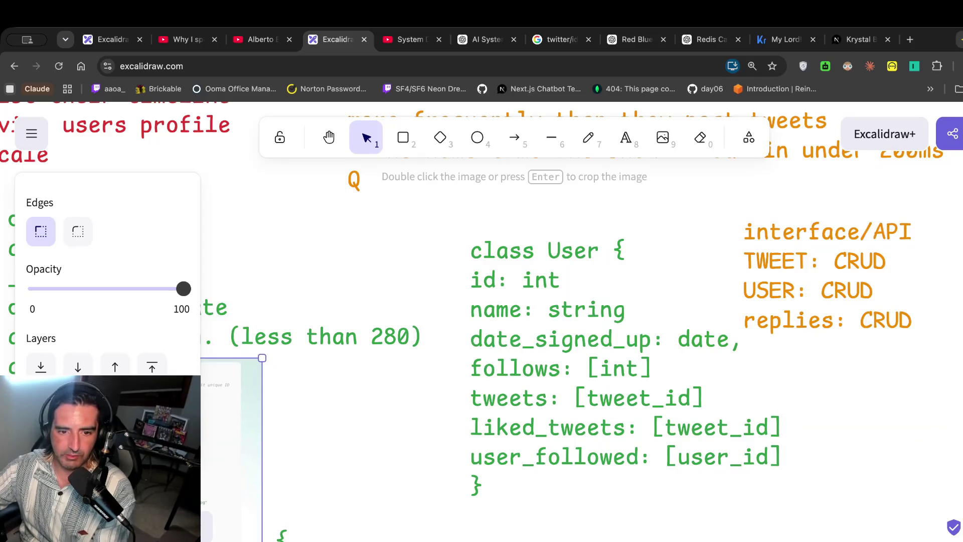
{"action": "scroll", "coordinate": [572, 376], "scroll_direction": "left", "scroll_amount": 10}
{"action": "mouse_move", "coordinate": [573, 377]}
{"action": "left_mouse_down"}
{"action": "mouse_move", "coordinate": [429, 331]}
{"action": "mouse_move", "coordinate": [298, 216]}
{"action": "left_mouse_up"}
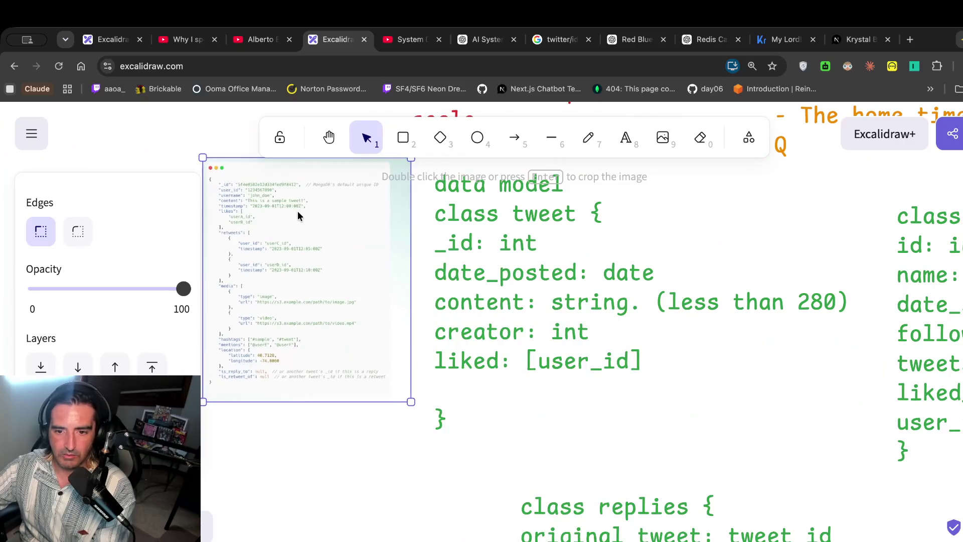
{"action": "scroll", "coordinate": [298, 216], "scroll_direction": "left", "scroll_amount": 2}
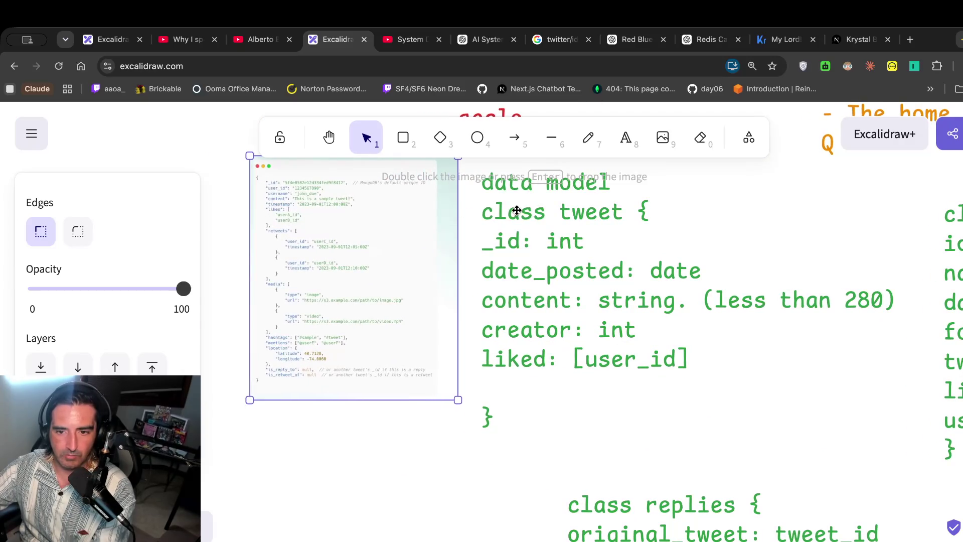
{"action": "left_click", "coordinate": [575, 215]}
{"action": "double_click", "coordinate": [583, 240]}
Add user_id: and username fields after _id in the tweet class.
{"action": "key", "text": "Return"}
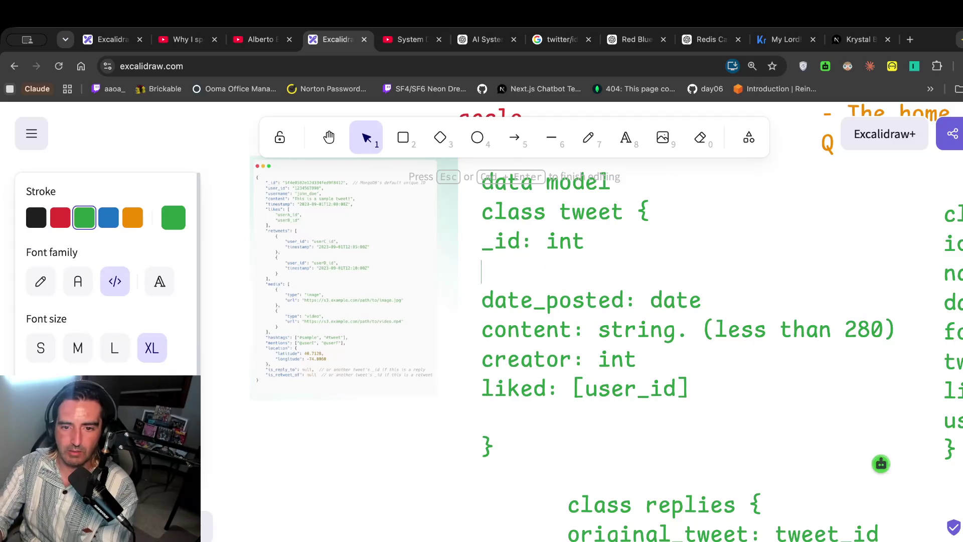
{"action": "type", "text": "user_id"}
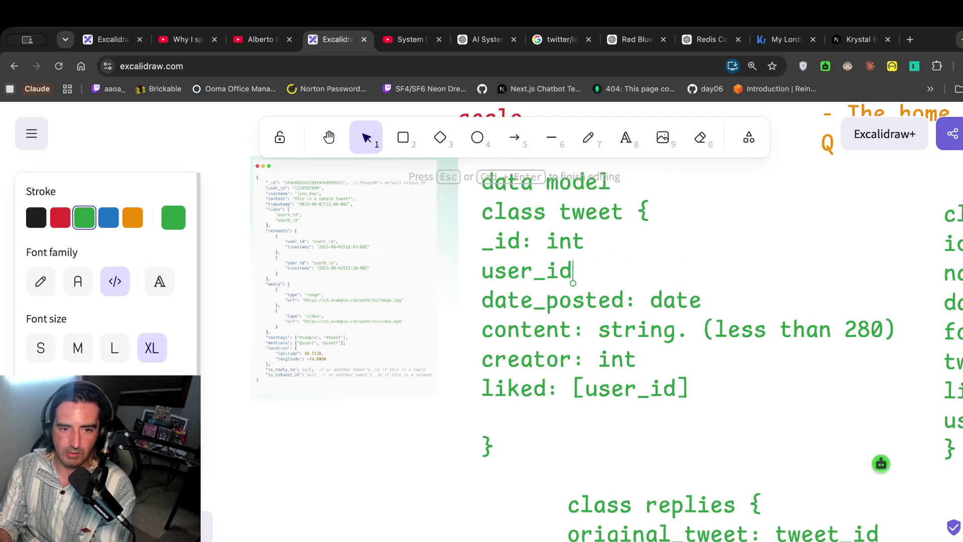
{"action": "type", "text": ":"}
{"action": "key", "text": "Return"}
{"action": "type", "text": "j"}
{"action": "key", "text": "BackSpace"}
{"action": "type", "text": "user"}
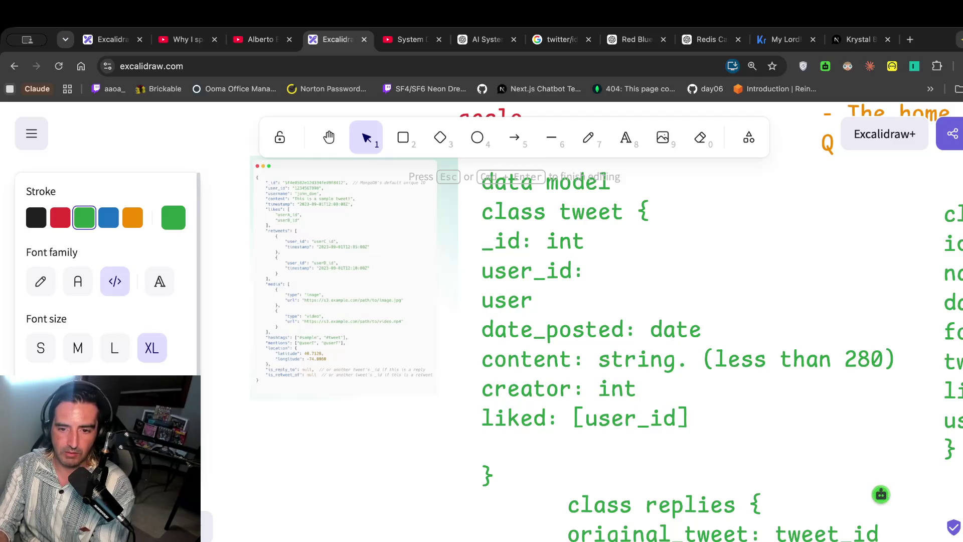
{"action": "type", "text": "name"}
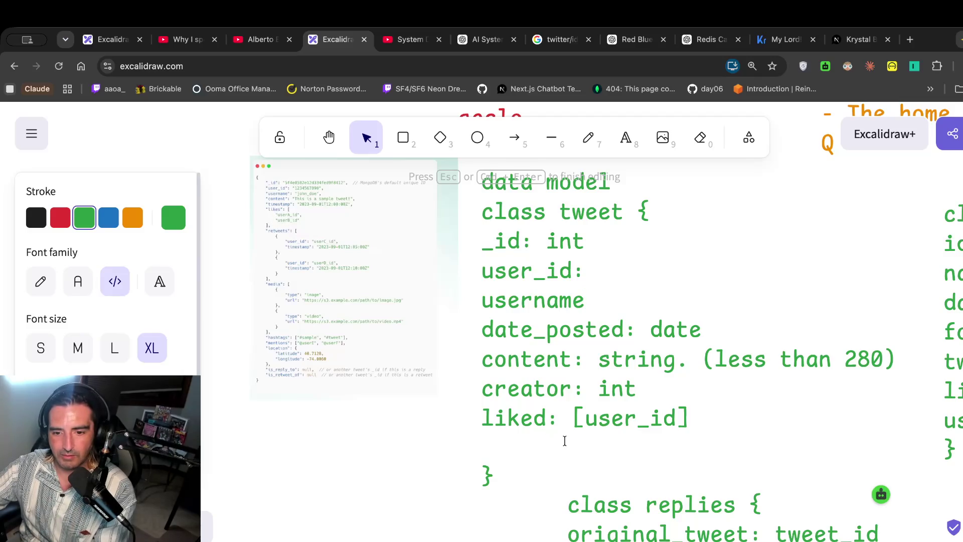
Rename liked to likes and add a 'retweet: [{user_id, timesptamp}]' field below it.
{"action": "left_click", "coordinate": [542, 416]}
{"action": "type", "text": "s"}
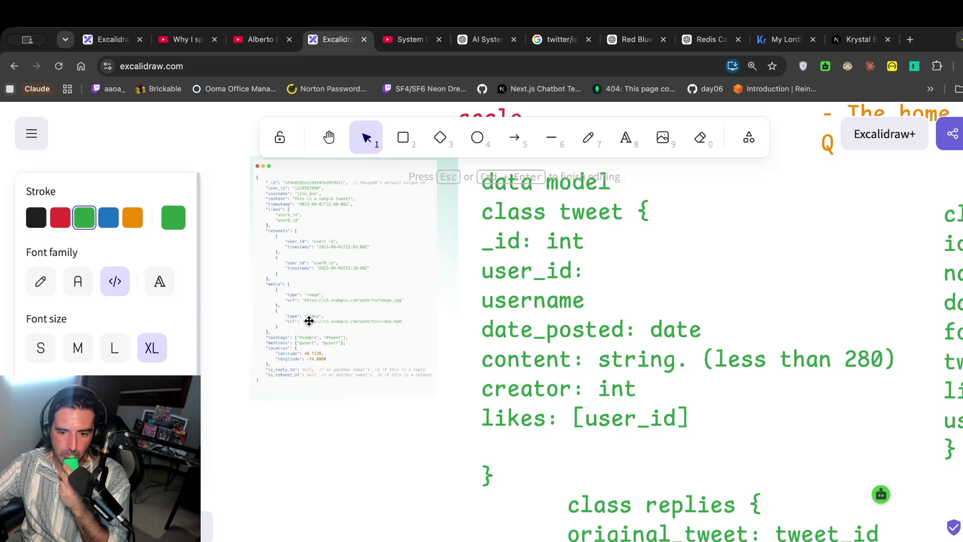
{"action": "left_click", "coordinate": [697, 424]}
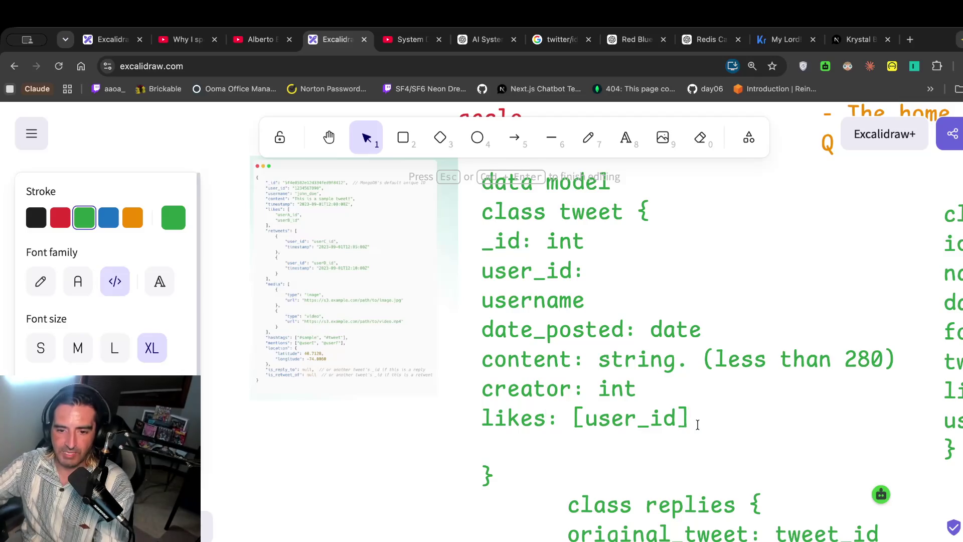
{"action": "key", "text": "Return"}
{"action": "type", "text": "retweet: ["}
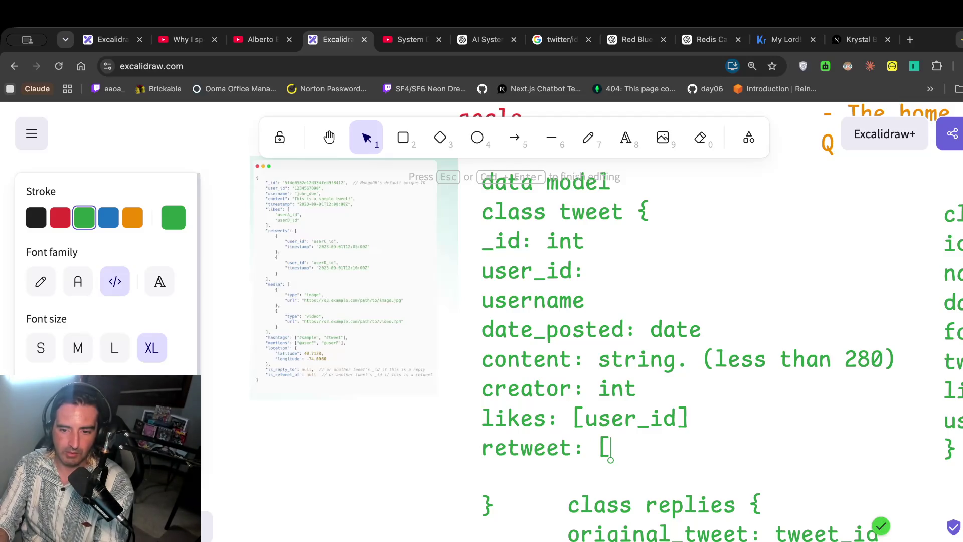
{"action": "type", "text": "{us"}
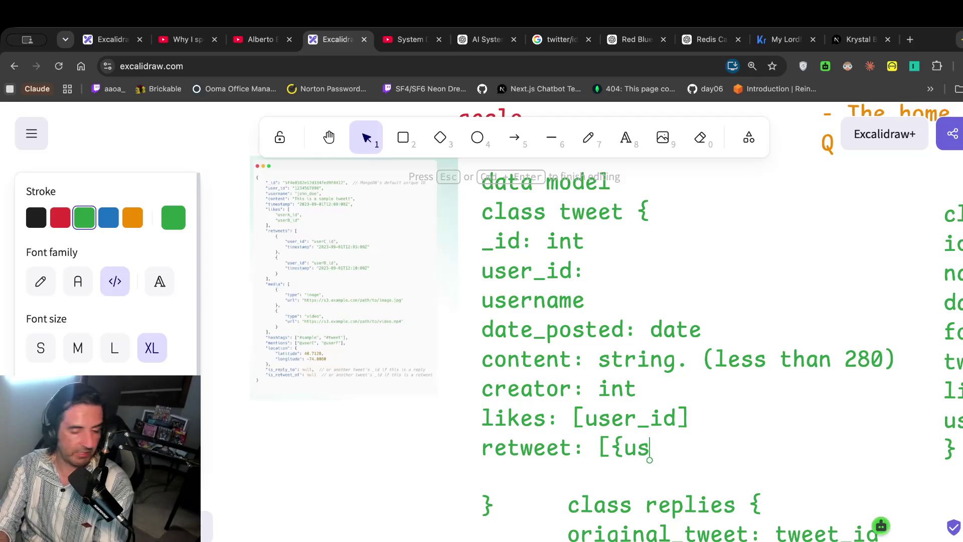
{"action": "type", "text": "er_id, ti"}
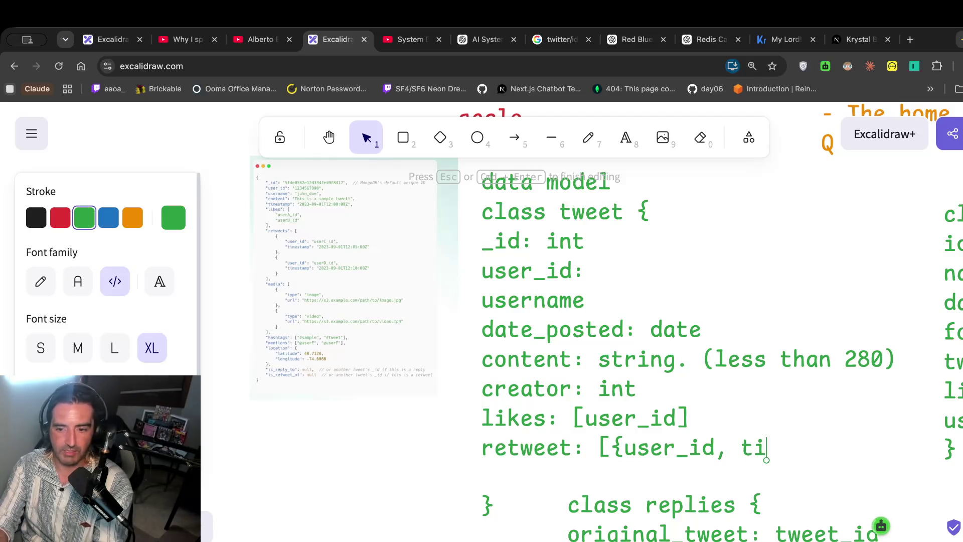
{"action": "type", "text": "mesptamp}"}
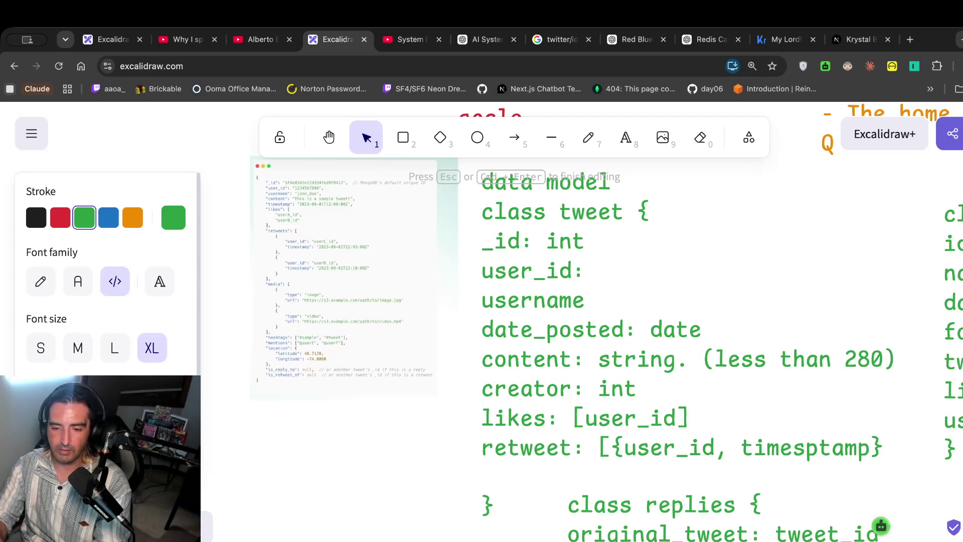
{"action": "type", "text": "]"}
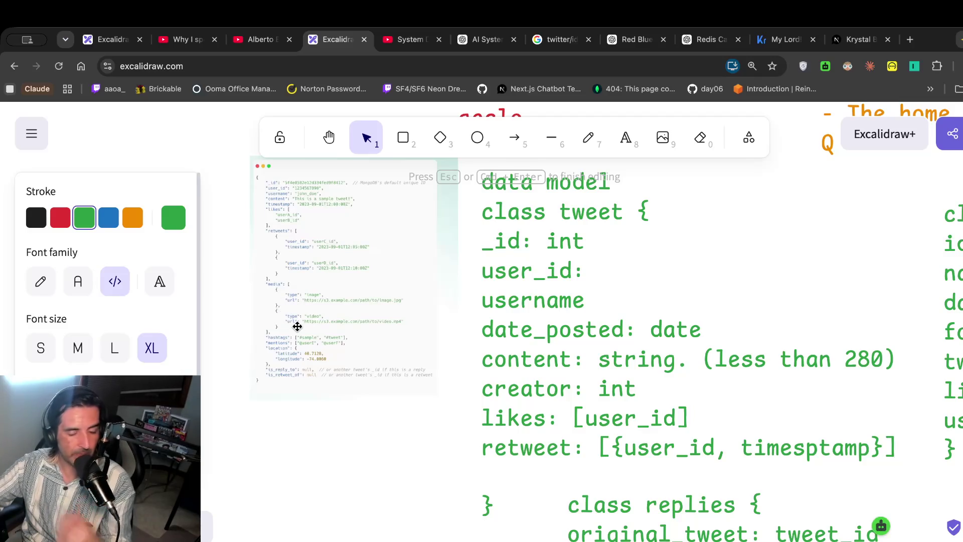
{"action": "scroll", "coordinate": [296, 326], "scroll_direction": "down", "scroll_amount": 1}
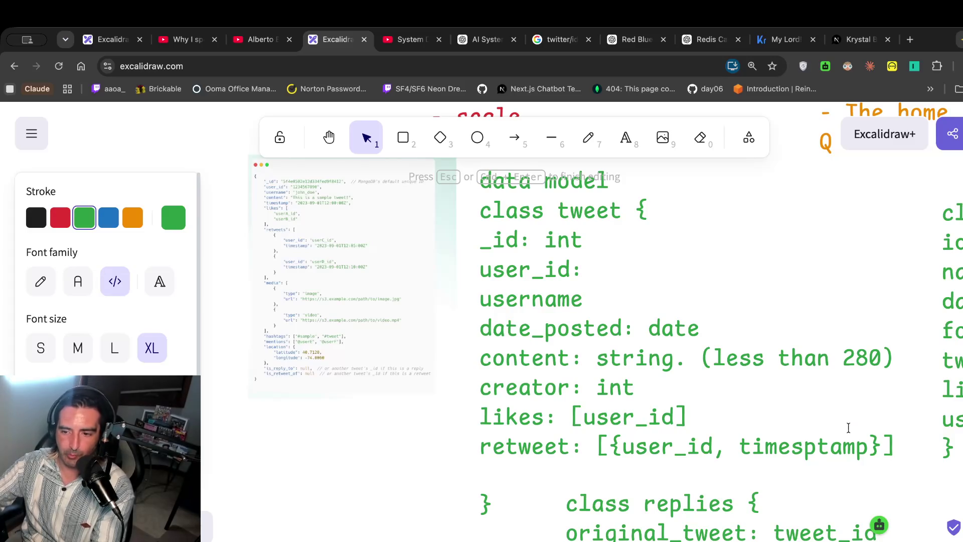
{"action": "key", "text": "Return"}
Add the field 'is_reply_to: [tweet_id] | null' to the tweet class.
{"action": "type", "text": "is_reply_to: ["}
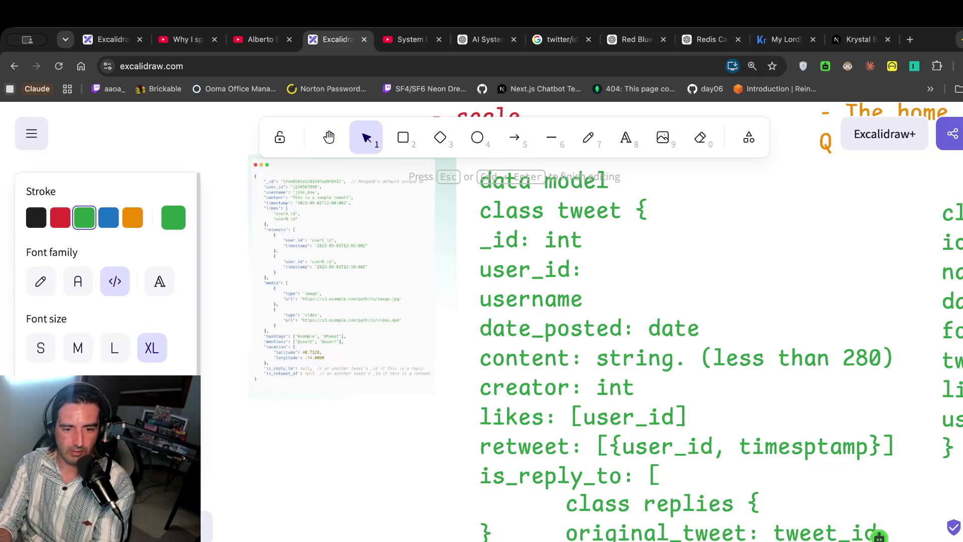
{"action": "type", "text": "tweet_id]"}
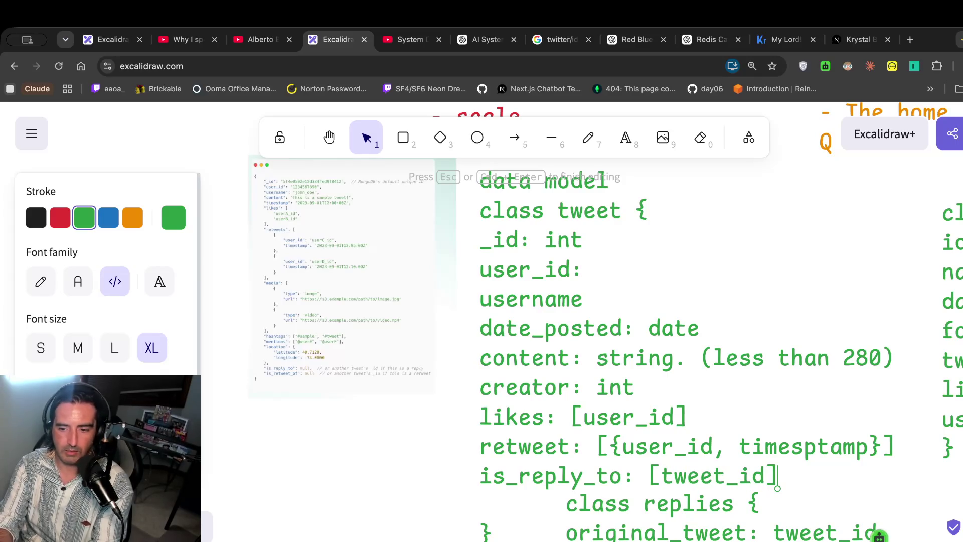
{"action": "key", "text": "Return"}
{"action": "scroll", "coordinate": [882, 436], "scroll_direction": "down", "scroll_amount": 2}
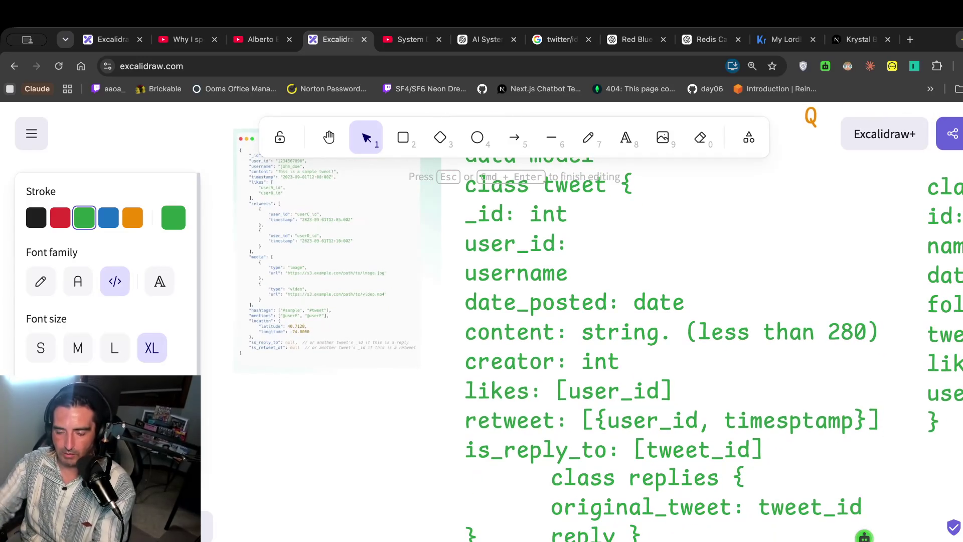
{"action": "left_click", "coordinate": [785, 455]}
{"action": "type", "text": "| nm"}
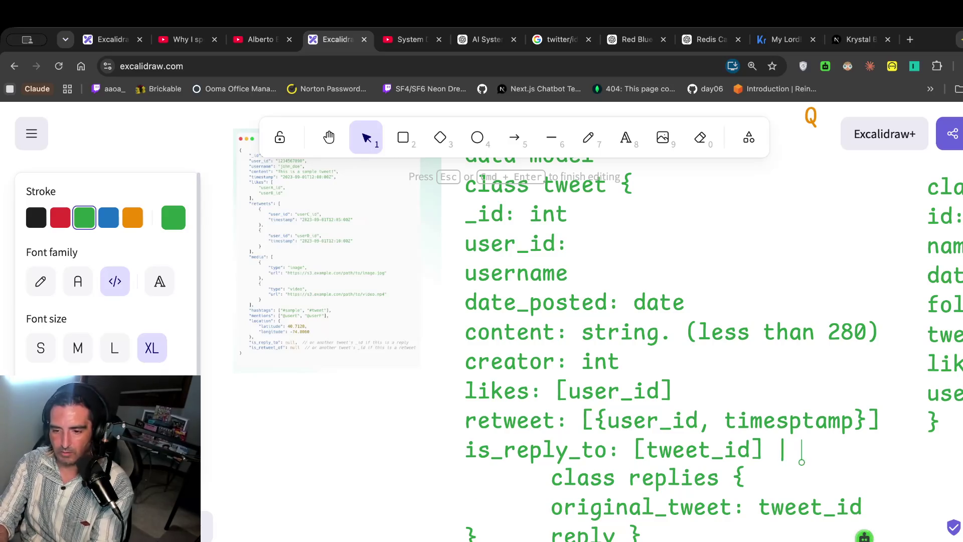
{"action": "key", "text": "BackSpace"}
{"action": "type", "text": "ull"}
{"action": "key", "text": "Return"}
{"action": "scroll", "coordinate": [477, 481], "scroll_direction": "down", "scroll_amount": 3}
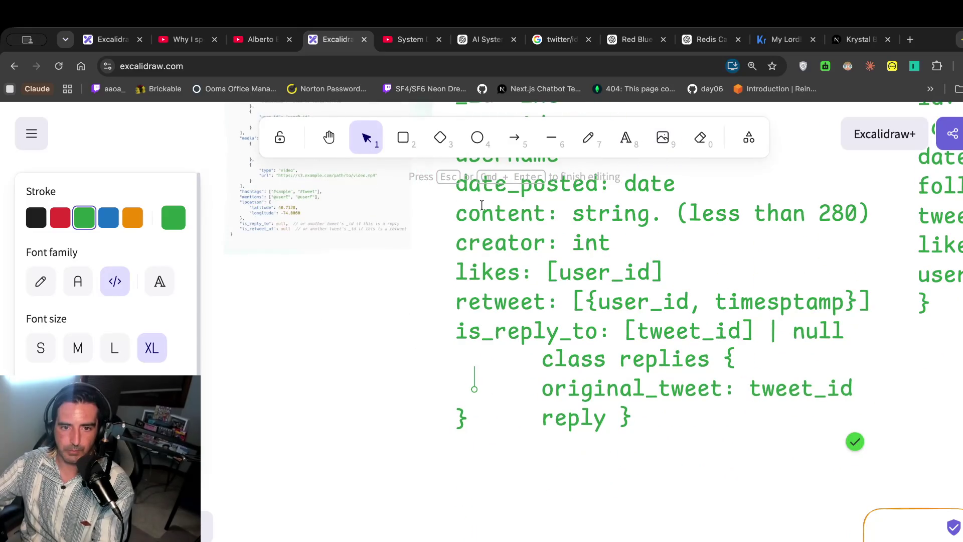
Move the class replies block below the tweet class and remove the leftover blank line.
{"action": "left_click", "coordinate": [361, 156]}
{"action": "mouse_move", "coordinate": [621, 382]}
{"action": "left_mouse_down"}
{"action": "mouse_move", "coordinate": [595, 522]}
{"action": "mouse_move", "coordinate": [590, 509]}
{"action": "left_mouse_up"}
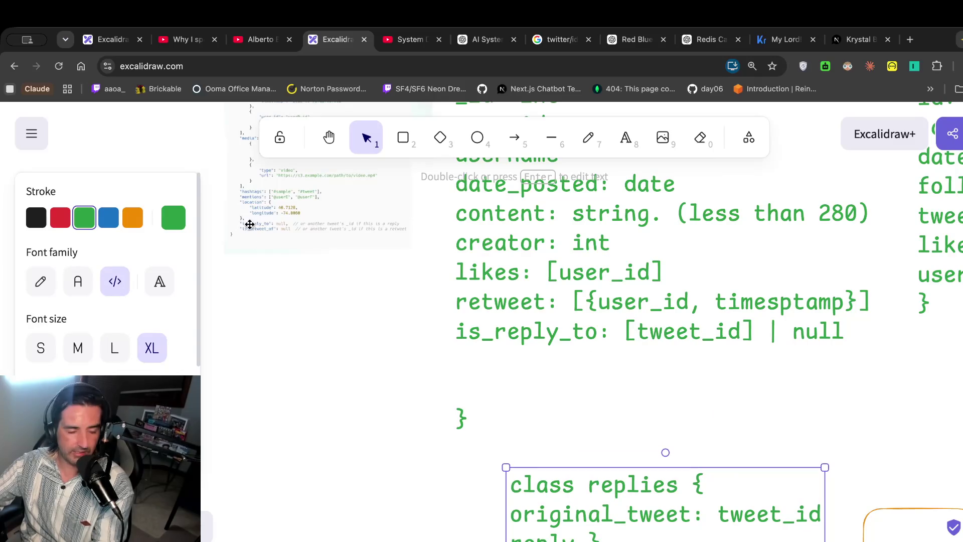
{"action": "left_click", "coordinate": [436, 338]}
{"action": "double_click", "coordinate": [480, 372]}
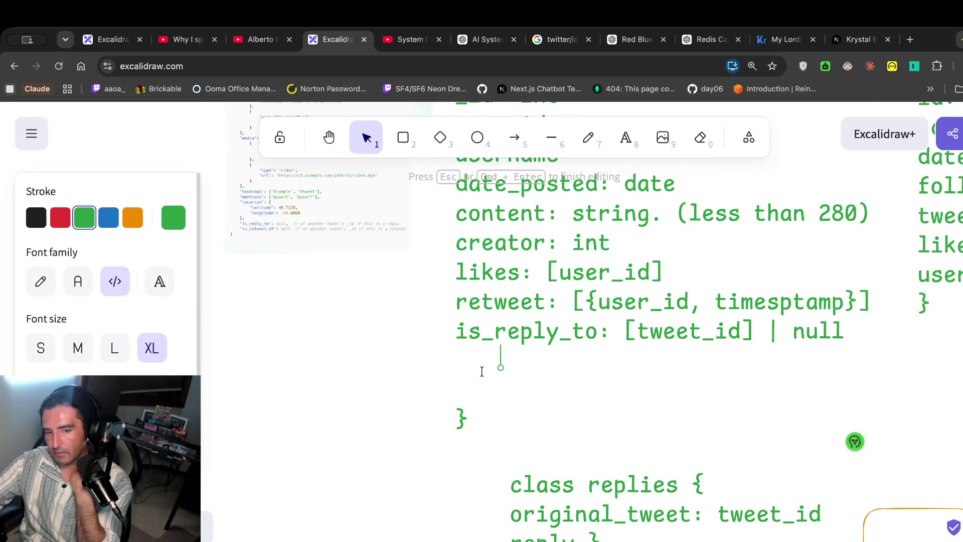
{"action": "key", "text": "BackSpace"}
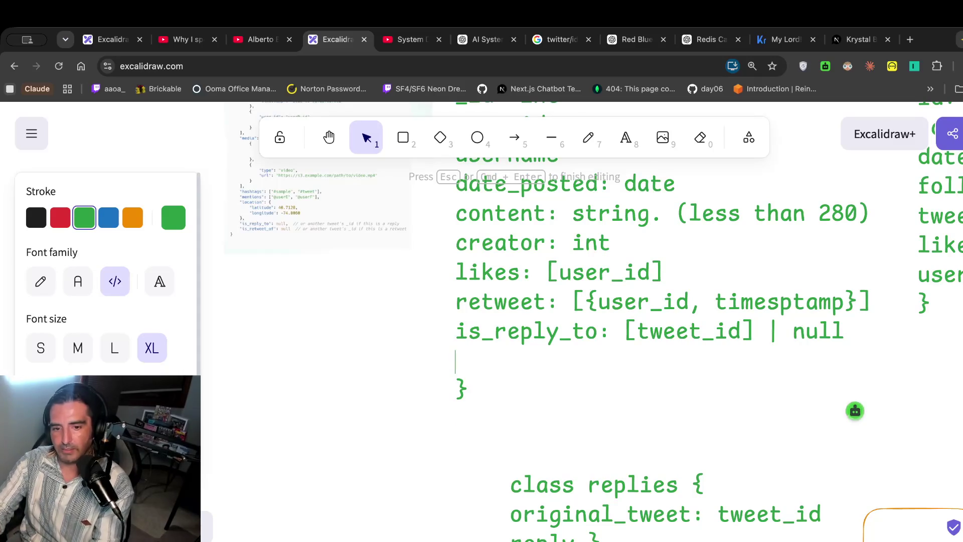
{"action": "scroll", "coordinate": [599, 321], "scroll_direction": "up", "scroll_amount": 3}
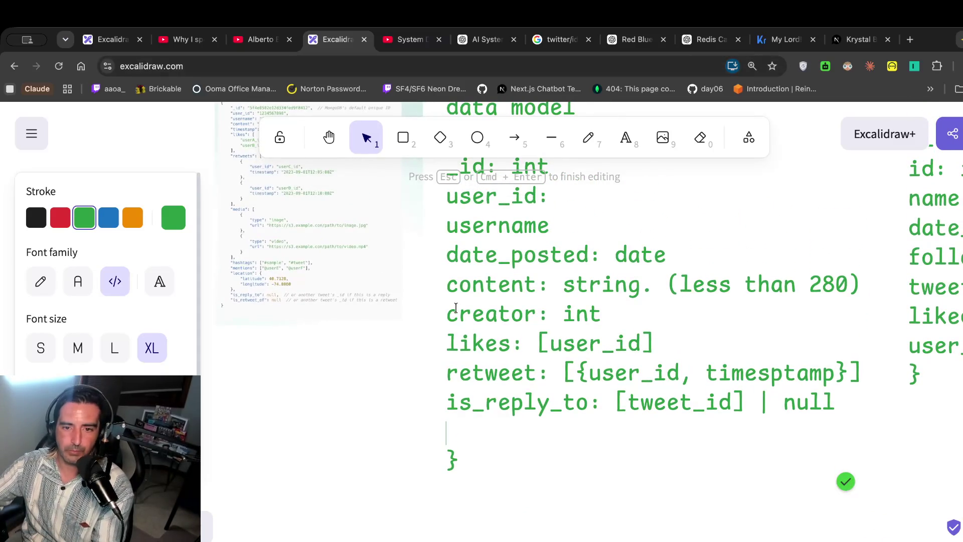
{"action": "scroll", "coordinate": [456, 307], "scroll_direction": "up", "scroll_amount": 3}
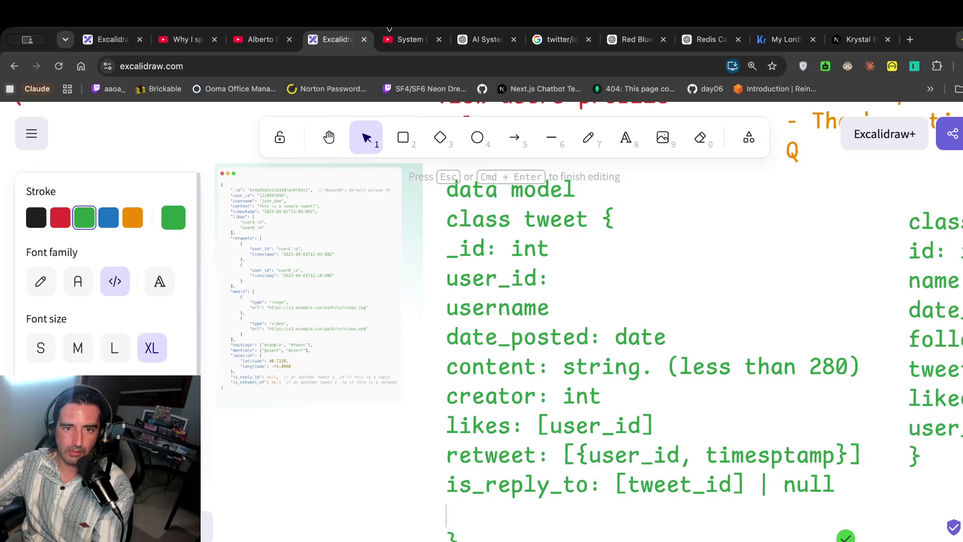
Play the system design video a little further, pause it, and return to the board.
{"action": "left_click", "coordinate": [406, 40]}
{"action": "left_click", "coordinate": [434, 249]}
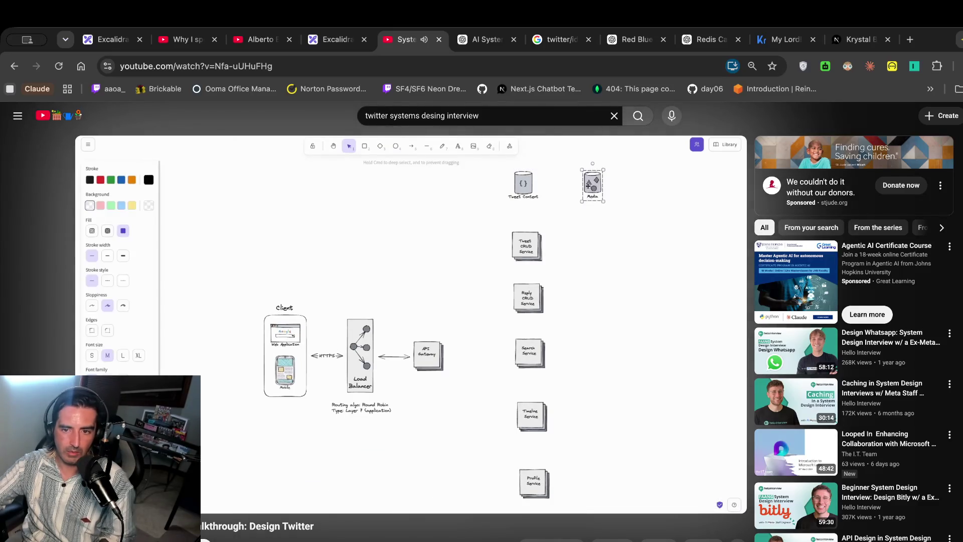
{"action": "left_click", "coordinate": [483, 400]}
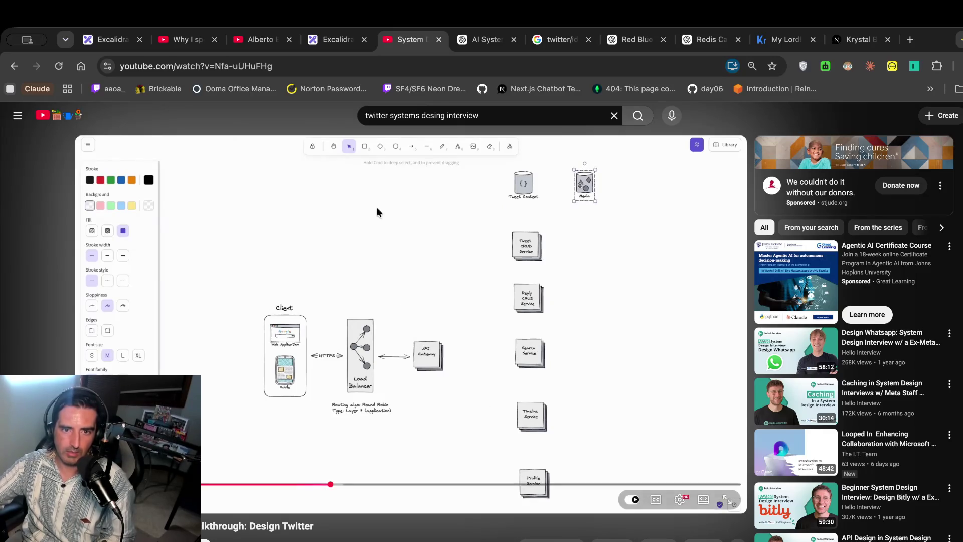
{"action": "left_click", "coordinate": [321, 48]}
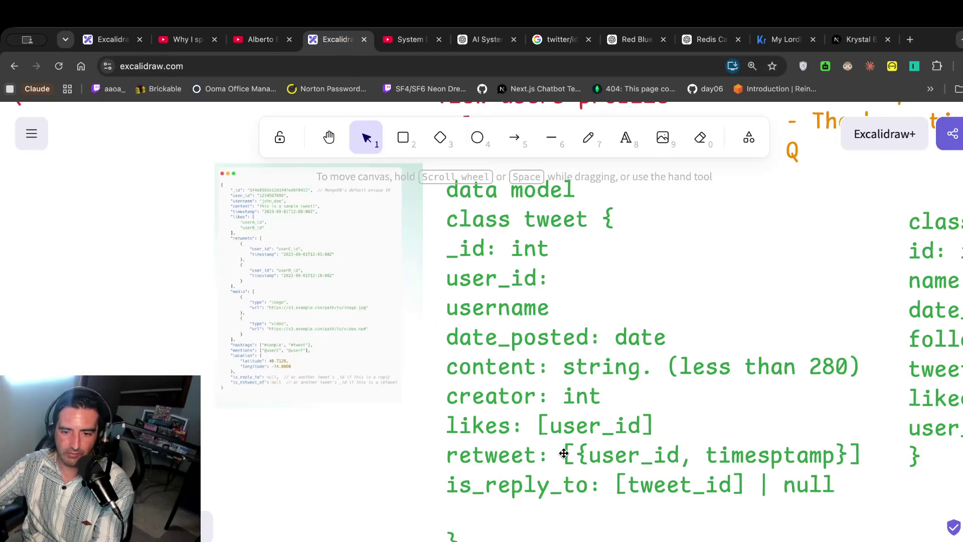
Add a 'media: s3url,' field on a new line after retweet in the tweet class.
{"action": "double_click", "coordinate": [564, 454]}
{"action": "left_click", "coordinate": [856, 448]}
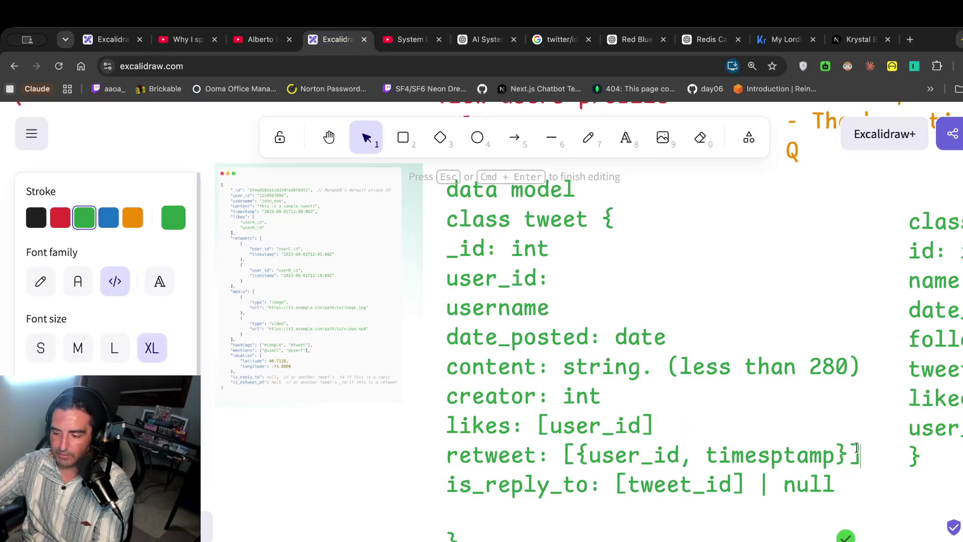
{"action": "type", "text": "."}
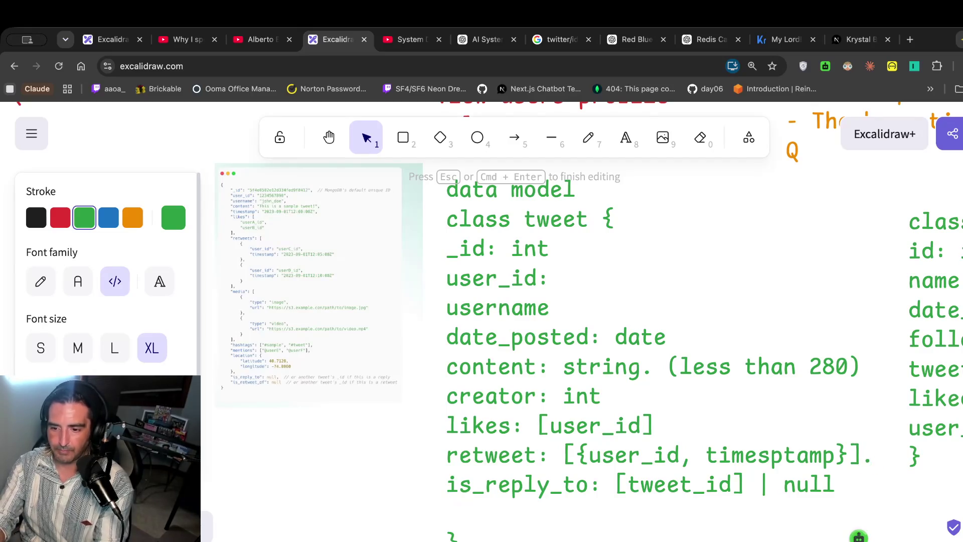
{"action": "key", "text": "Return"}
{"action": "type", "text": "media: "}
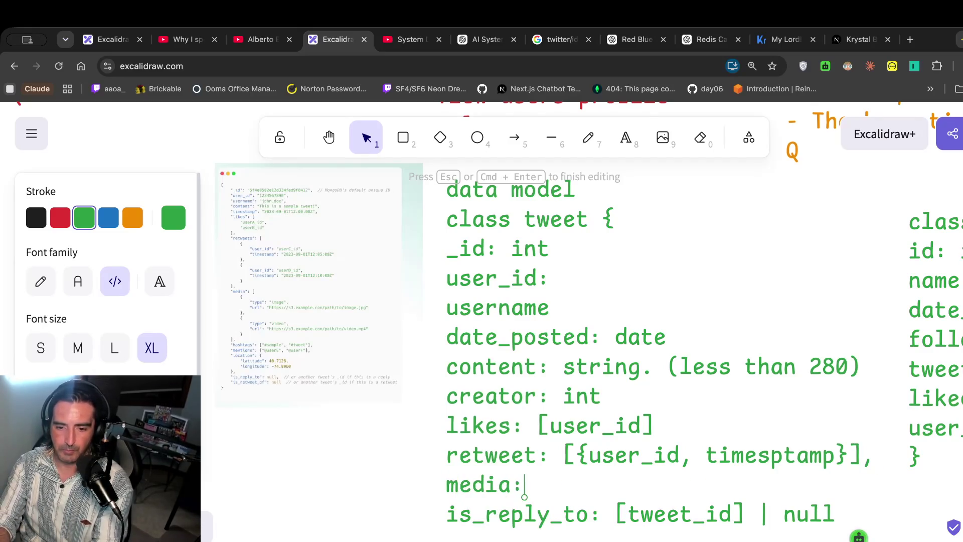
{"action": "type", "text": "s3"}
{"action": "key", "text": "BackSpace"}
{"action": "key", "text": "BackSpace"}
{"action": "type", "text": "s3"}
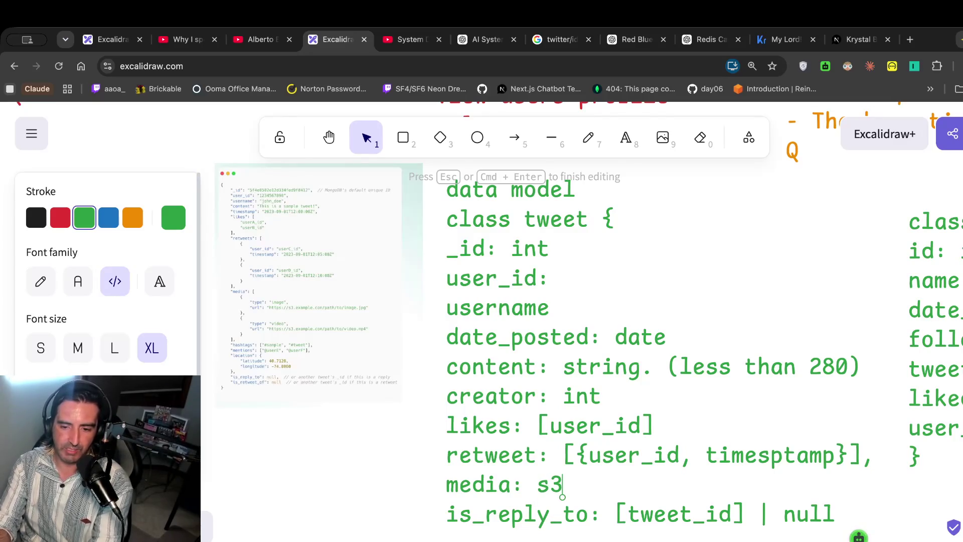
{"action": "key", "text": "Left"}
{"action": "key", "text": "Left"}
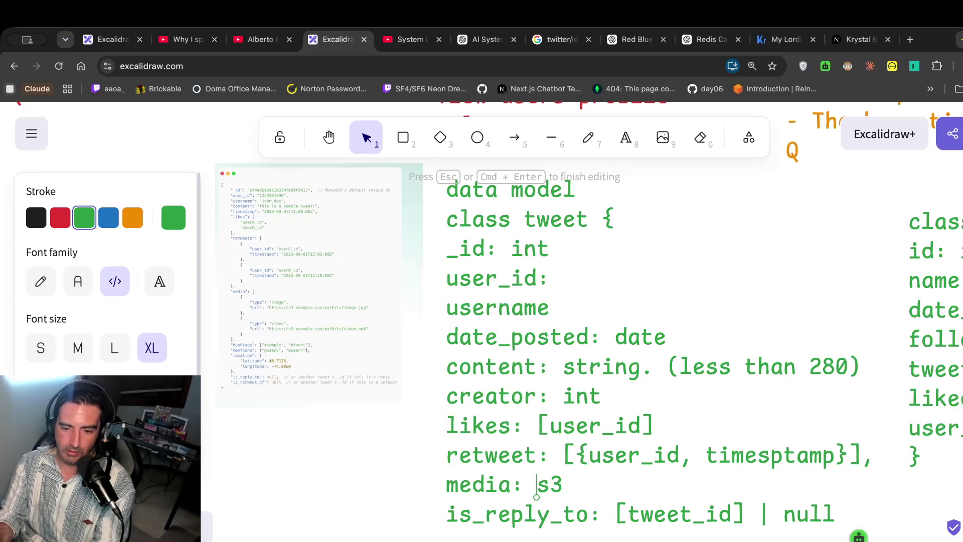
{"action": "key", "text": "Right"}
{"action": "key", "text": "Right"}
{"action": "type", "text": "url,"}
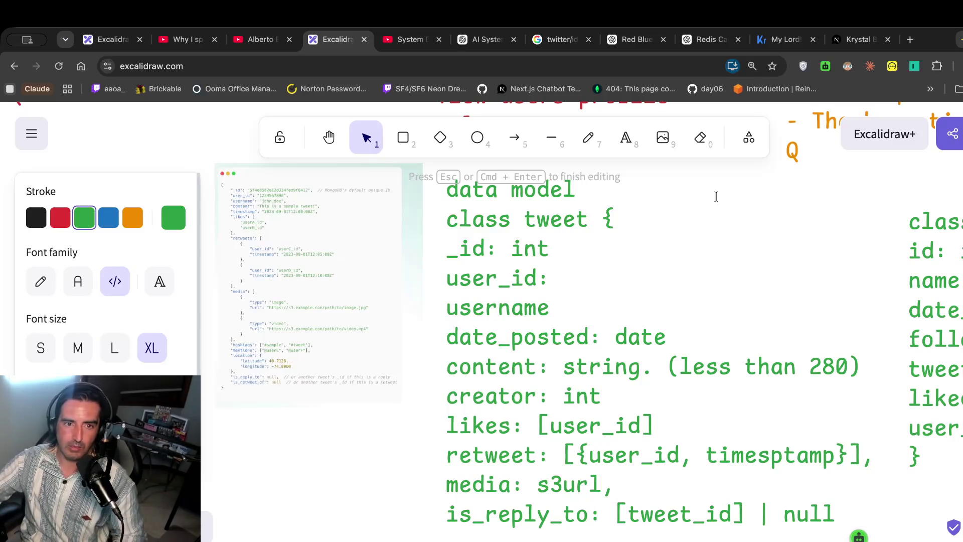
{"action": "left_click", "coordinate": [409, 39]}
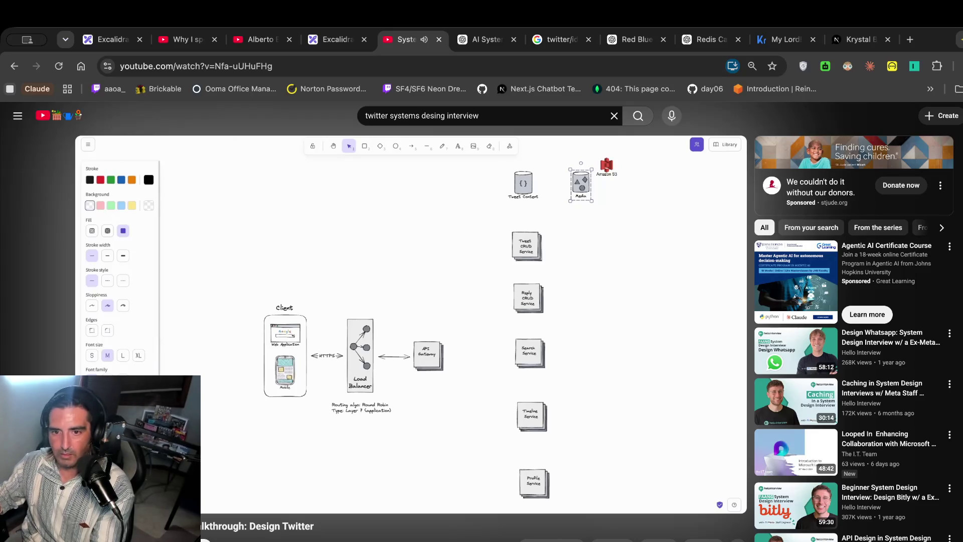
Watch the walkthrough until the write path leaves the API gateway and pause there.
{"action": "left_click", "coordinate": [447, 322]}
{"action": "left_click", "coordinate": [447, 321]}
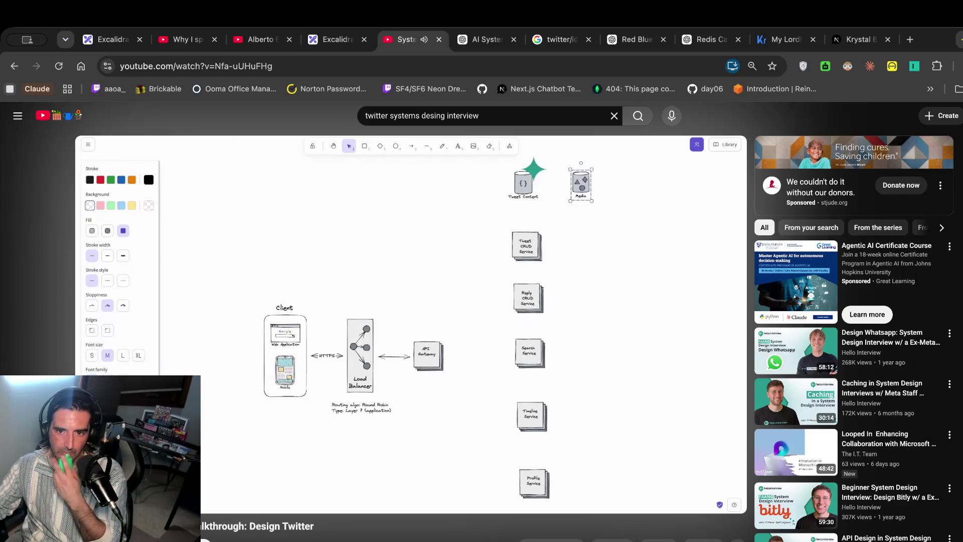
{"action": "left_click", "coordinate": [420, 296]}
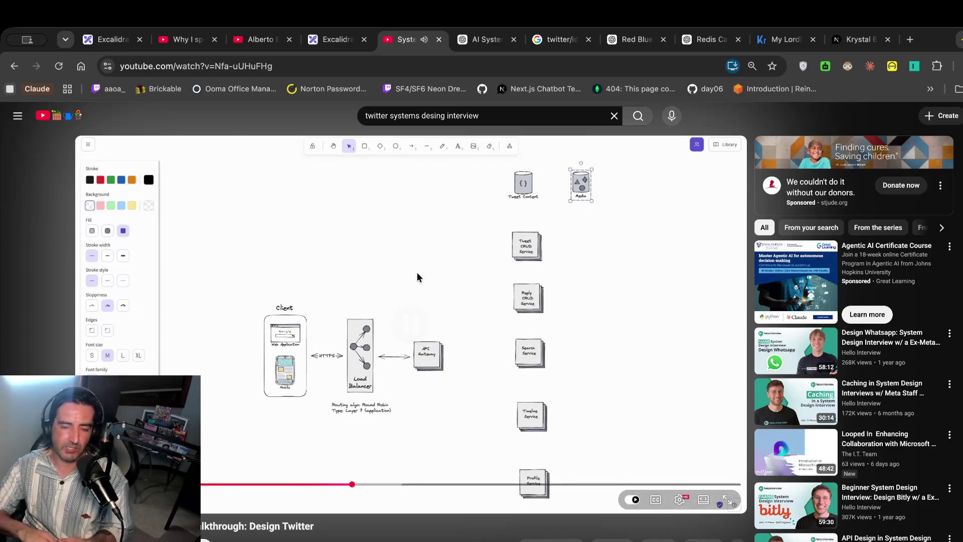
{"action": "left_click", "coordinate": [417, 272]}
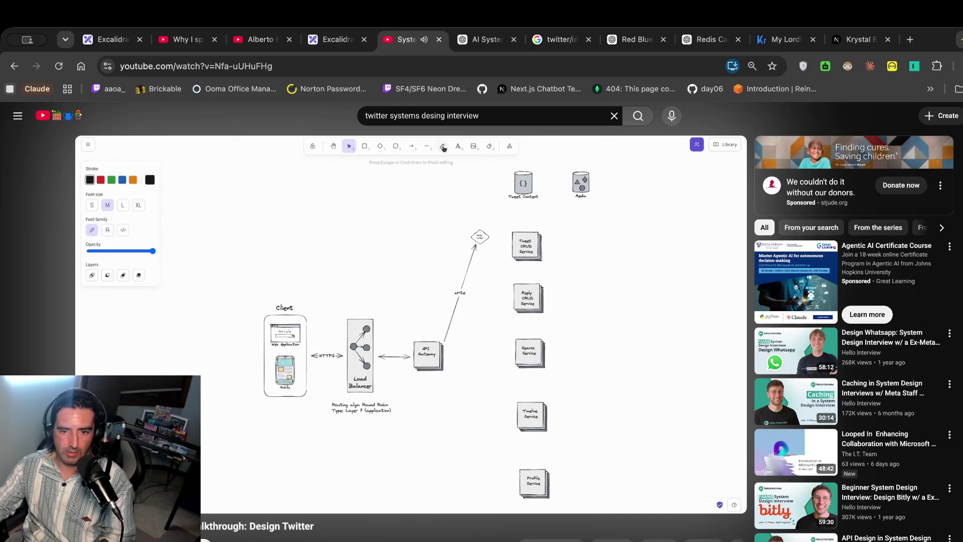
{"action": "left_click", "coordinate": [473, 267]}
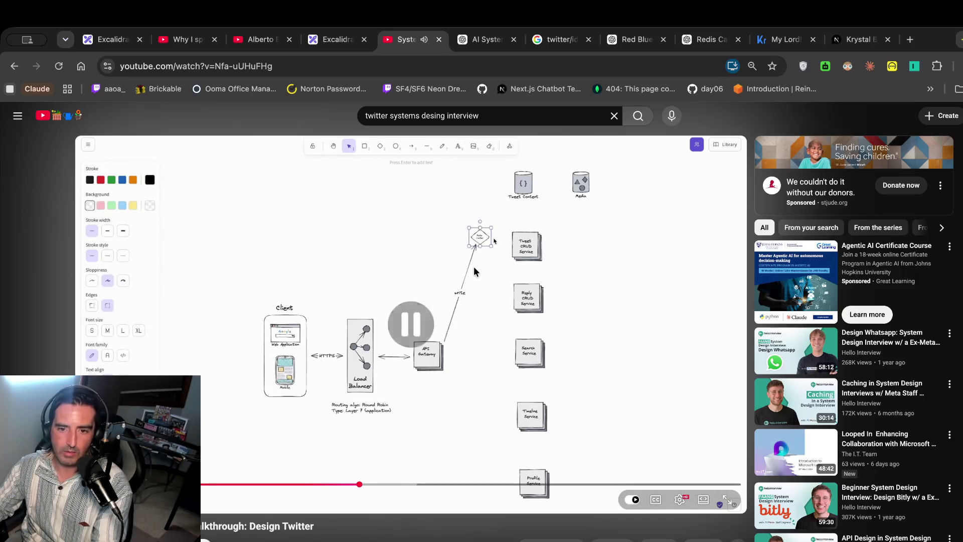
{"action": "left_click", "coordinate": [494, 43]}
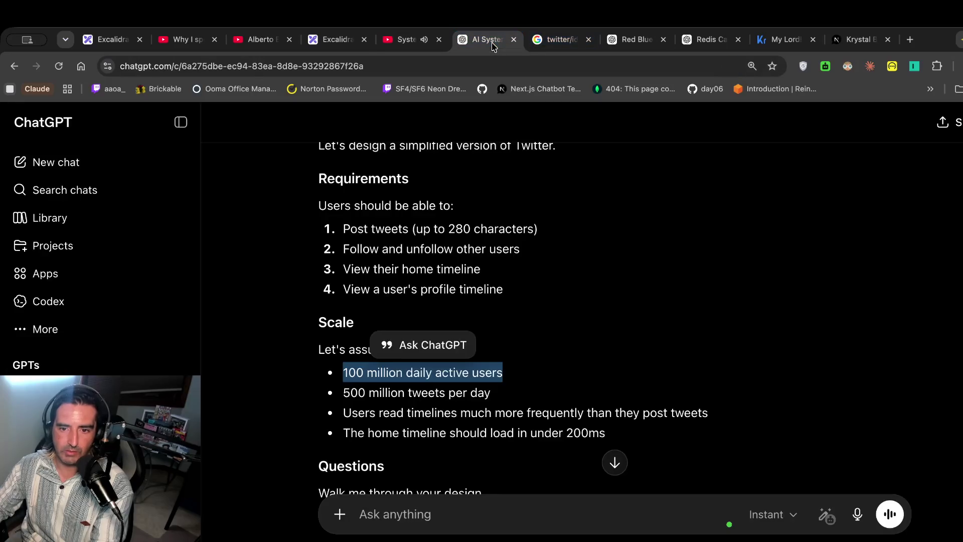
Open the monolith architecture answer and highlight its Client to Search line.
{"action": "scroll", "coordinate": [524, 303], "scroll_direction": "down", "scroll_amount": 5}
{"action": "scroll", "coordinate": [509, 223], "scroll_direction": "up", "scroll_amount": 3}
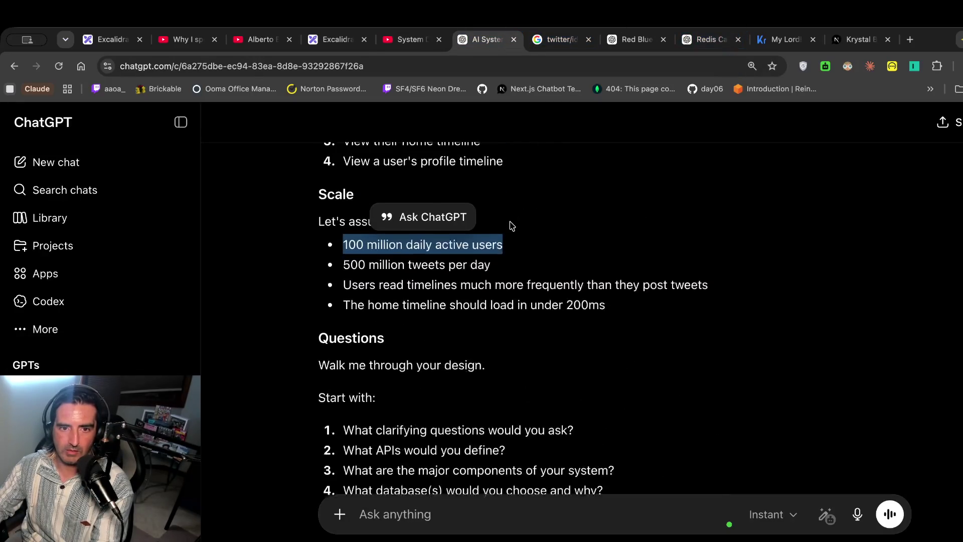
{"action": "scroll", "coordinate": [536, 252], "scroll_direction": "up", "scroll_amount": 5}
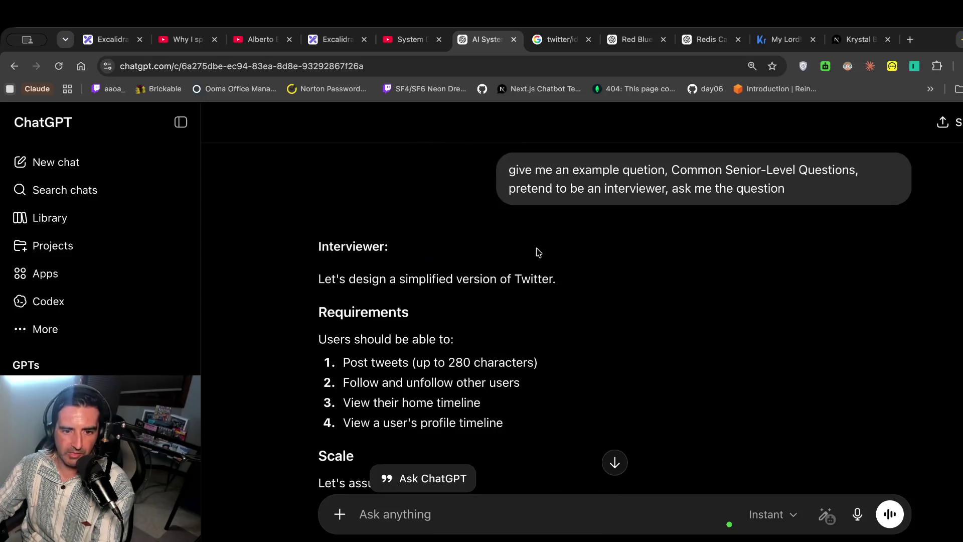
{"action": "scroll", "coordinate": [441, 270], "scroll_direction": "down", "scroll_amount": 10}
{"action": "left_click", "coordinate": [634, 39]}
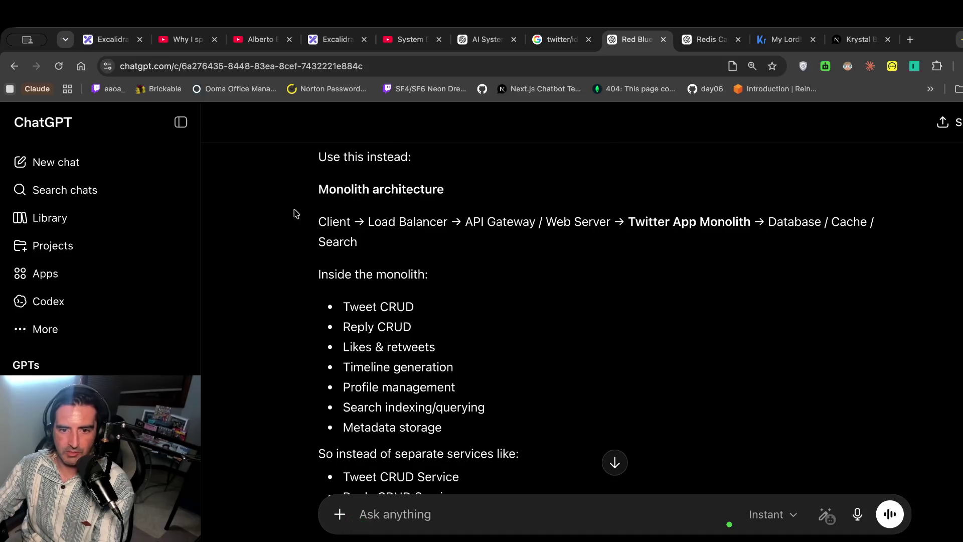
{"action": "left_click_drag", "start_coordinate": [296, 210], "coordinate": [310, 264]}
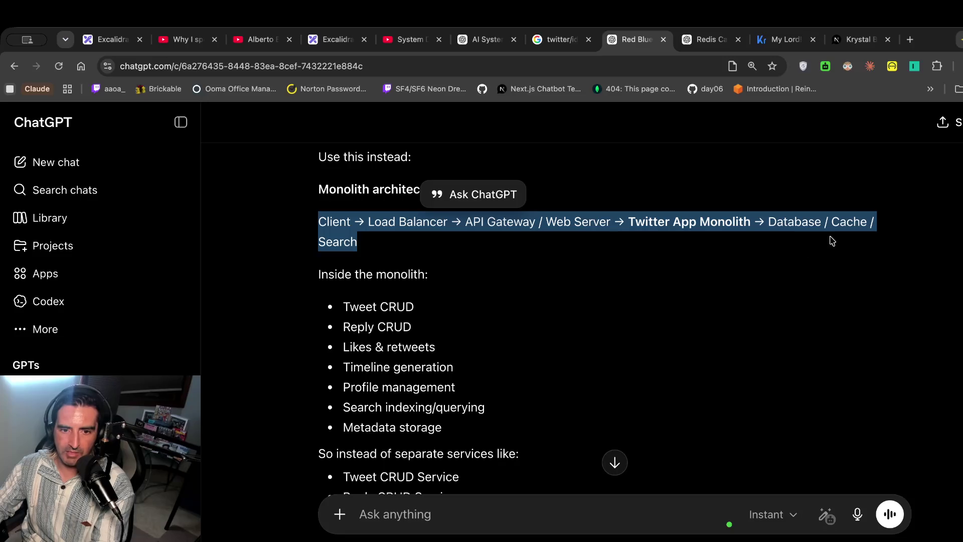
Read through the Twitter Monolith module list, then return to the Excalidraw board.
{"action": "scroll", "coordinate": [633, 266], "scroll_direction": "down", "scroll_amount": 2}
{"action": "left_click_drag", "start_coordinate": [341, 231], "coordinate": [341, 356]}
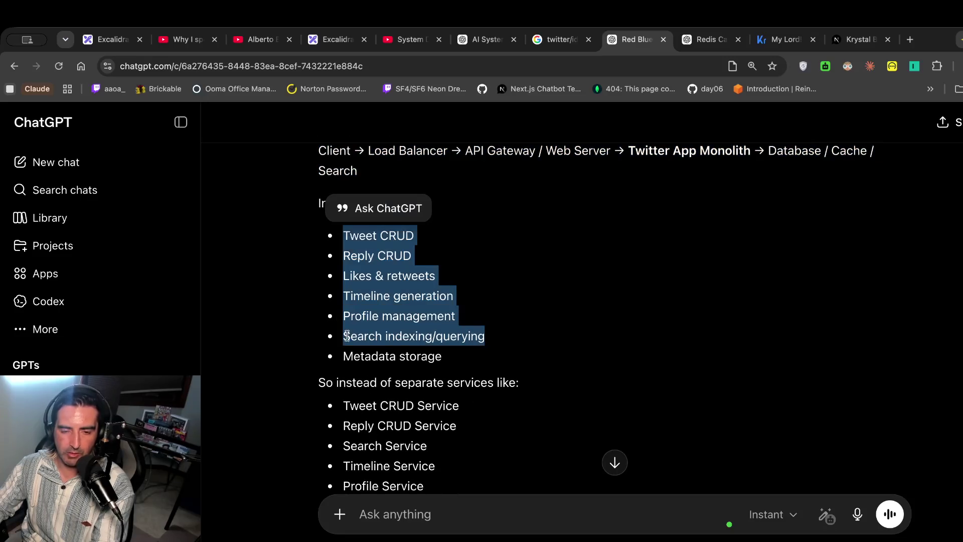
{"action": "scroll", "coordinate": [385, 321], "scroll_direction": "down", "scroll_amount": 2}
{"action": "left_click_drag", "start_coordinate": [363, 298], "coordinate": [383, 417]}
{"action": "scroll", "coordinate": [383, 417], "scroll_direction": "down", "scroll_amount": 7}
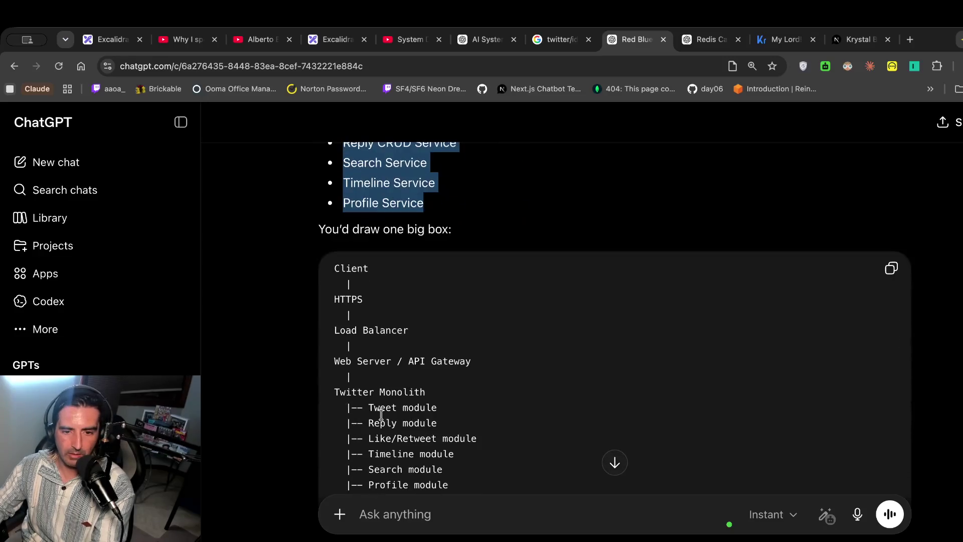
{"action": "left_click_drag", "start_coordinate": [357, 275], "coordinate": [373, 380]}
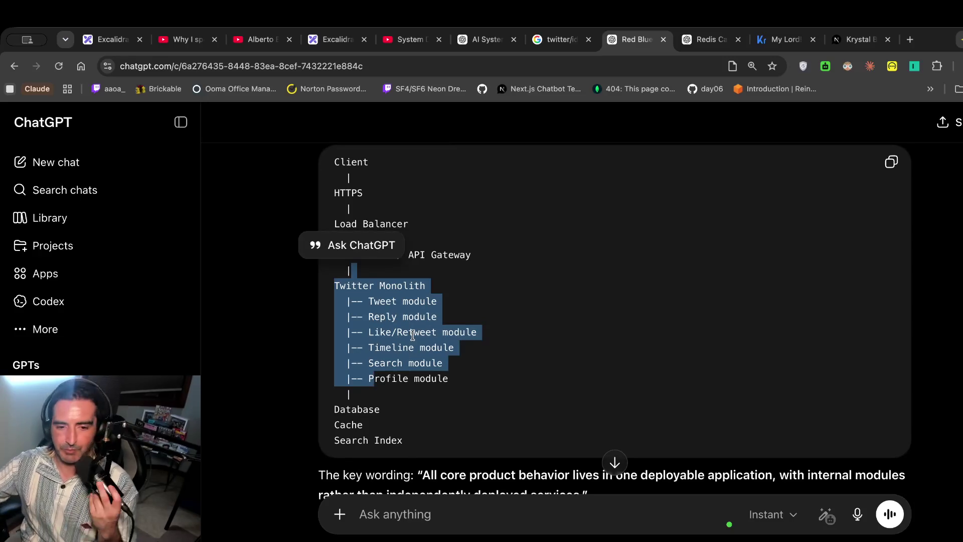
{"action": "left_click", "coordinate": [443, 404]}
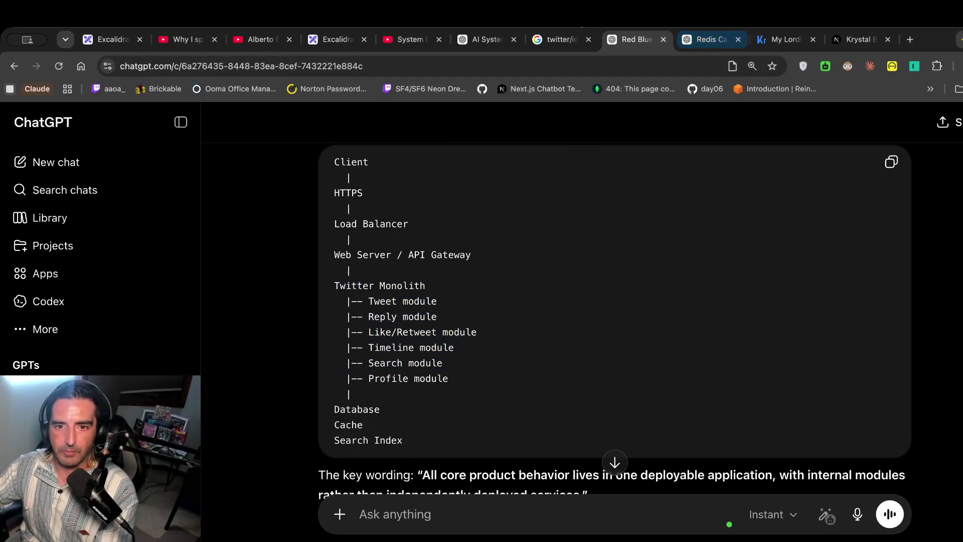
{"action": "left_click", "coordinate": [341, 39]}
{"action": "scroll", "coordinate": [495, 287], "scroll_direction": "right", "scroll_amount": 9}
{"action": "scroll", "coordinate": [502, 290], "scroll_direction": "down", "scroll_amount": 4}
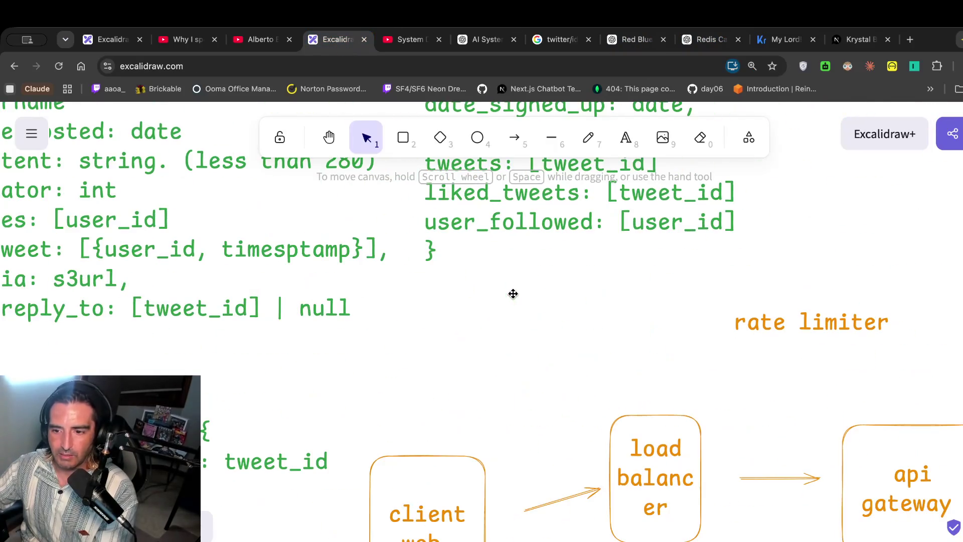
Delete the redis and no sql group, then the lambda, user and sql elements with their arrows.
{"action": "scroll", "coordinate": [513, 294], "scroll_direction": "down", "scroll_amount": 5}
{"action": "scroll", "coordinate": [513, 293], "scroll_direction": "right", "scroll_amount": 4}
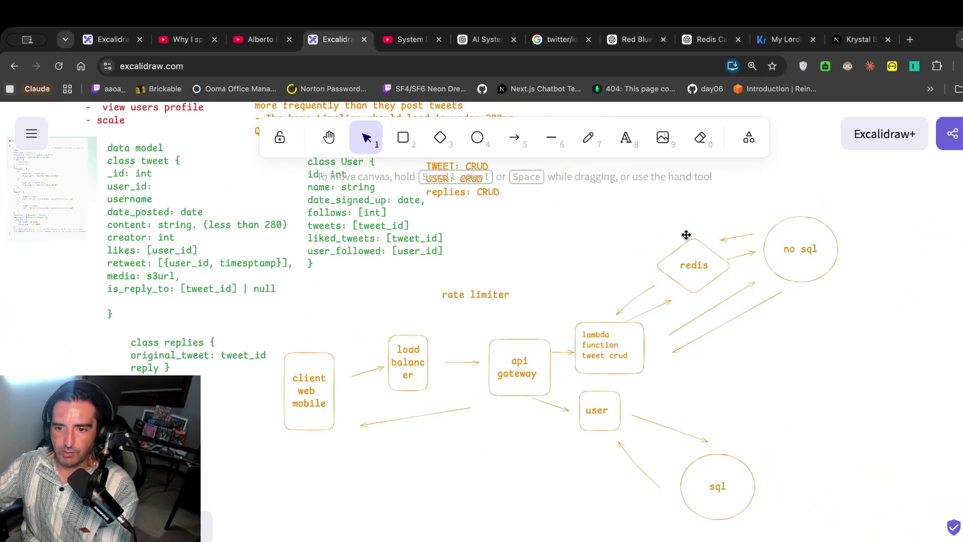
{"action": "mouse_move", "coordinate": [919, 473]}
{"action": "left_mouse_down"}
{"action": "mouse_move", "coordinate": [662, 204]}
{"action": "mouse_move", "coordinate": [611, 188]}
{"action": "left_mouse_up"}
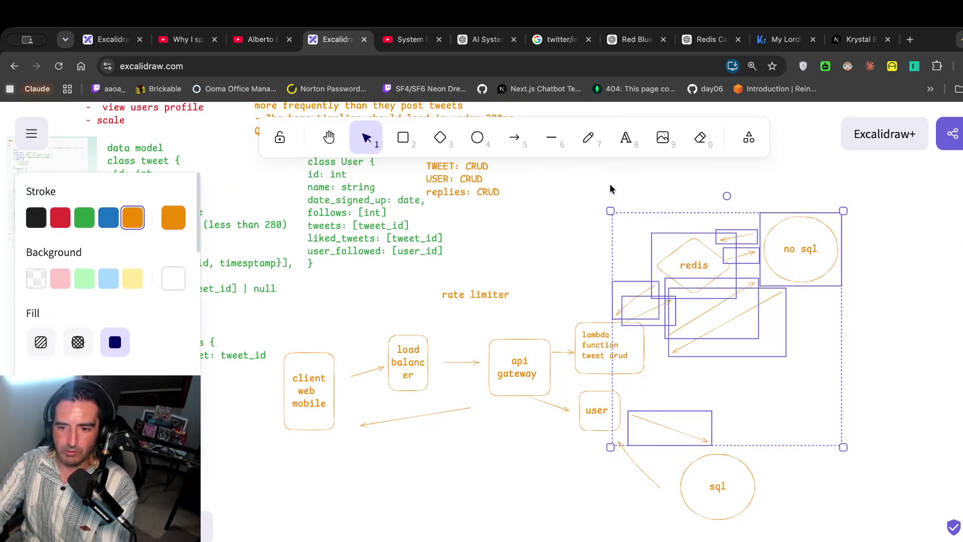
{"action": "key", "text": "Delete"}
{"action": "scroll", "coordinate": [640, 236], "scroll_direction": "up", "scroll_amount": 1}
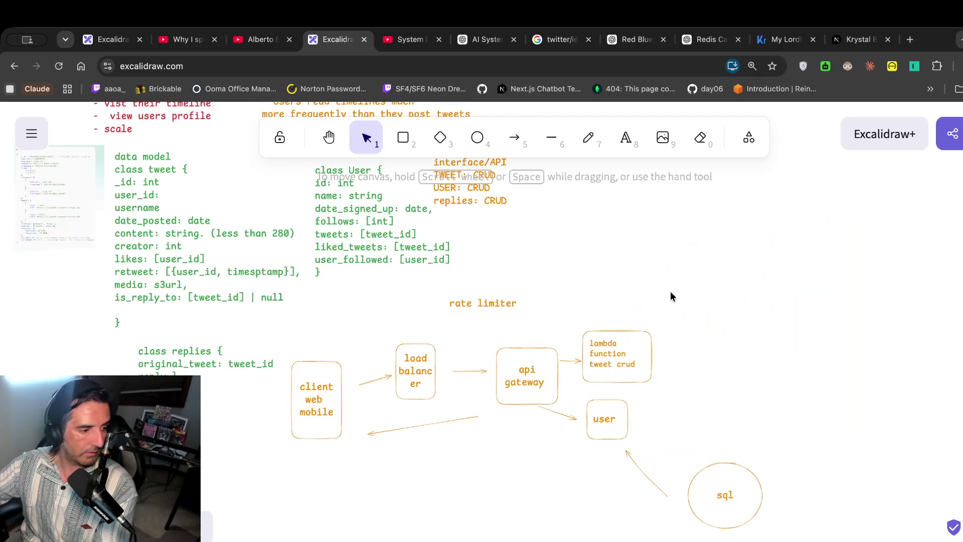
{"action": "mouse_move", "coordinate": [846, 536]}
{"action": "left_mouse_down"}
{"action": "mouse_move", "coordinate": [604, 303]}
{"action": "mouse_move", "coordinate": [552, 269]}
{"action": "mouse_move", "coordinate": [592, 275]}
{"action": "mouse_move", "coordinate": [564, 264]}
{"action": "left_mouse_up"}
{"action": "key", "text": "Delete"}
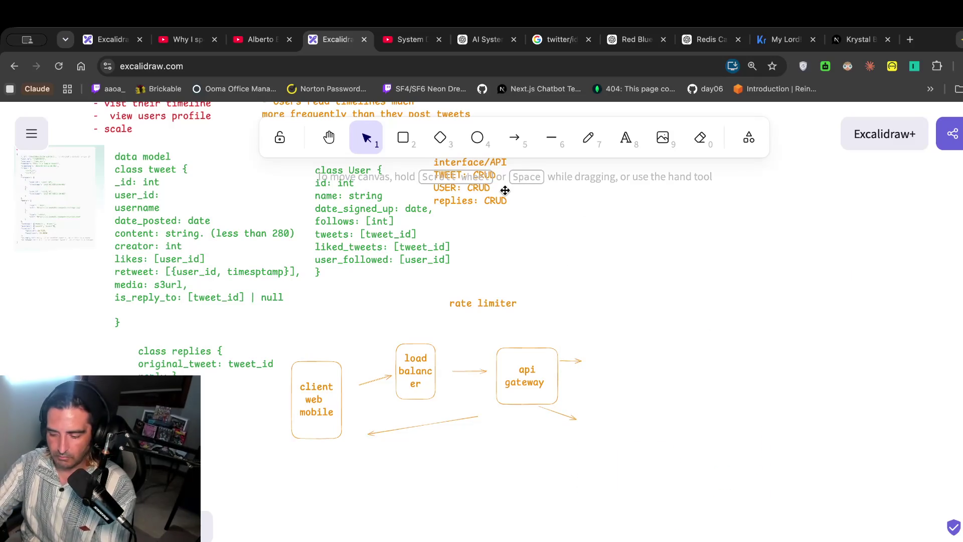
{"action": "key", "text": "ctrl+minus"}
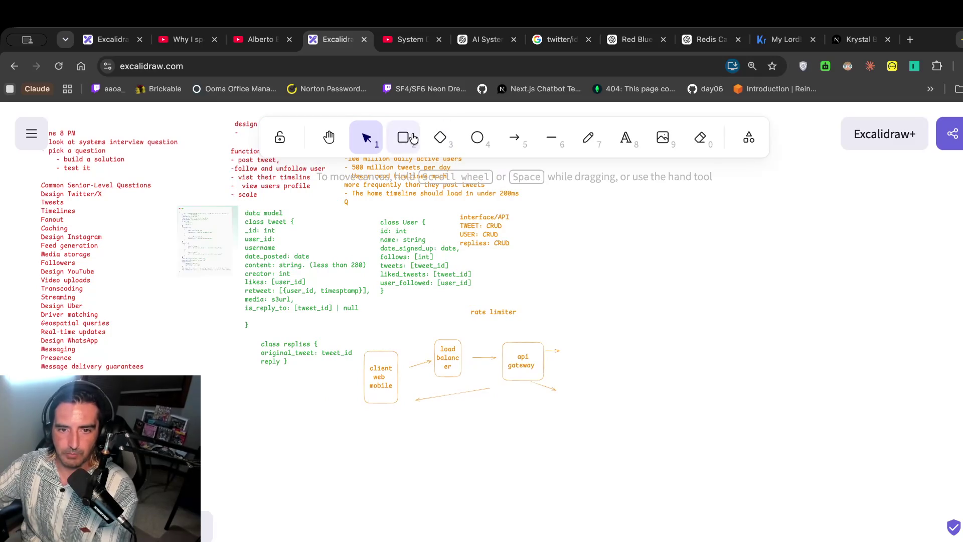
Draw three labelled boxes right of the api gateway: tweet crud, search crud and replies service.
{"action": "left_click", "coordinate": [413, 139]}
{"action": "left_click_drag", "start_coordinate": [627, 256], "coordinate": [674, 287]}
{"action": "double_click", "coordinate": [647, 271]}
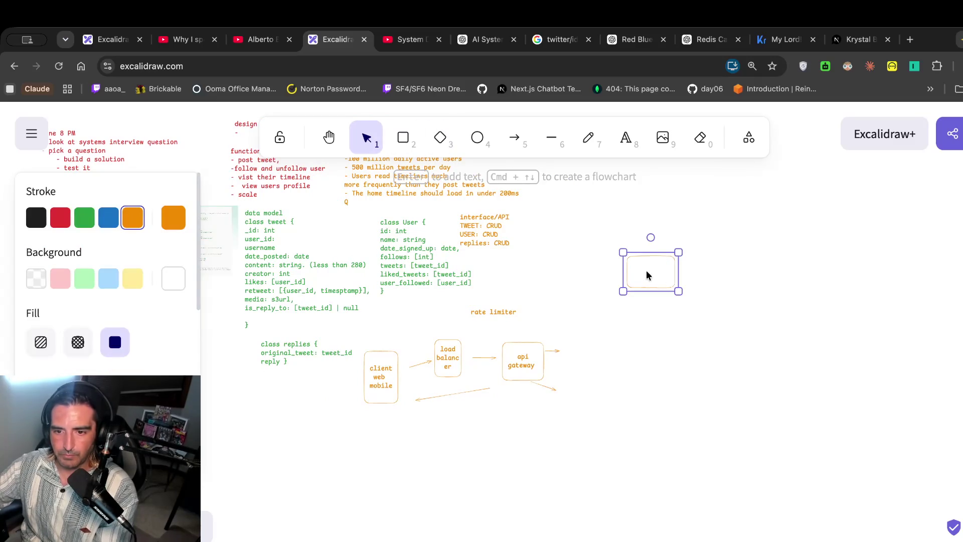
{"action": "type", "text": "tweet crud"}
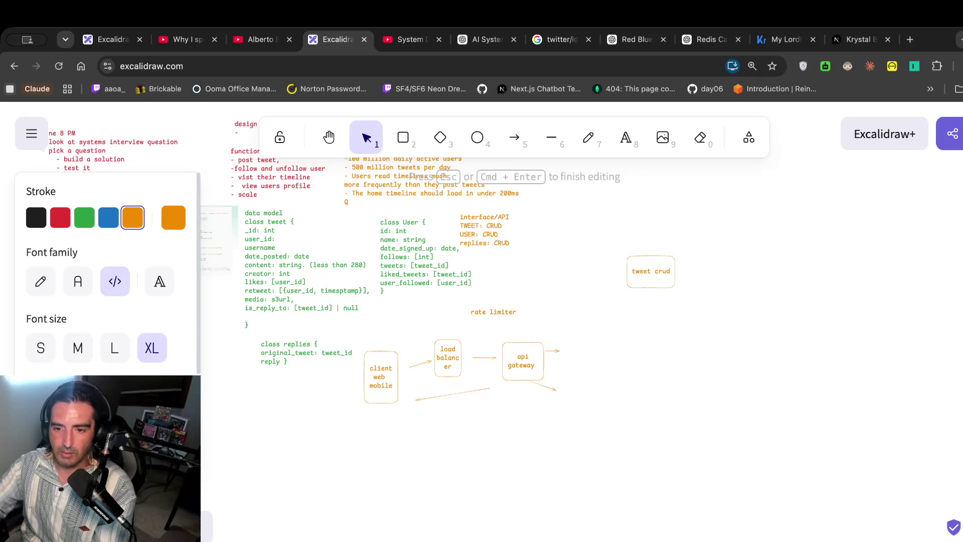
{"action": "key", "text": "Escape"}
{"action": "key", "text": "r"}
{"action": "mouse_move", "coordinate": [632, 307]}
{"action": "left_mouse_down"}
{"action": "mouse_move", "coordinate": [710, 353]}
{"action": "mouse_move", "coordinate": [682, 341]}
{"action": "left_mouse_up"}
{"action": "double_click", "coordinate": [665, 320]}
{"action": "type", "text": "se"}
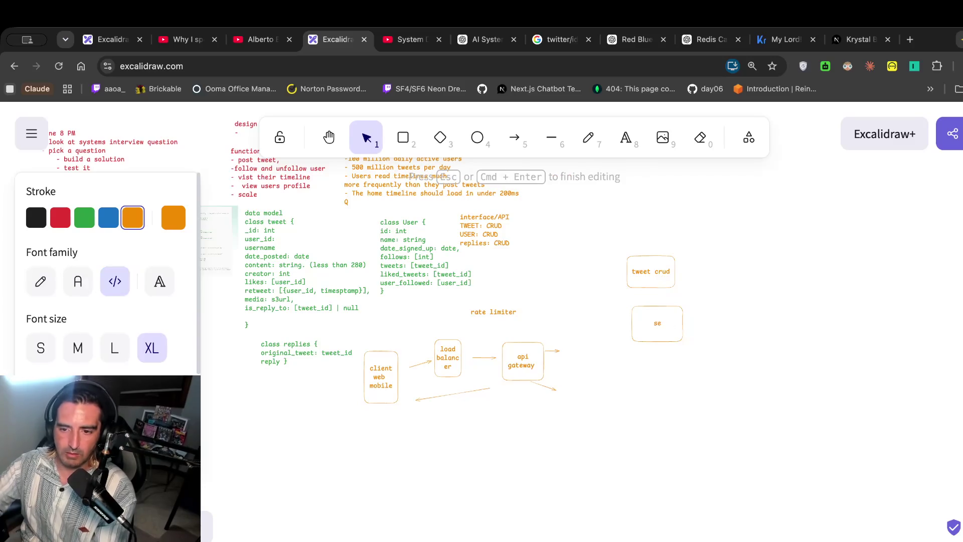
{"action": "type", "text": "arch crud"}
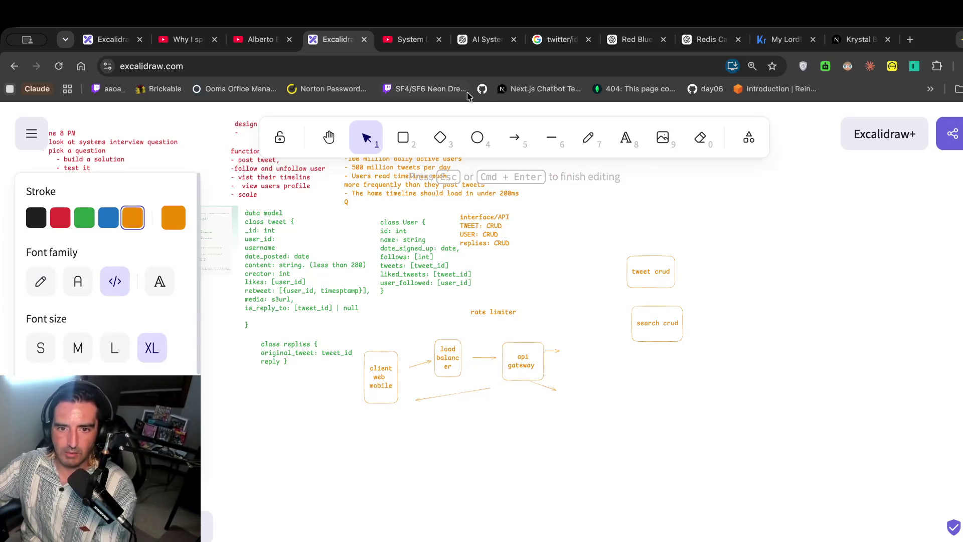
{"action": "left_click", "coordinate": [402, 137]}
{"action": "left_click_drag", "start_coordinate": [637, 363], "coordinate": [689, 406]}
{"action": "double_click", "coordinate": [666, 393]}
{"action": "type", "text": "repli"}
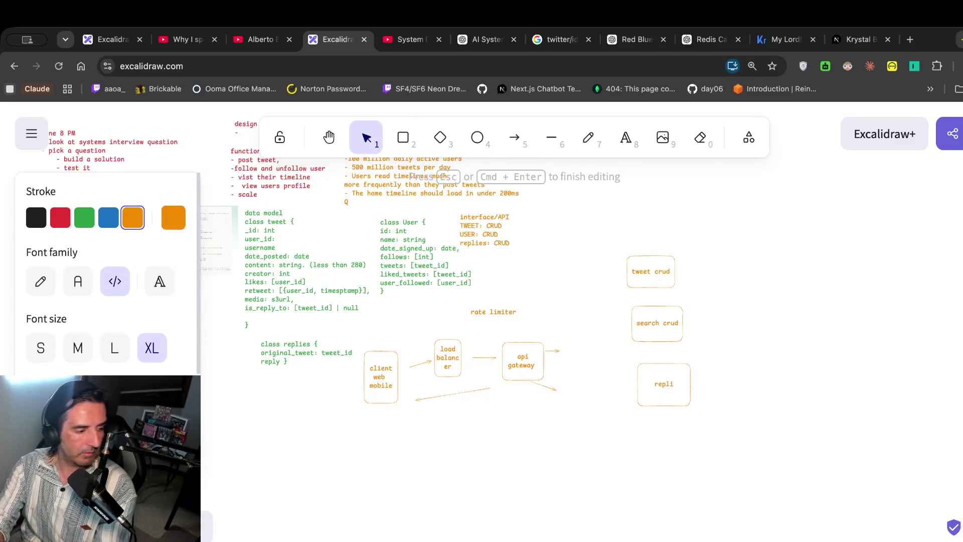
{"action": "type", "text": "es service"}
Change 'crud' to 'service' in the search and tweet labels, then copy the replies service box.
{"action": "left_click", "coordinate": [661, 320]}
{"action": "double_click", "coordinate": [670, 321]}
{"action": "type", "text": "service"}
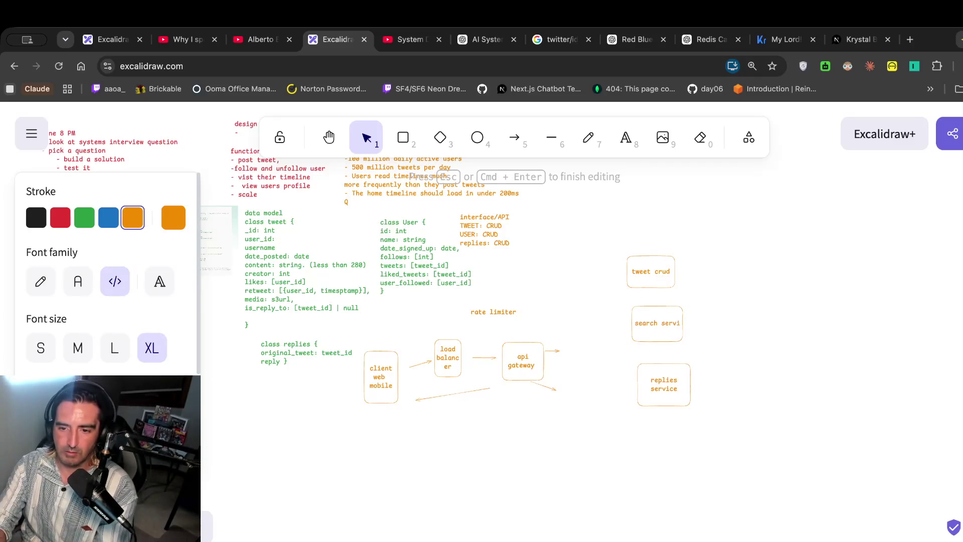
{"action": "double_click", "coordinate": [661, 271]}
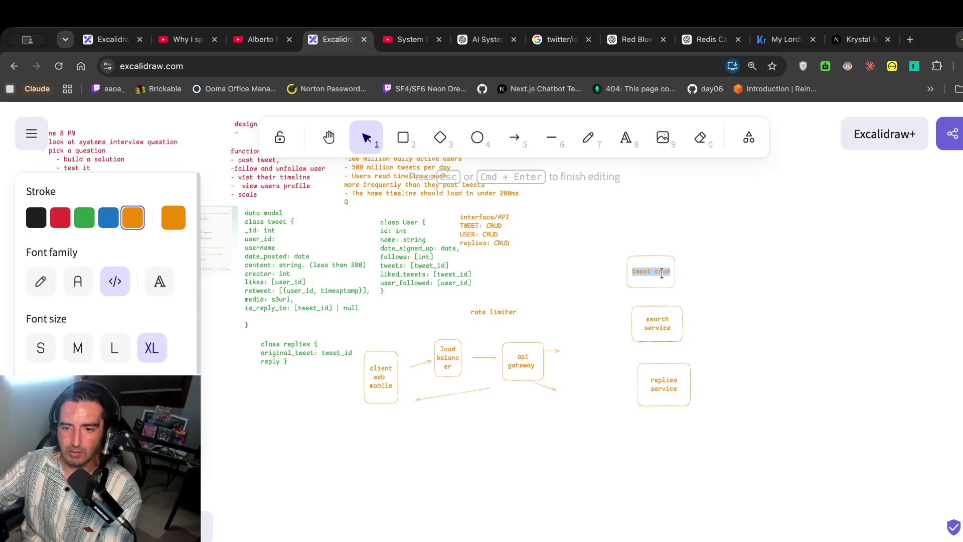
{"action": "key", "text": "Right"}
{"action": "type", "text": "vice"}
{"action": "left_click", "coordinate": [674, 369]}
{"action": "key", "text": "super+c"}
{"action": "left_click", "coordinate": [645, 445]}
Add a pasted 'user service' box below replies service and extend the gateway arrow up to tweet service.
{"action": "key", "text": "super+v"}
{"action": "double_click", "coordinate": [659, 450]}
{"action": "type", "text": "user servi"}
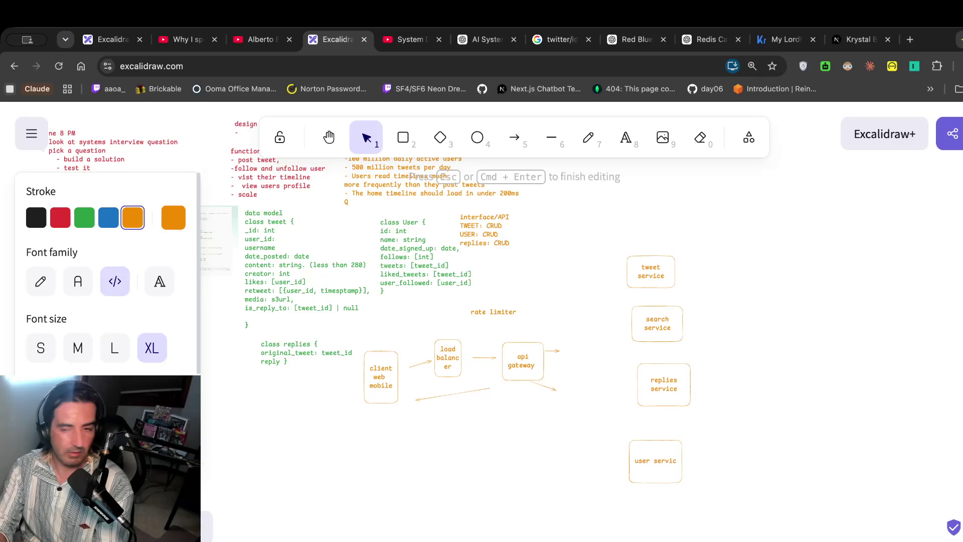
{"action": "type", "text": "ce"}
{"action": "left_click", "coordinate": [557, 350]}
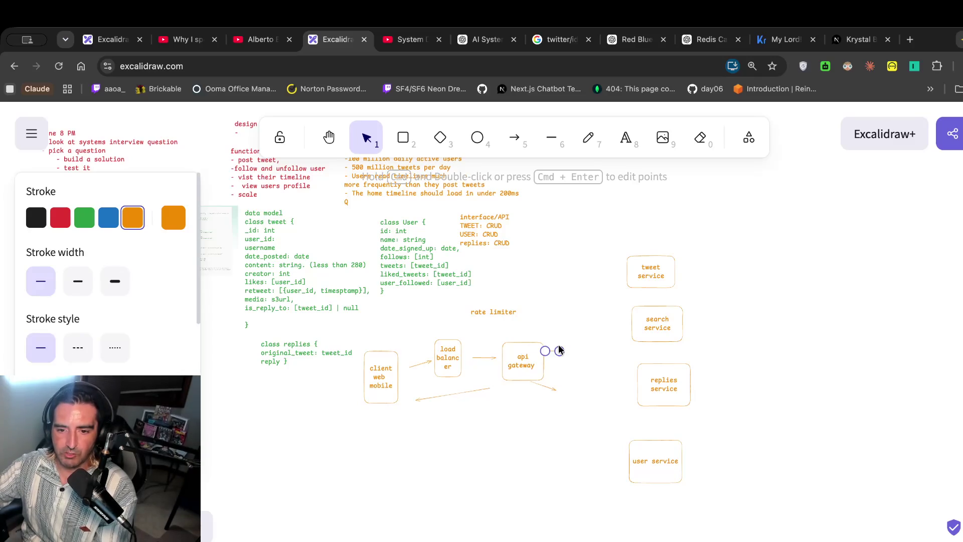
{"action": "left_click_drag", "start_coordinate": [561, 351], "coordinate": [612, 290]}
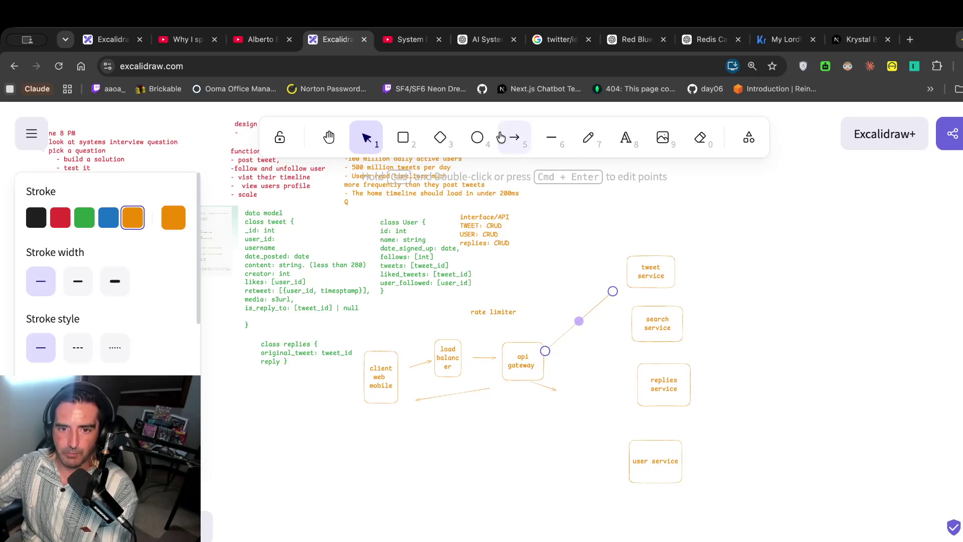
Draw two circles above tweet service labelled 's3storage image' and 'no sql'.
{"action": "left_click", "coordinate": [477, 137]}
{"action": "scroll", "coordinate": [606, 206], "scroll_direction": "up", "scroll_amount": 2}
{"action": "scroll", "coordinate": [605, 206], "scroll_direction": "right", "scroll_amount": 2}
{"action": "mouse_move", "coordinate": [579, 207]}
{"action": "left_mouse_down"}
{"action": "mouse_move", "coordinate": [626, 265]}
{"action": "mouse_move", "coordinate": [620, 236]}
{"action": "left_mouse_up"}
{"action": "double_click", "coordinate": [603, 220]}
{"action": "type", "text": "s"}
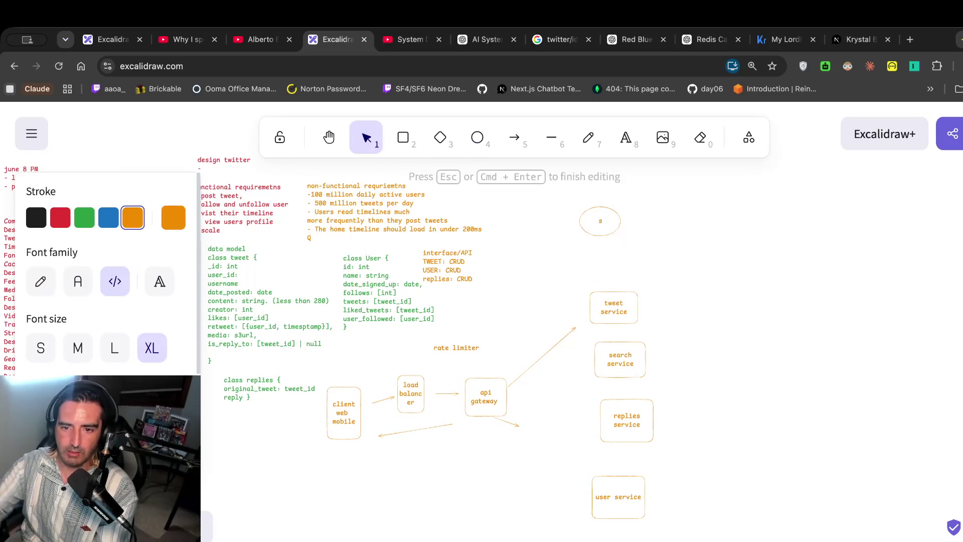
{"action": "type", "text": "3storage"}
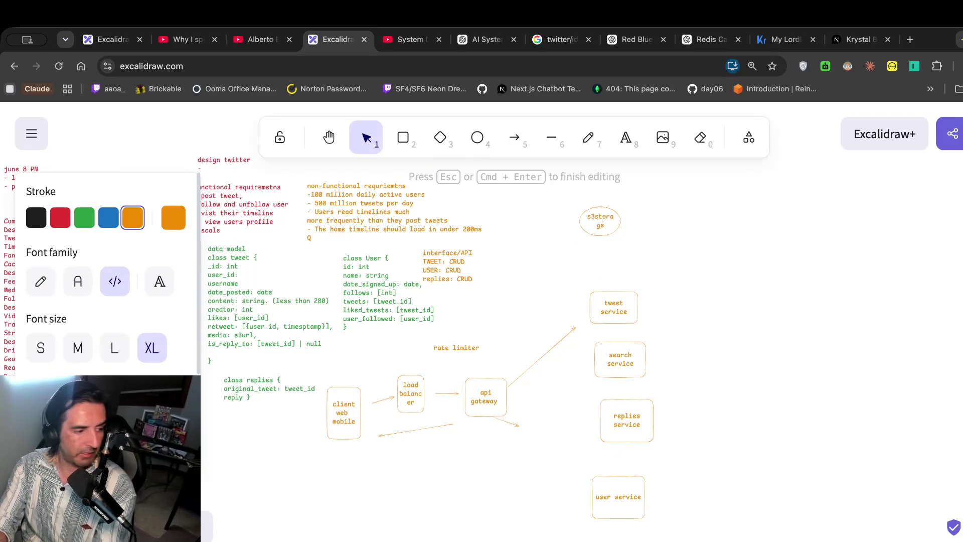
{"action": "type", "text": " image"}
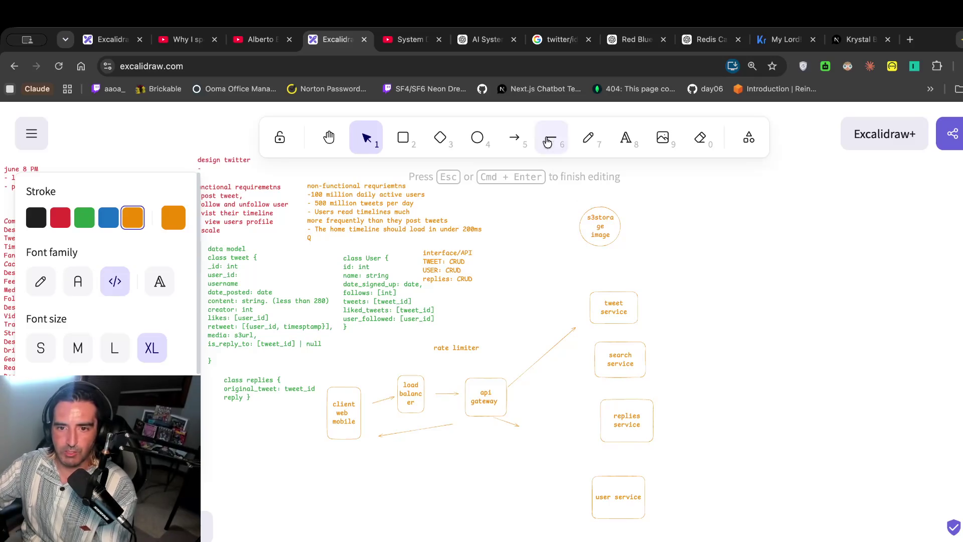
{"action": "left_click", "coordinate": [477, 137]}
{"action": "left_click_drag", "start_coordinate": [672, 210], "coordinate": [711, 239]}
{"action": "double_click", "coordinate": [692, 216]}
{"action": "type", "text": "no sq"}
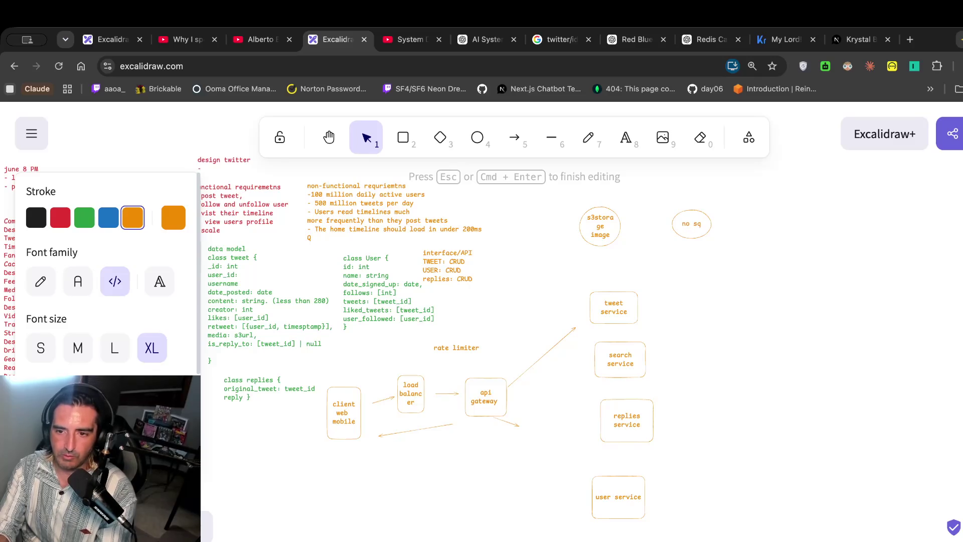
{"action": "type", "text": "l"}
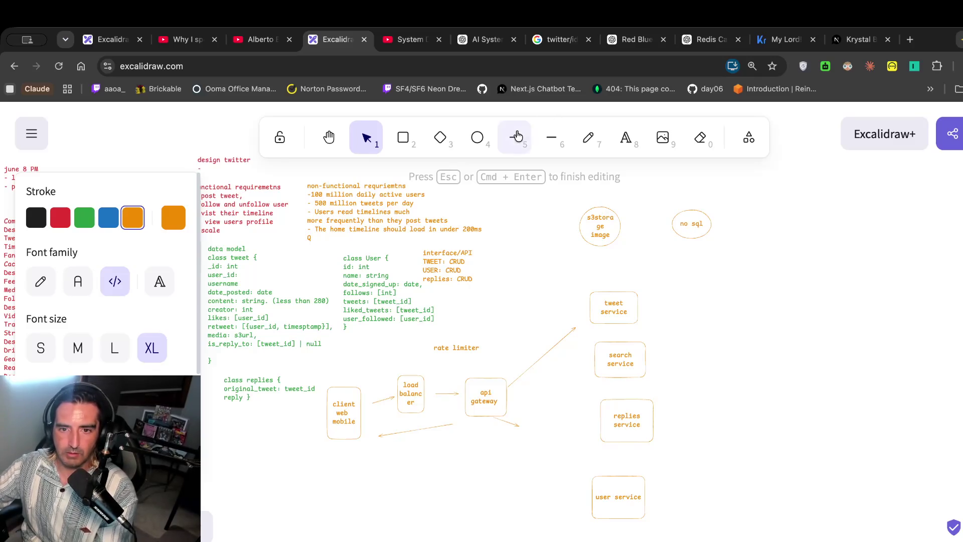
Connect tweet service with arrows to the no sql and s3storage image circles.
{"action": "left_click", "coordinate": [514, 136]}
{"action": "left_click_drag", "start_coordinate": [634, 292], "coordinate": [668, 242]}
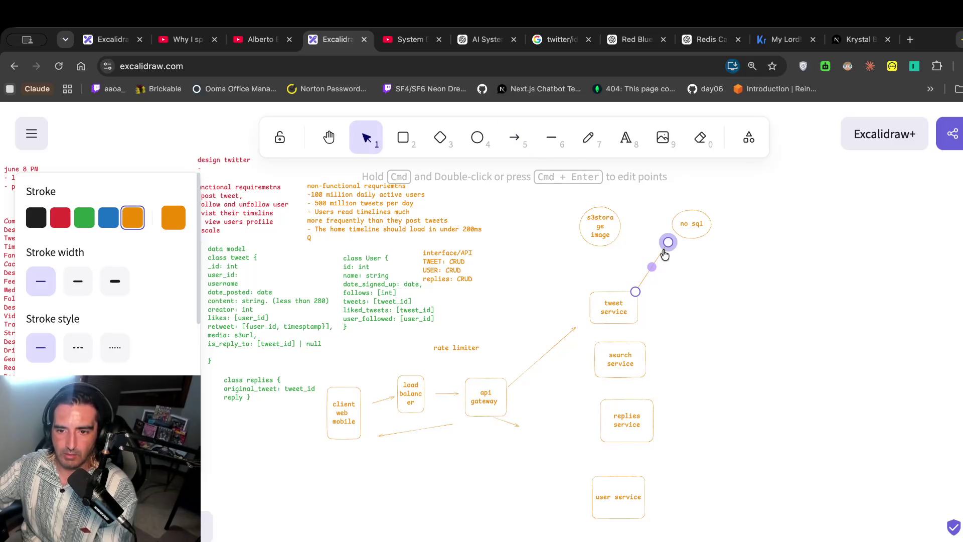
{"action": "key", "text": "ctrl+c"}
{"action": "key", "text": "ctrl+v"}
{"action": "left_click_drag", "start_coordinate": [692, 267], "coordinate": [619, 259]}
{"action": "left_click_drag", "start_coordinate": [595, 216], "coordinate": [631, 204]}
{"action": "left_click", "coordinate": [563, 264]}
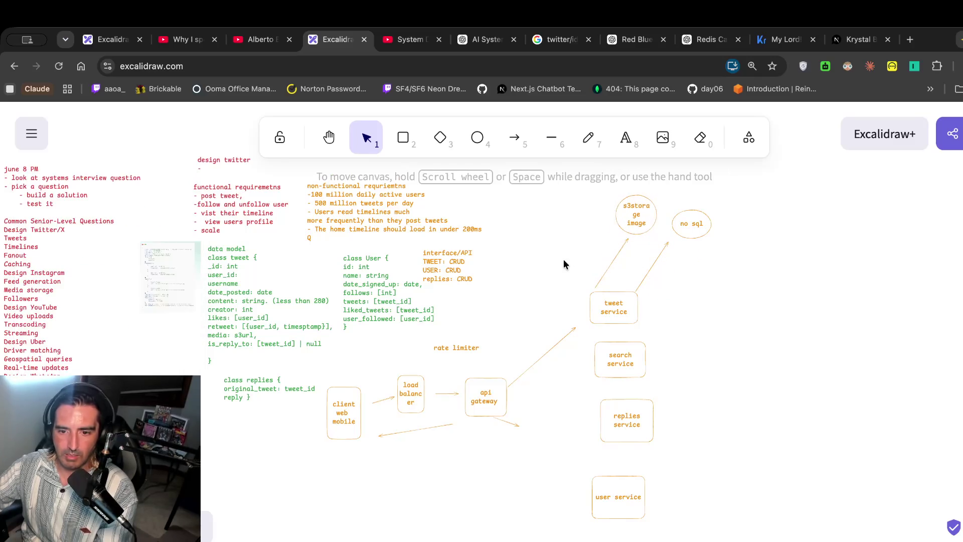
{"action": "left_click", "coordinate": [423, 40]}
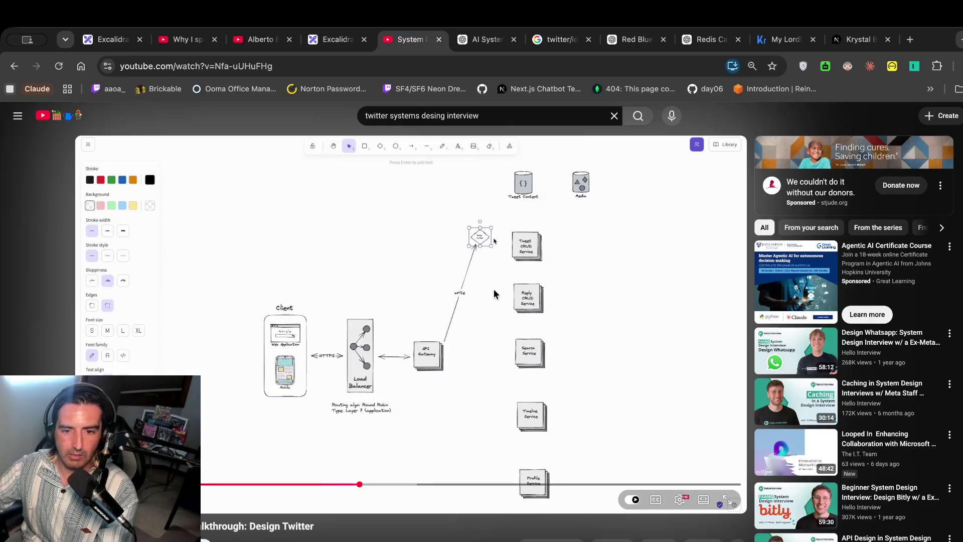
Label the gateway-to-tweet-service arrow 'write' and place a 'rate limiter' box on it.
{"action": "left_click", "coordinate": [336, 40]}
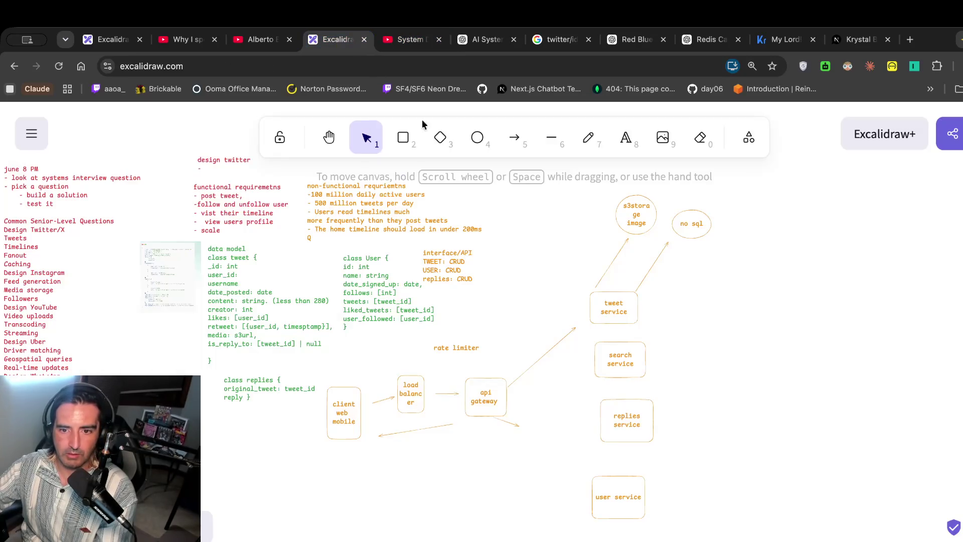
{"action": "double_click", "coordinate": [554, 346]}
{"action": "type", "text": "we"}
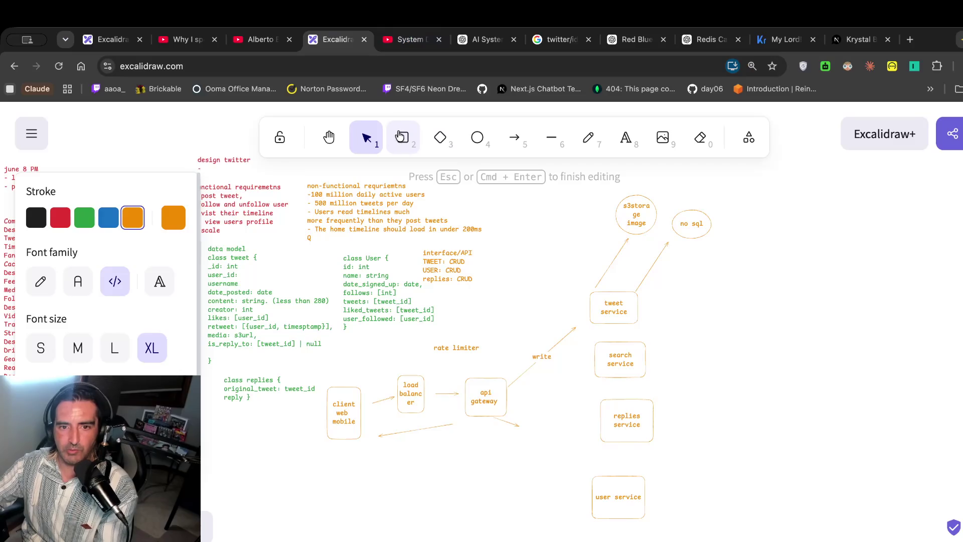
{"action": "left_click", "coordinate": [416, 138]}
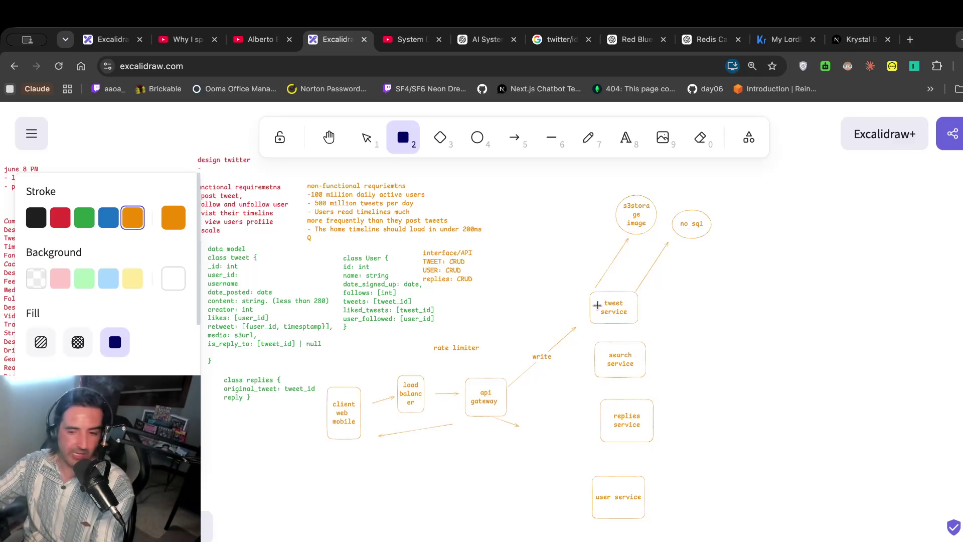
{"action": "left_click_drag", "start_coordinate": [559, 312], "coordinate": [578, 320]}
{"action": "key", "text": "Return"}
{"action": "type", "text": "rate li"}
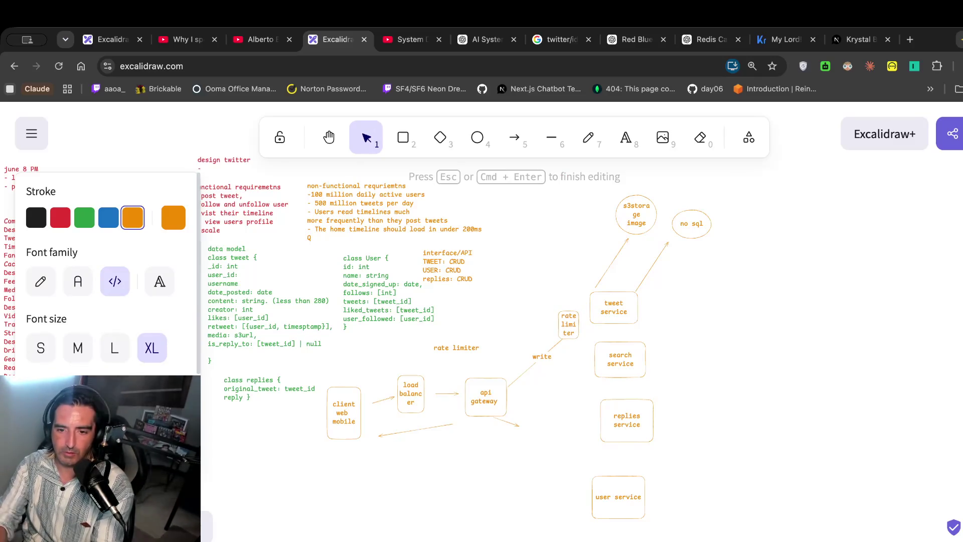
{"action": "type", "text": "miter"}
Play the Design Twitter walkthrough video further, then pause it.
{"action": "left_click", "coordinate": [425, 40]}
{"action": "left_click", "coordinate": [404, 203]}
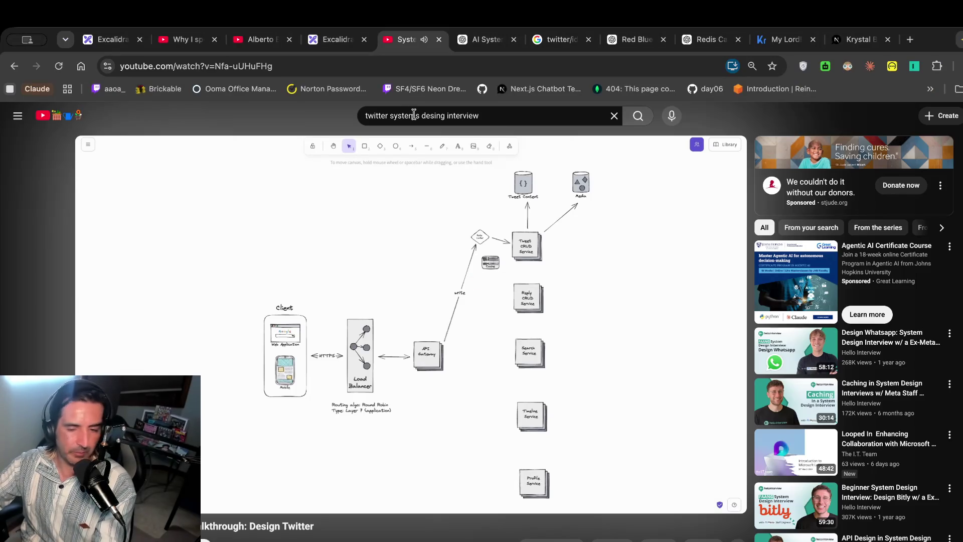
{"action": "left_click", "coordinate": [416, 173]}
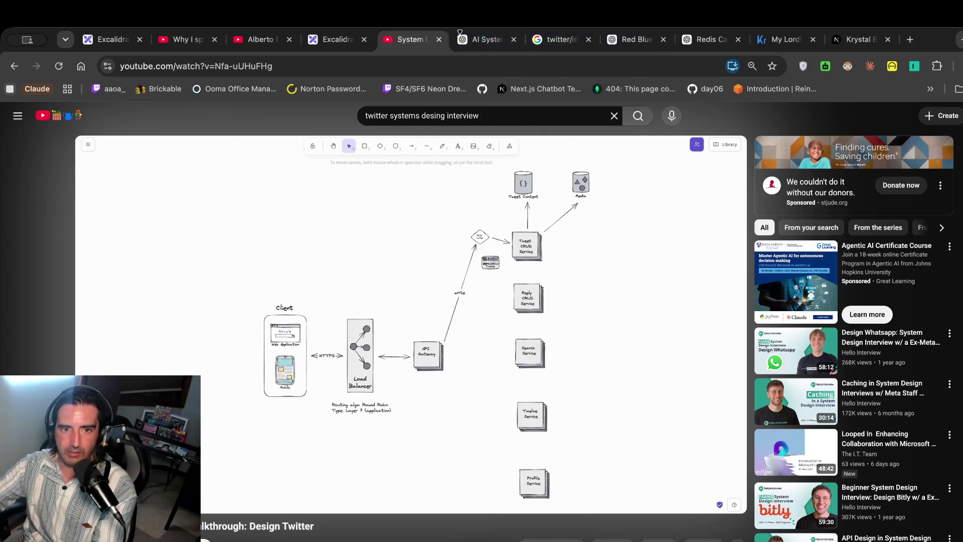
Switch back to the Excalidraw board and pan down and right to the diagram.
{"action": "left_click", "coordinate": [333, 39]}
{"action": "scroll", "coordinate": [391, 364], "scroll_direction": "down", "scroll_amount": 1}
{"action": "scroll", "coordinate": [391, 365], "scroll_direction": "right", "scroll_amount": 1}
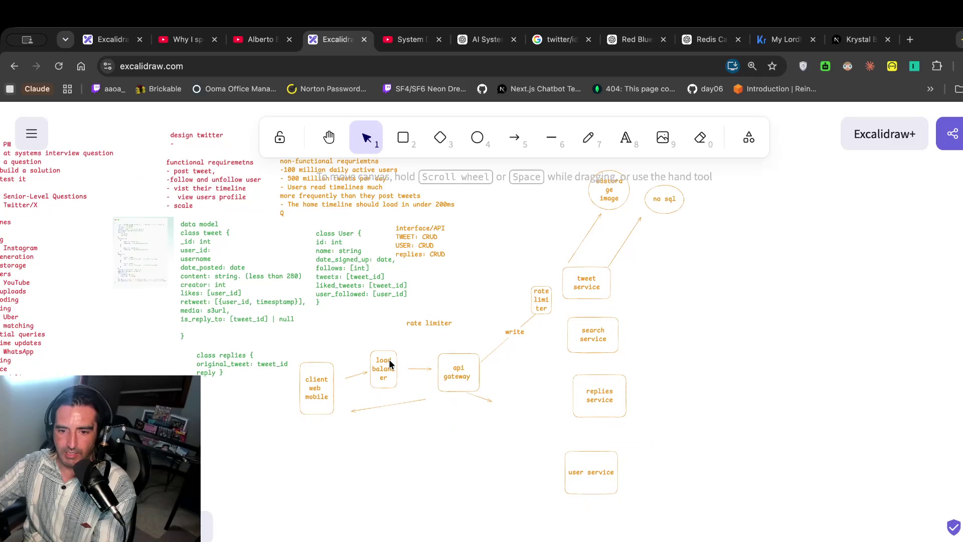
Move the api gateway down-left, delete the arrow below it, and shift user, replies and search services down.
{"action": "left_click", "coordinate": [477, 353]}
{"action": "right_click", "coordinate": [678, 347]}
{"action": "left_click", "coordinate": [496, 372]}
{"action": "left_click_drag", "start_coordinate": [443, 349], "coordinate": [436, 374]}
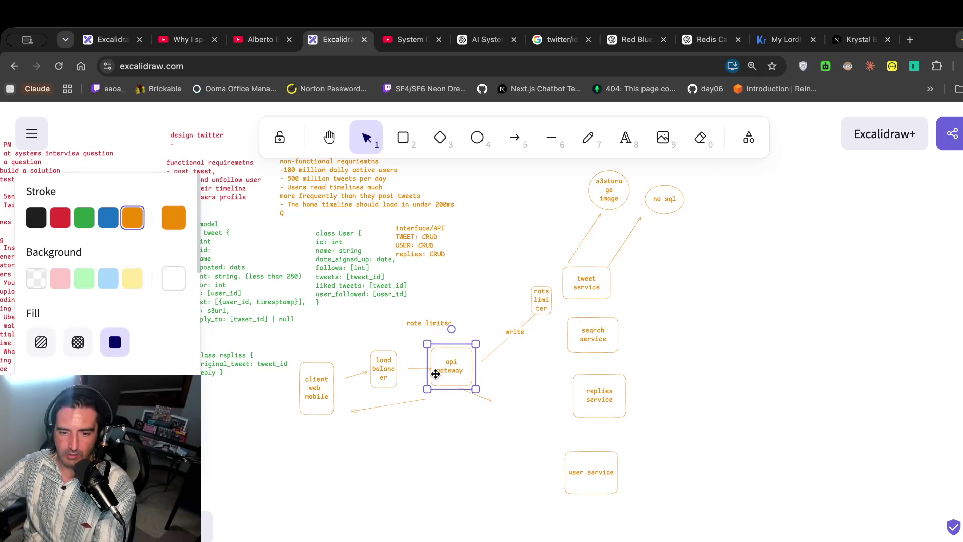
{"action": "left_click", "coordinate": [478, 393]}
{"action": "key", "text": "Delete"}
{"action": "scroll", "coordinate": [482, 396], "scroll_direction": "down", "scroll_amount": 2}
{"action": "scroll", "coordinate": [481, 396], "scroll_direction": "right", "scroll_amount": 1}
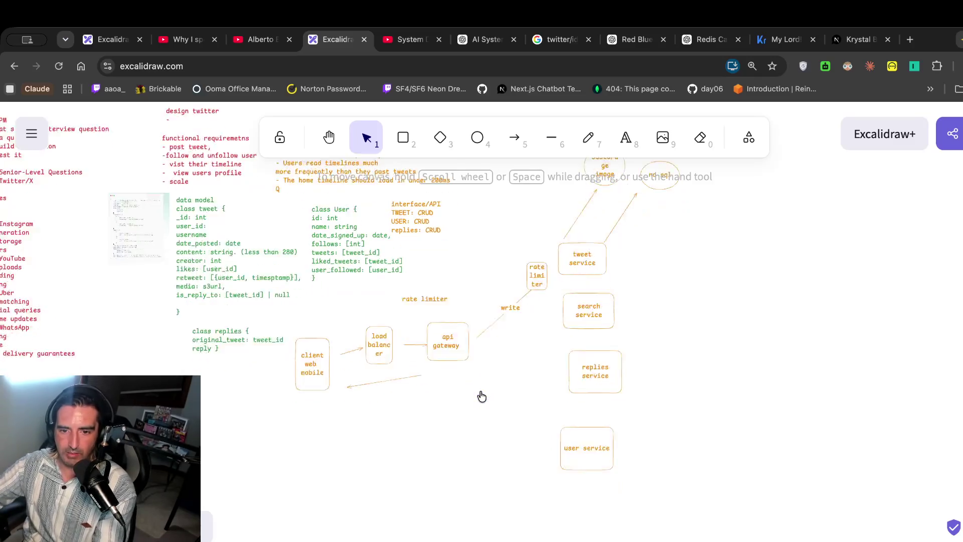
{"action": "left_click_drag", "start_coordinate": [576, 430], "coordinate": [592, 496]}
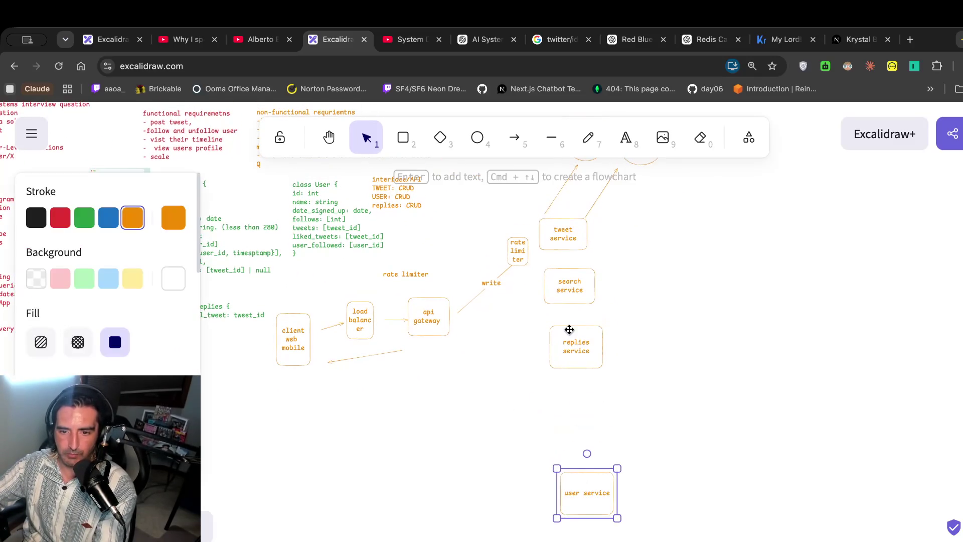
{"action": "left_click_drag", "start_coordinate": [570, 333], "coordinate": [586, 381]}
{"action": "mouse_move", "coordinate": [572, 284]}
{"action": "left_mouse_down"}
{"action": "mouse_move", "coordinate": [612, 330]}
{"action": "mouse_move", "coordinate": [600, 326]}
{"action": "left_mouse_up"}
Draw a diamond labelled 'redis' beside the rate limiter and widen it to fit the label.
{"action": "left_click", "coordinate": [436, 140]}
{"action": "left_click_drag", "start_coordinate": [528, 262], "coordinate": [548, 291]}
{"action": "key", "text": "Return"}
{"action": "type", "text": "redi"}
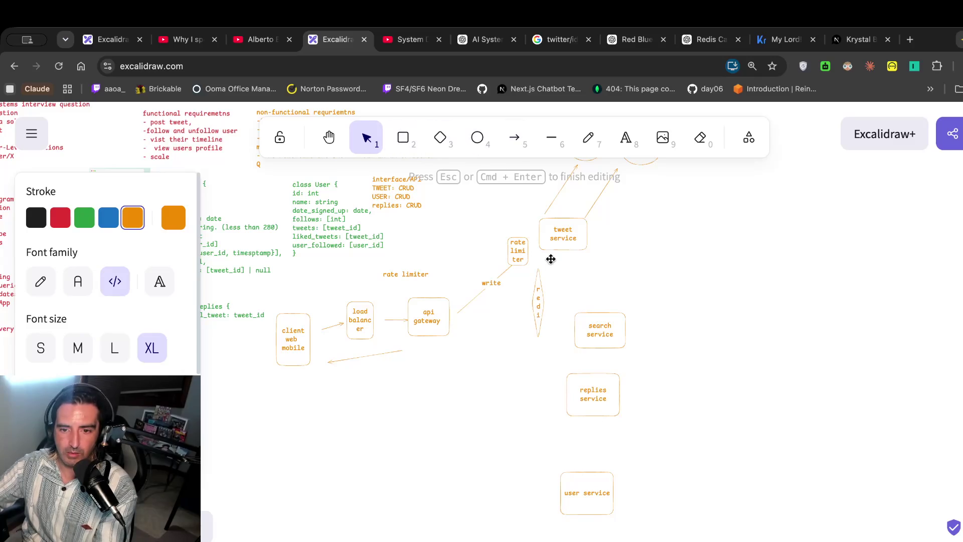
{"action": "left_click", "coordinate": [541, 294]}
{"action": "left_click_drag", "start_coordinate": [547, 292], "coordinate": [579, 292]}
{"action": "double_click", "coordinate": [560, 299]}
{"action": "left_click", "coordinate": [561, 301]}
{"action": "double_click", "coordinate": [558, 301]}
{"action": "type", "text": "s"}
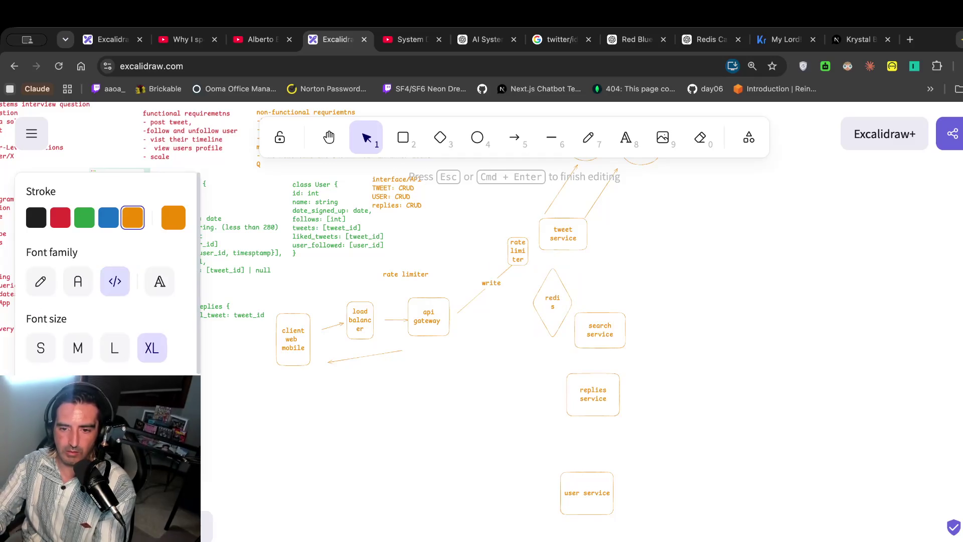
{"action": "left_click", "coordinate": [570, 299]}
{"action": "left_click_drag", "start_coordinate": [575, 298], "coordinate": [588, 298]}
{"action": "mouse_move", "coordinate": [526, 264]}
{"action": "left_mouse_down"}
{"action": "mouse_move", "coordinate": [547, 298]}
{"action": "mouse_move", "coordinate": [520, 329]}
{"action": "mouse_move", "coordinate": [563, 323]}
{"action": "mouse_move", "coordinate": [542, 318]}
{"action": "mouse_move", "coordinate": [530, 292]}
{"action": "left_mouse_up"}
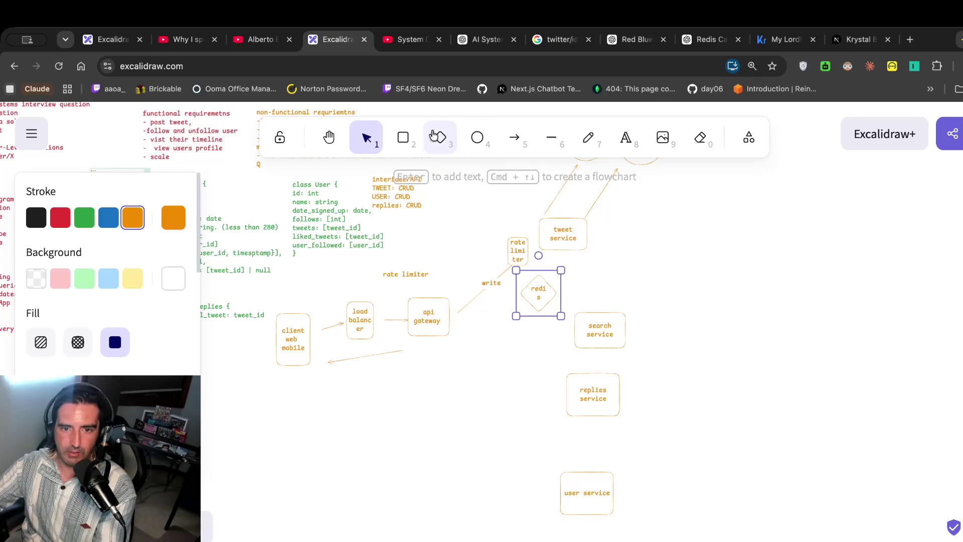
Draw an arrow from the api gateway into redis labelled 'read'.
{"action": "left_click", "coordinate": [514, 136]}
{"action": "left_click_drag", "start_coordinate": [467, 341], "coordinate": [515, 307]}
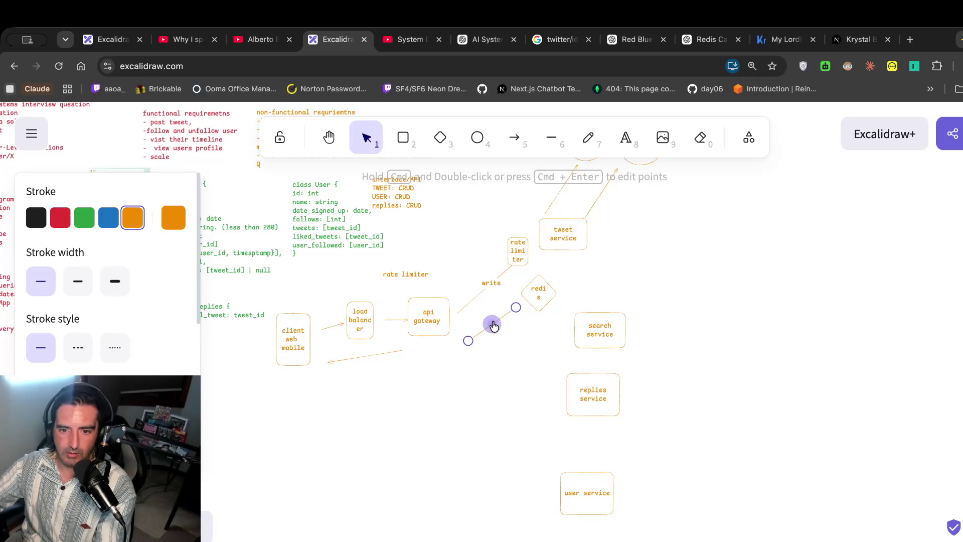
{"action": "double_click", "coordinate": [492, 324]}
{"action": "type", "text": "d"}
{"action": "left_click", "coordinate": [545, 344]}
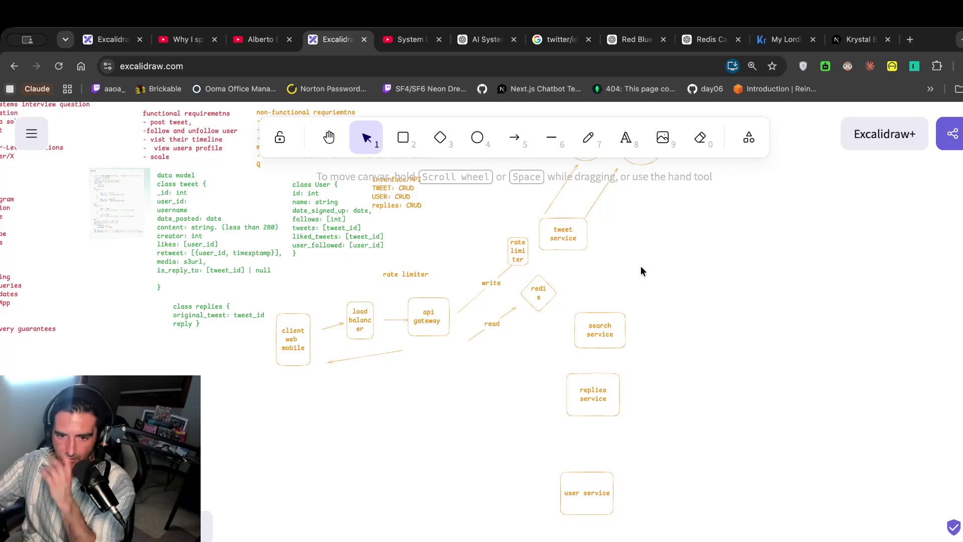
Draw an arrow from redis up to tweet service, then resume the walkthrough video.
{"action": "left_click", "coordinate": [523, 144]}
{"action": "scroll", "coordinate": [628, 231], "scroll_direction": "up", "scroll_amount": 2}
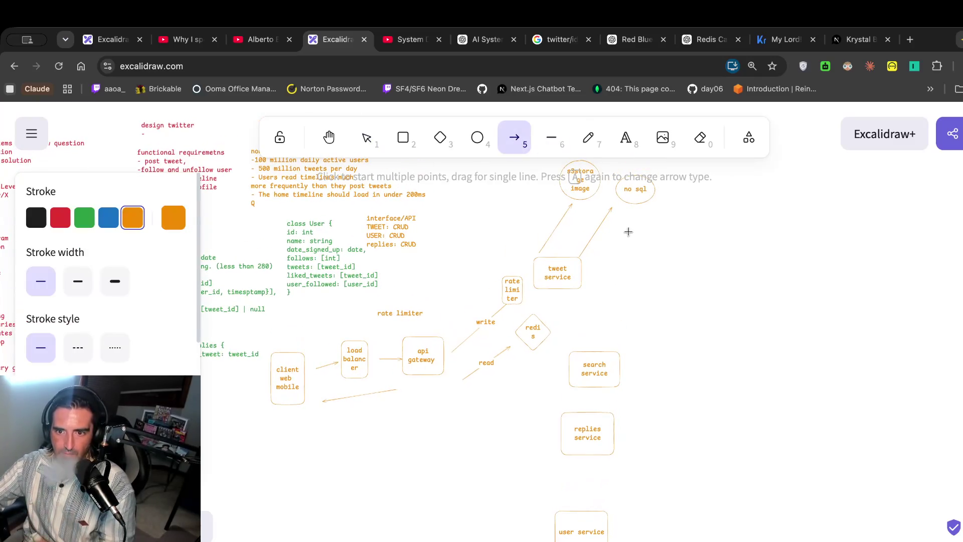
{"action": "left_click", "coordinate": [567, 305]}
{"action": "mouse_move", "coordinate": [550, 319]}
{"action": "left_mouse_down"}
{"action": "mouse_move", "coordinate": [638, 299]}
{"action": "mouse_move", "coordinate": [498, 169]}
{"action": "mouse_move", "coordinate": [530, 200]}
{"action": "mouse_move", "coordinate": [525, 256]}
{"action": "mouse_move", "coordinate": [795, 283]}
{"action": "left_mouse_up"}
{"action": "left_click", "coordinate": [680, 297]}
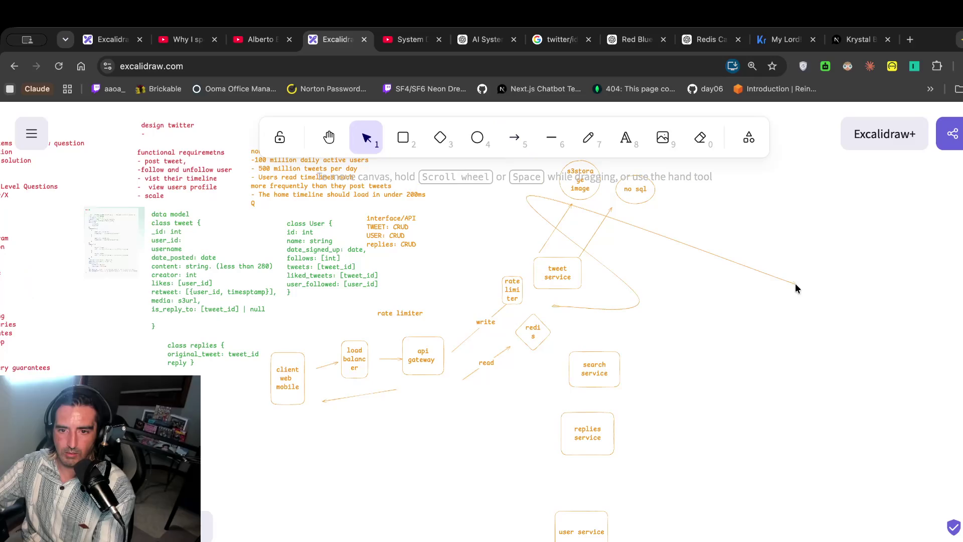
{"action": "left_click", "coordinate": [789, 280]}
{"action": "key", "text": "Delete"}
{"action": "left_click", "coordinate": [527, 150]}
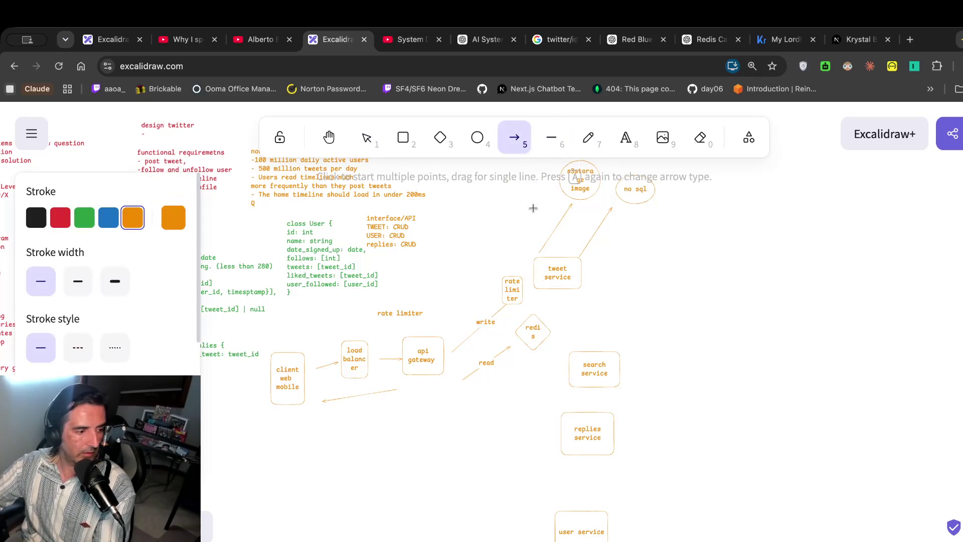
{"action": "left_click_drag", "start_coordinate": [551, 314], "coordinate": [556, 296]}
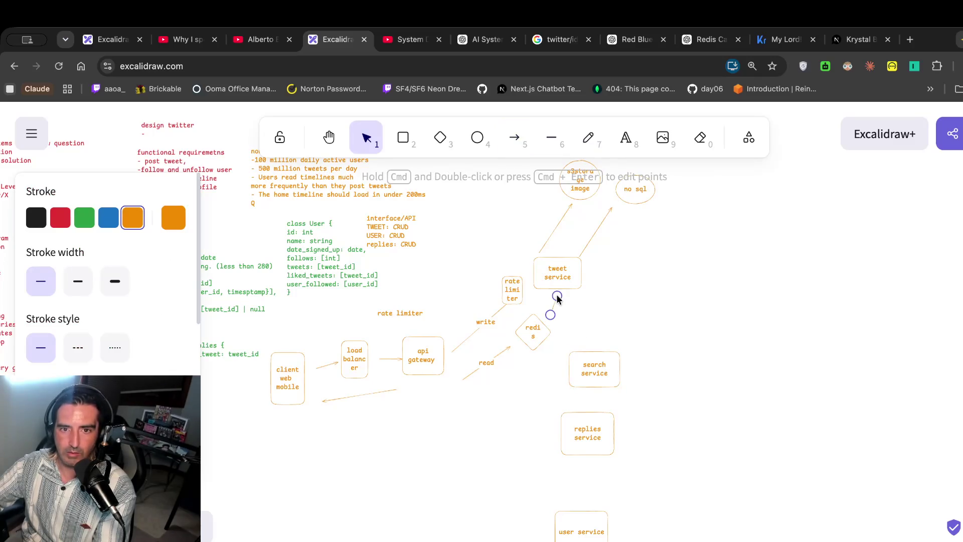
{"action": "left_click", "coordinate": [410, 39]}
{"action": "left_click", "coordinate": [397, 267]}
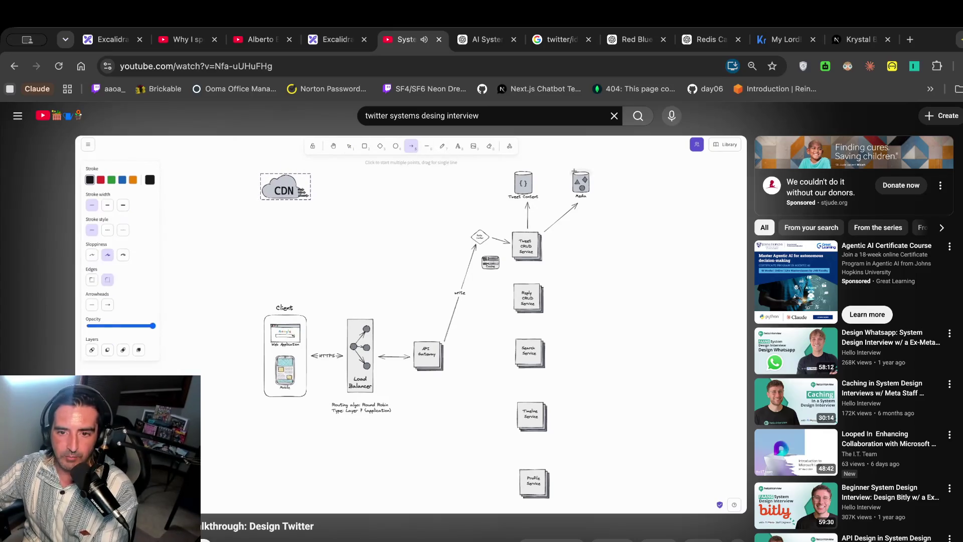
Pause the walkthrough where the CDN is added and return to the Excalidraw board.
{"action": "left_click", "coordinate": [401, 318]}
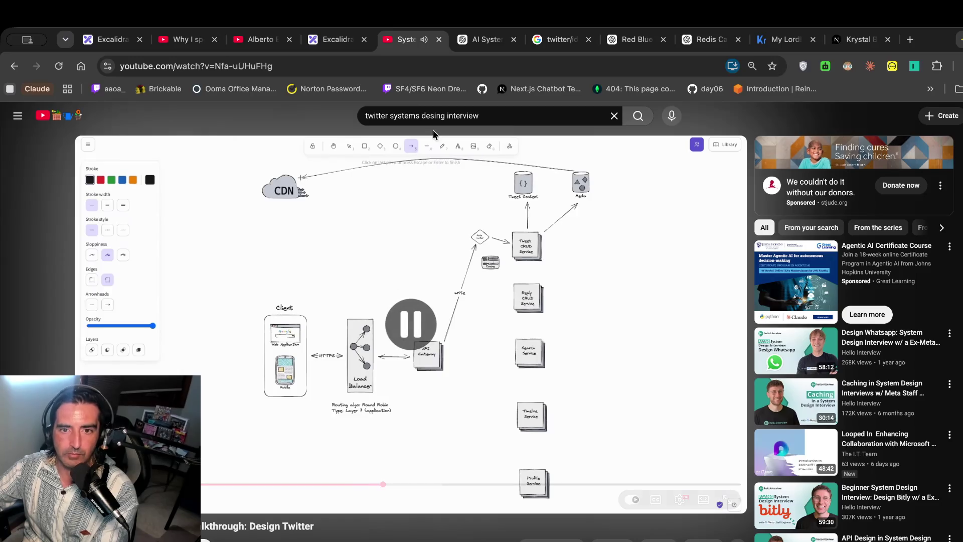
{"action": "left_click", "coordinate": [336, 44]}
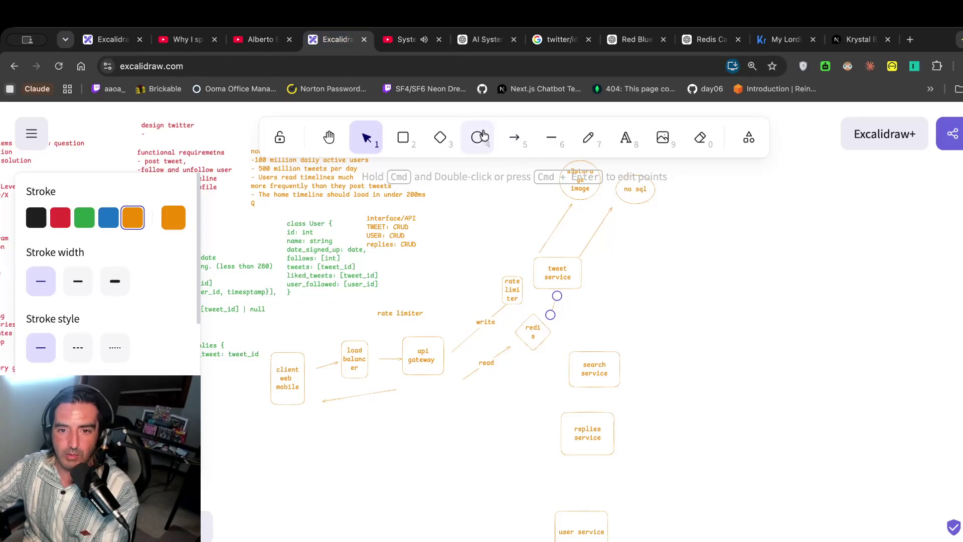
Draw a small box labelled 'cdn' near the top of the board.
{"action": "scroll", "coordinate": [599, 242], "scroll_direction": "up", "scroll_amount": 1}
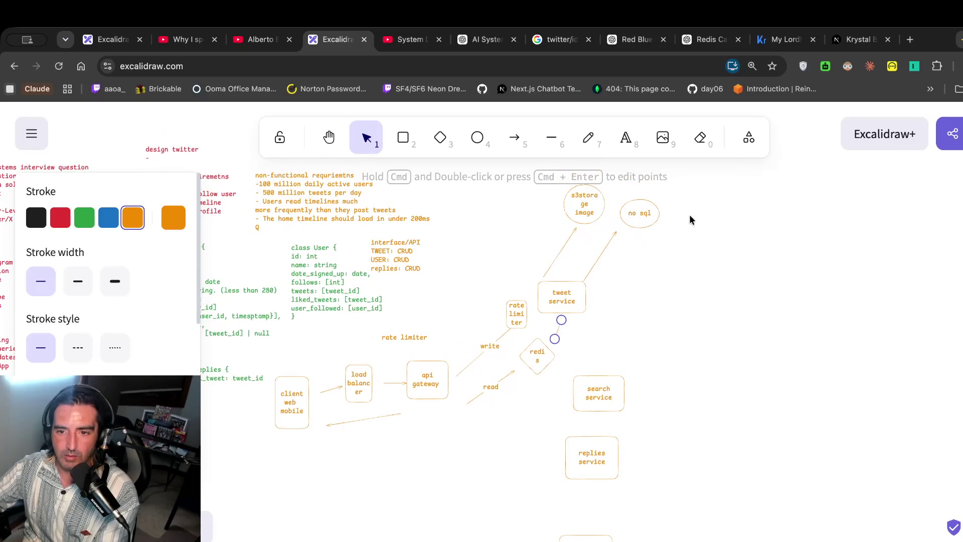
{"action": "left_click", "coordinate": [404, 138]}
{"action": "left_click_drag", "start_coordinate": [443, 204], "coordinate": [474, 219]}
{"action": "double_click", "coordinate": [459, 214]}
{"action": "type", "text": "cdn"}
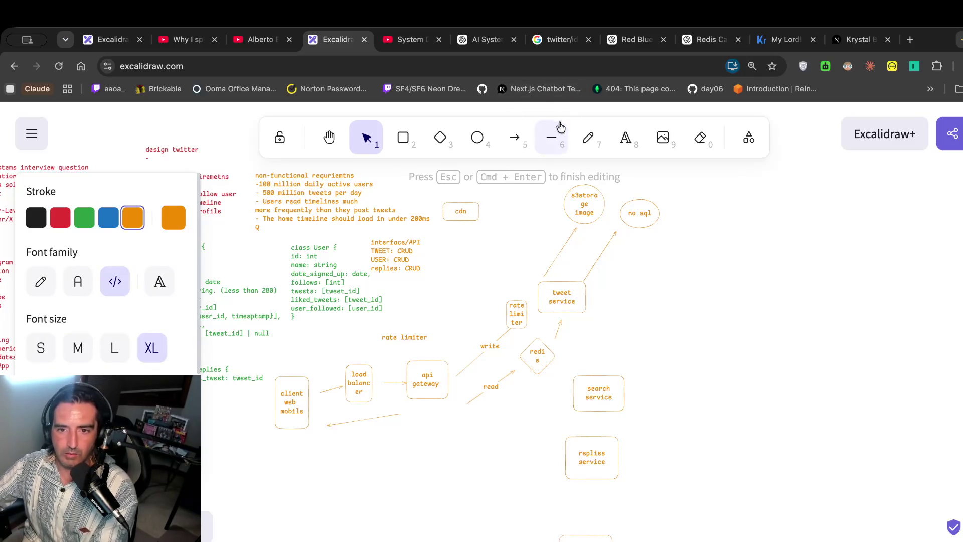
{"action": "left_click", "coordinate": [514, 138]}
Connect the cdn box to s3storage image with an arrow, redrawing it after checking the video.
{"action": "left_click_drag", "start_coordinate": [486, 216], "coordinate": [547, 206]}
{"action": "left_click", "coordinate": [407, 37]}
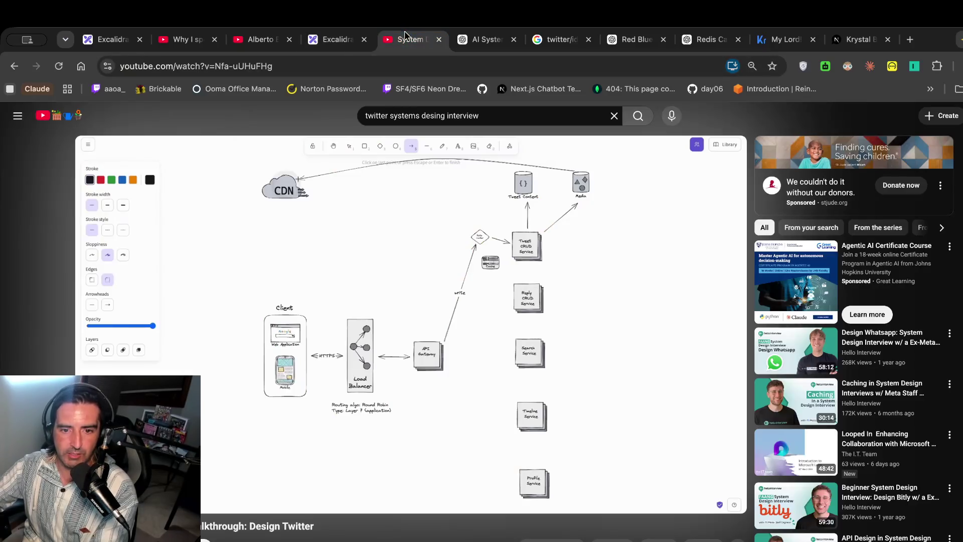
{"action": "left_click", "coordinate": [336, 39]}
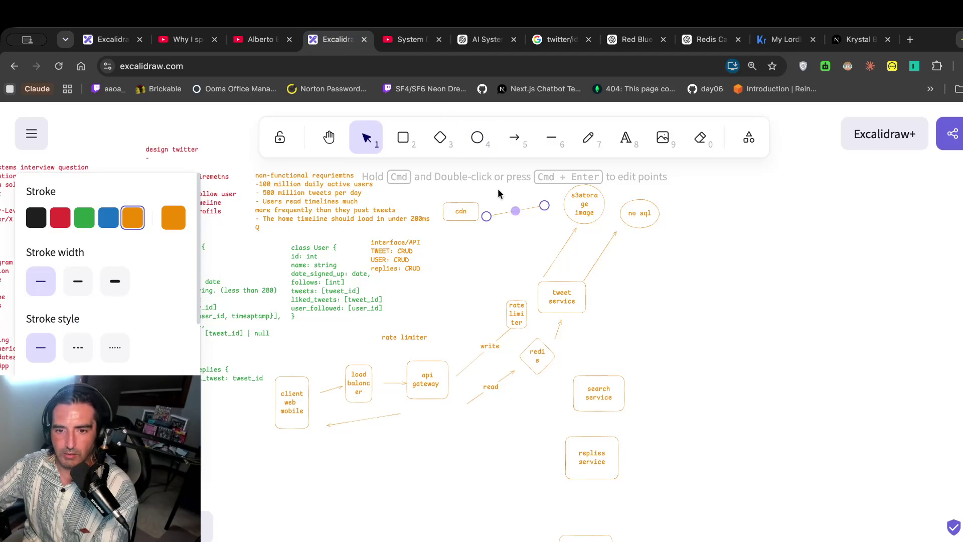
{"action": "key", "text": "Delete"}
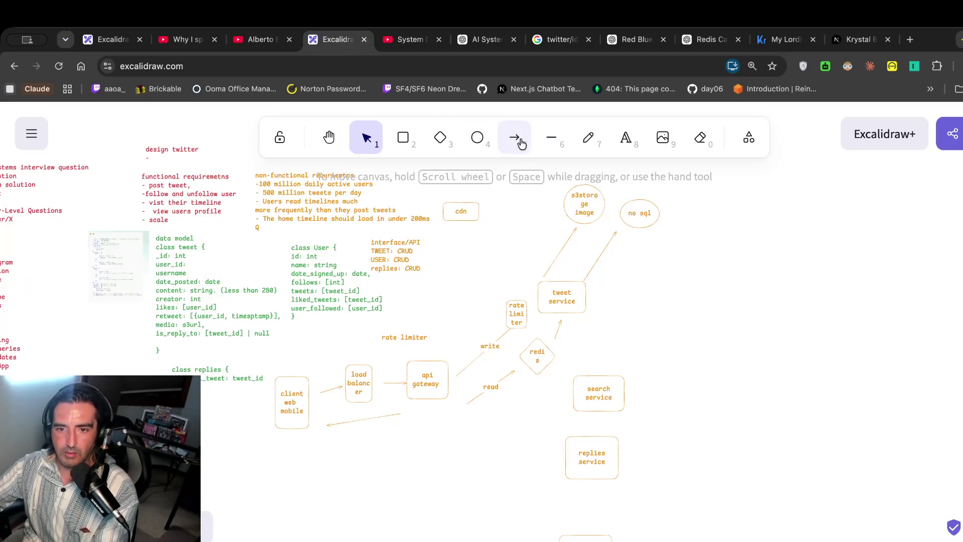
{"action": "left_click", "coordinate": [514, 137]}
{"action": "left_click_drag", "start_coordinate": [554, 192], "coordinate": [485, 202]}
{"action": "left_click", "coordinate": [410, 39]}
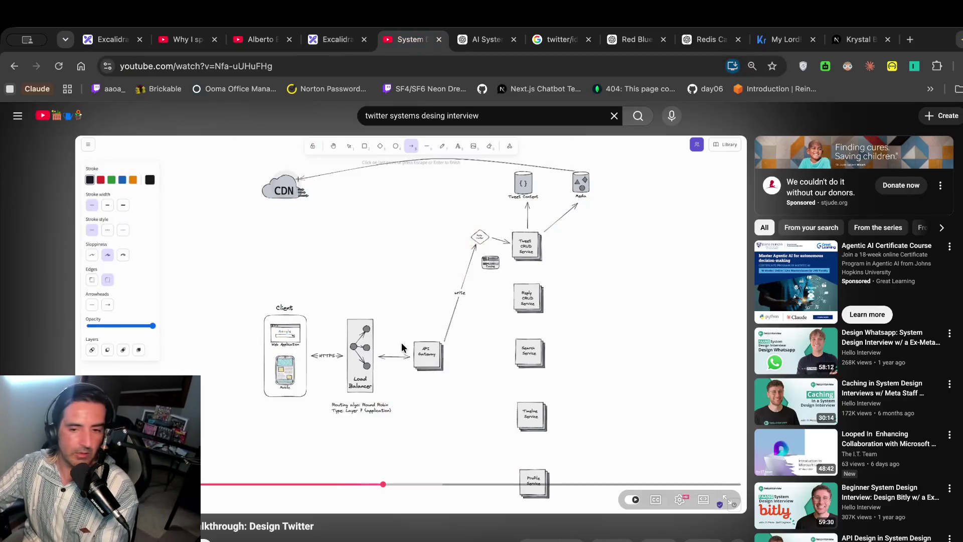
Watch the walkthrough through the Reply CRUD Service and Replies store diagram, pausing once briefly.
{"action": "left_click", "coordinate": [538, 351]}
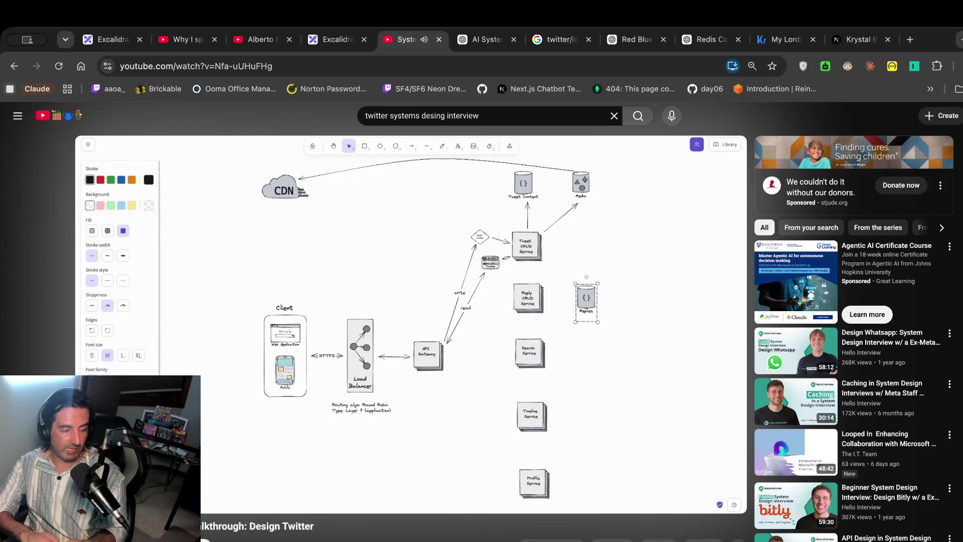
{"action": "left_click", "coordinate": [517, 326]}
{"action": "left_click", "coordinate": [331, 39]}
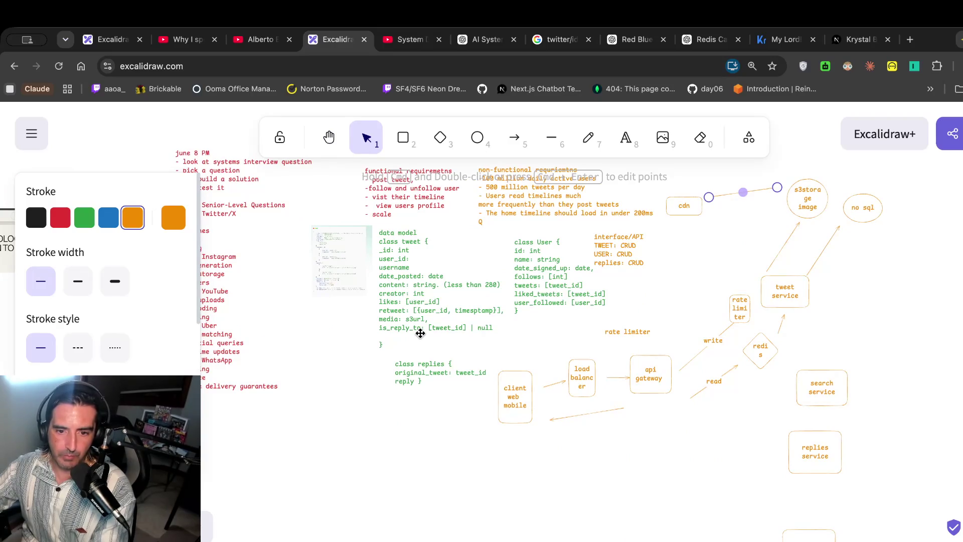
{"action": "left_click", "coordinate": [421, 40]}
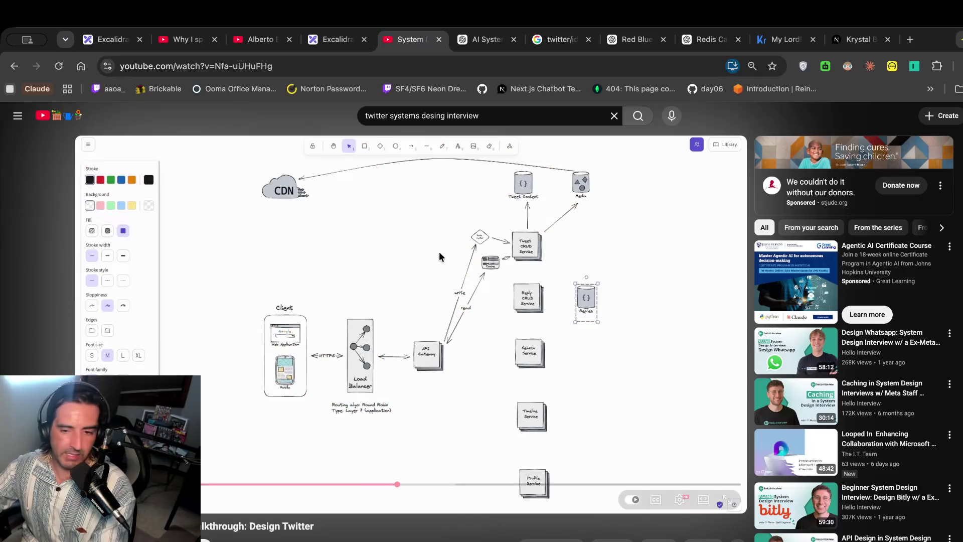
{"action": "left_click", "coordinate": [495, 310]}
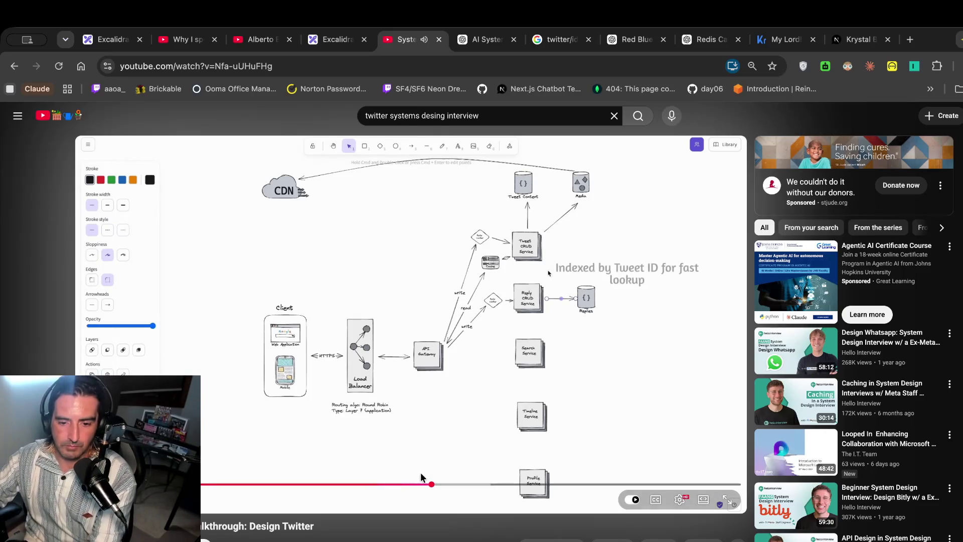
{"action": "left_click", "coordinate": [426, 485]}
Rewind the walkthrough to about 11:40, pause once the arrow into Replies appears, and return to the board.
{"action": "left_click_drag", "start_coordinate": [426, 485], "coordinate": [416, 486]}
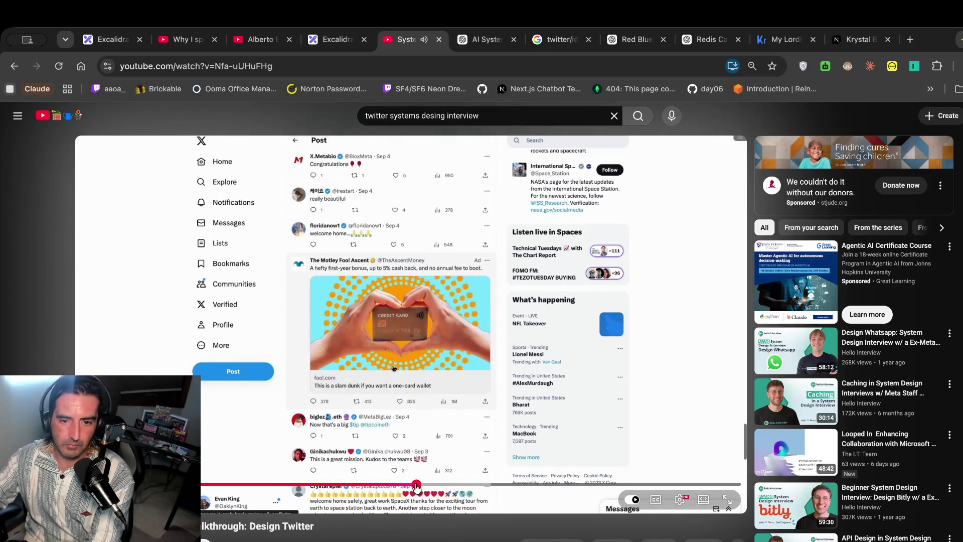
{"action": "left_click_drag", "start_coordinate": [416, 486], "coordinate": [416, 487]}
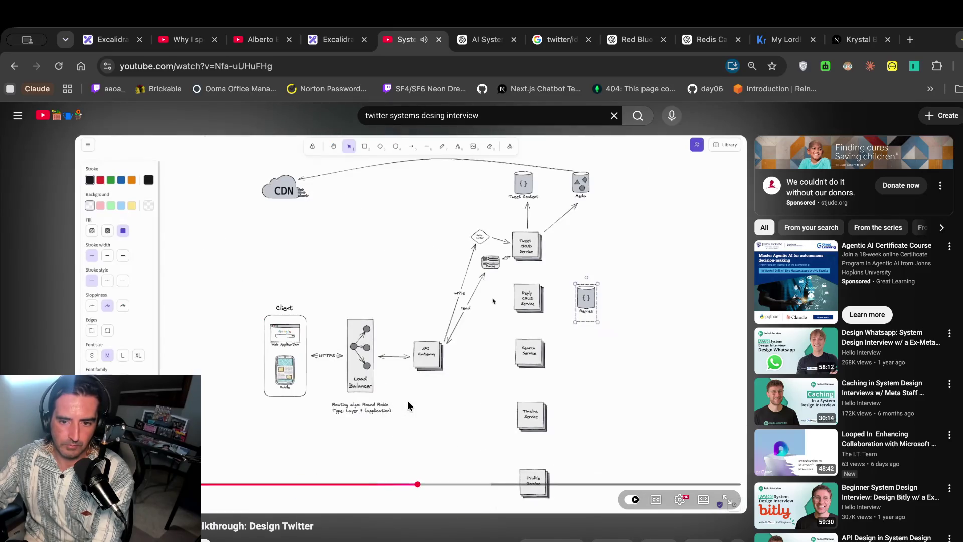
{"action": "left_click", "coordinate": [407, 404]}
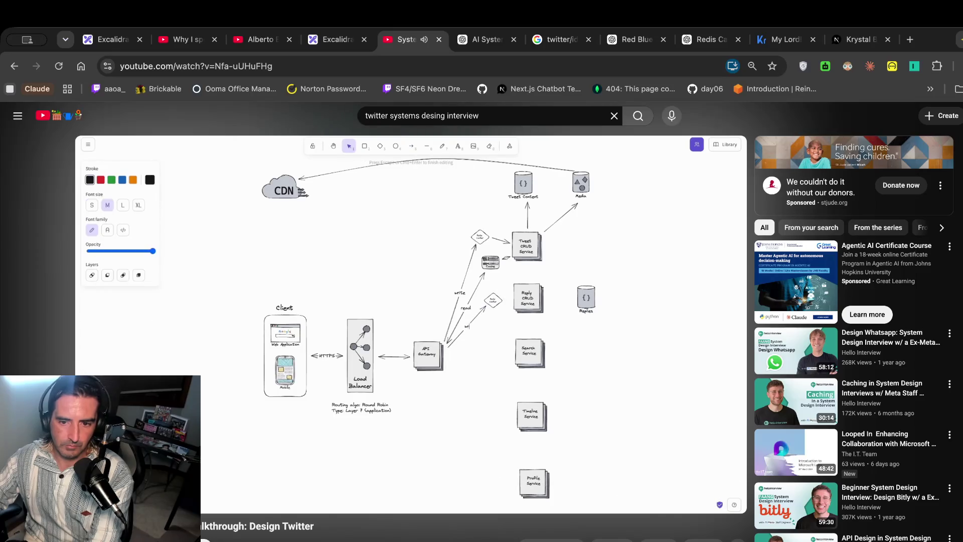
{"action": "left_click", "coordinate": [427, 376]}
{"action": "left_click", "coordinate": [344, 38]}
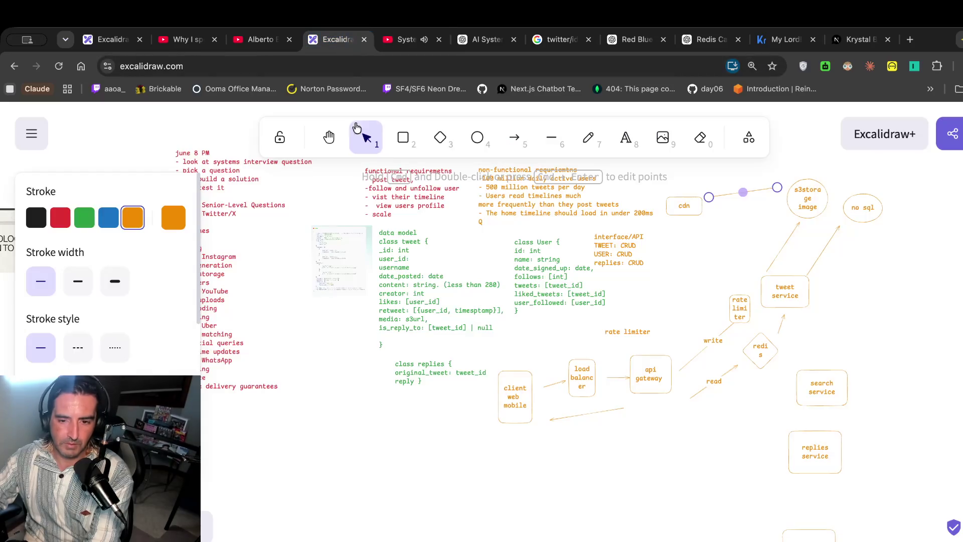
Shift the api gateway box down and delete the return arrow to the client.
{"action": "scroll", "coordinate": [681, 288], "scroll_direction": "right", "scroll_amount": 2}
{"action": "scroll", "coordinate": [681, 287], "scroll_direction": "down", "scroll_amount": 3}
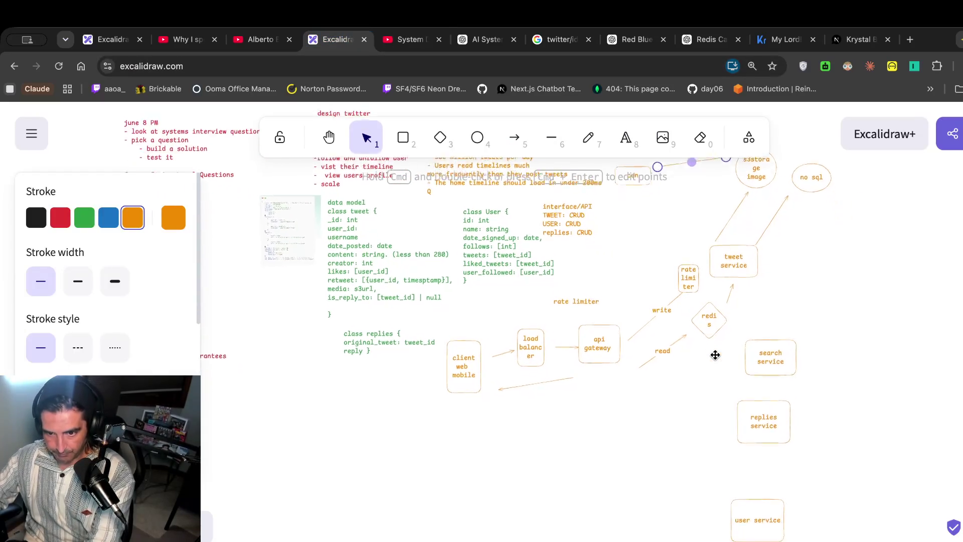
{"action": "left_click_drag", "start_coordinate": [609, 335], "coordinate": [615, 363]}
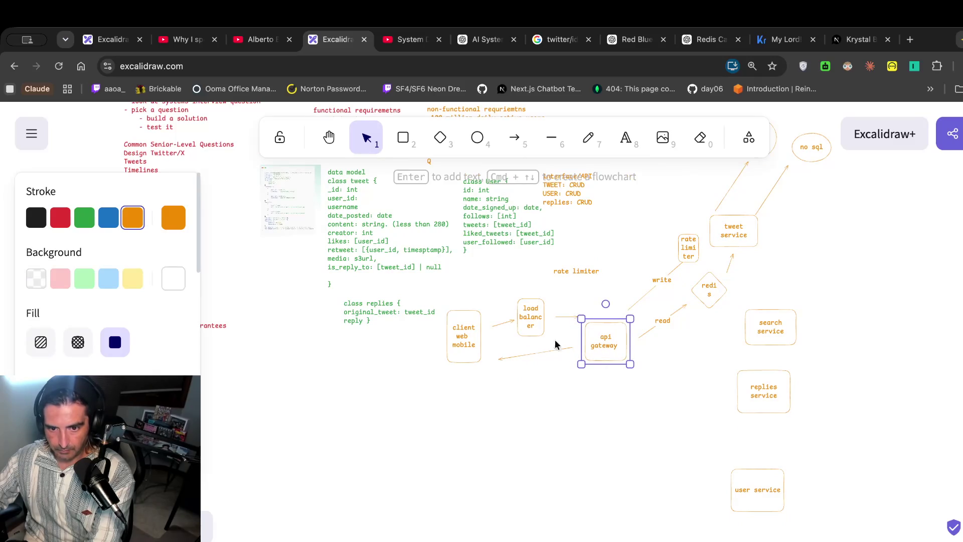
{"action": "left_click_drag", "start_coordinate": [543, 352], "coordinate": [530, 389]}
{"action": "key", "text": "Delete"}
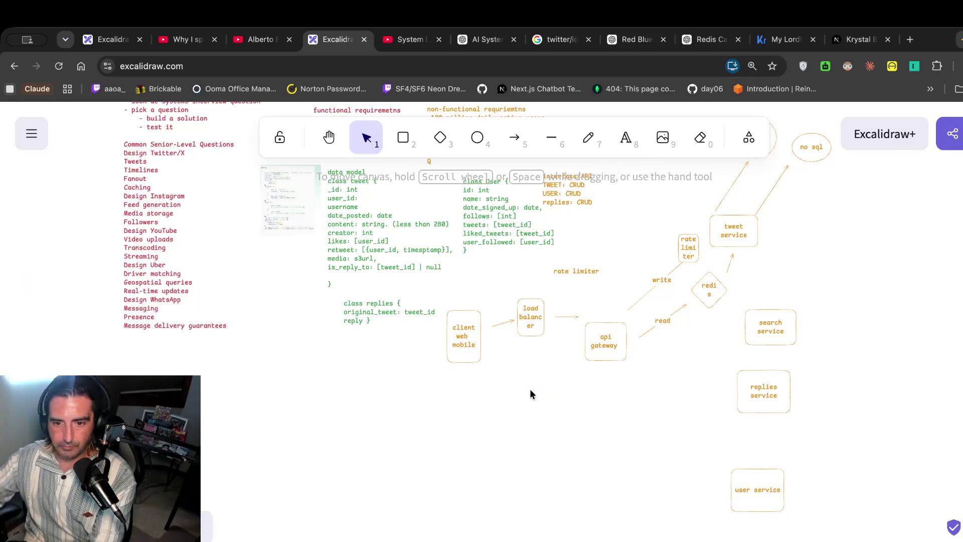
Draw two arrows from the api gateway toward replies service, labelled 'write' and 'read'.
{"action": "left_click", "coordinate": [514, 138]}
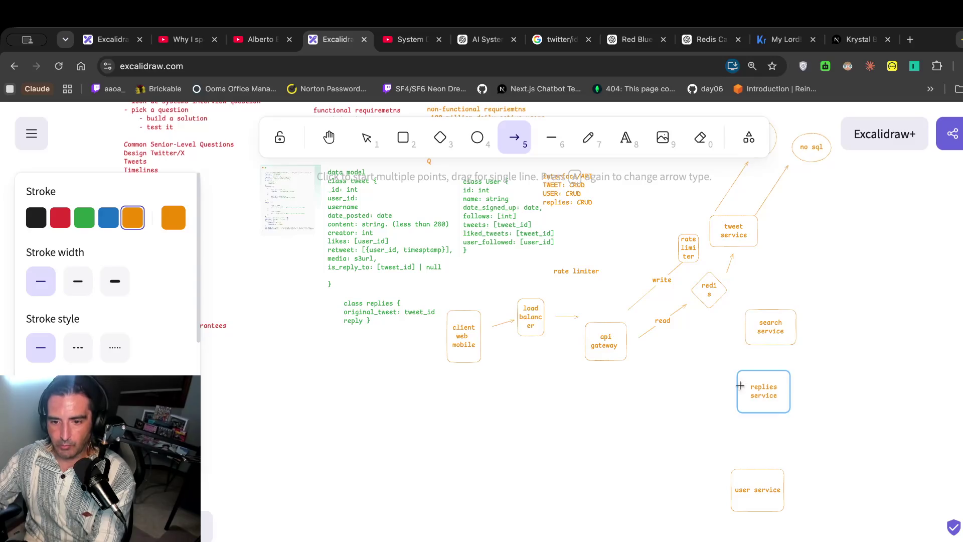
{"action": "mouse_move", "coordinate": [634, 370]}
{"action": "left_mouse_down"}
{"action": "mouse_move", "coordinate": [695, 374]}
{"action": "mouse_move", "coordinate": [712, 388]}
{"action": "mouse_move", "coordinate": [692, 380]}
{"action": "left_mouse_up"}
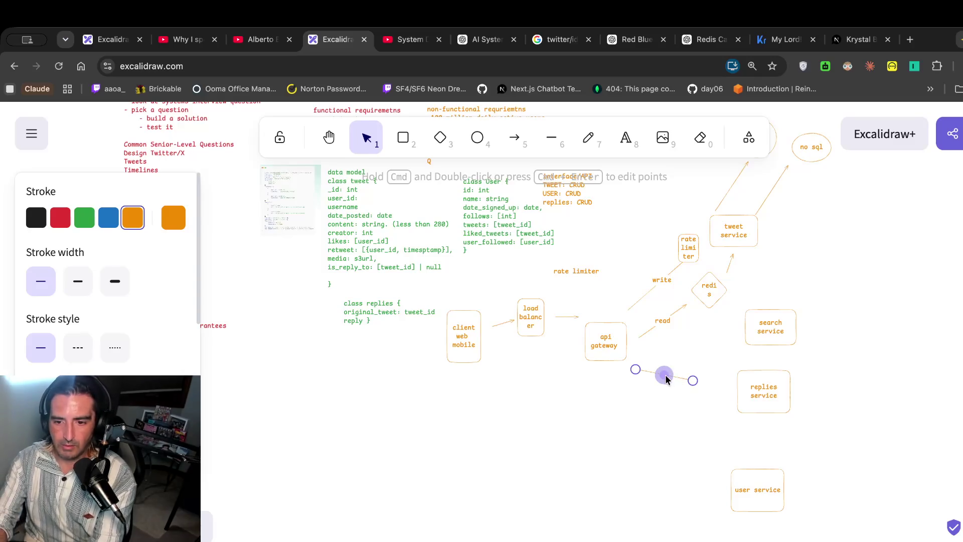
{"action": "double_click", "coordinate": [666, 379]}
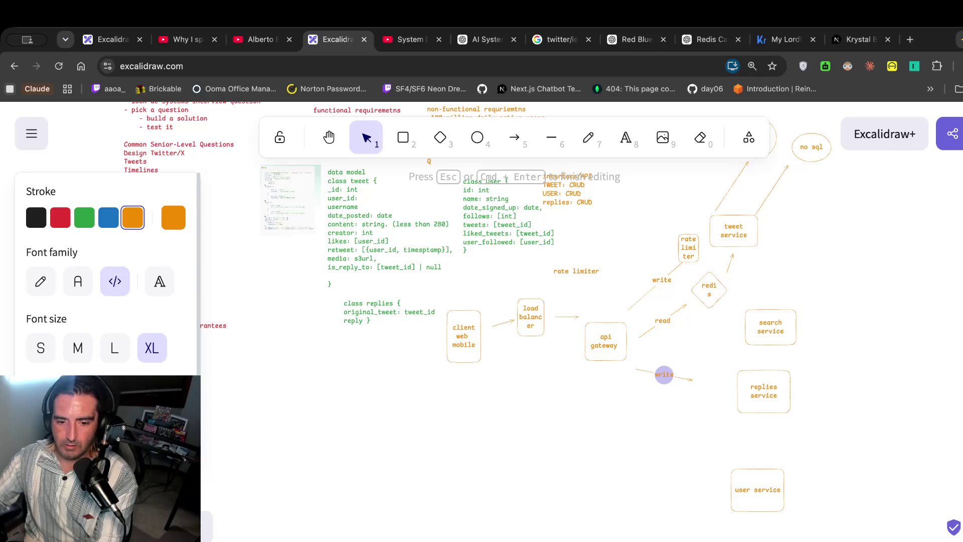
{"action": "left_click", "coordinate": [644, 388]}
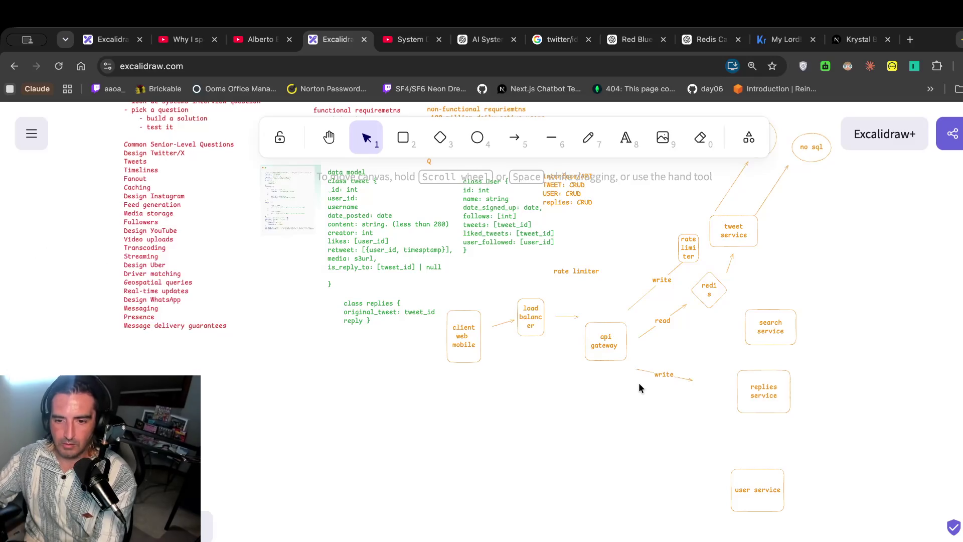
{"action": "left_click", "coordinate": [515, 140]}
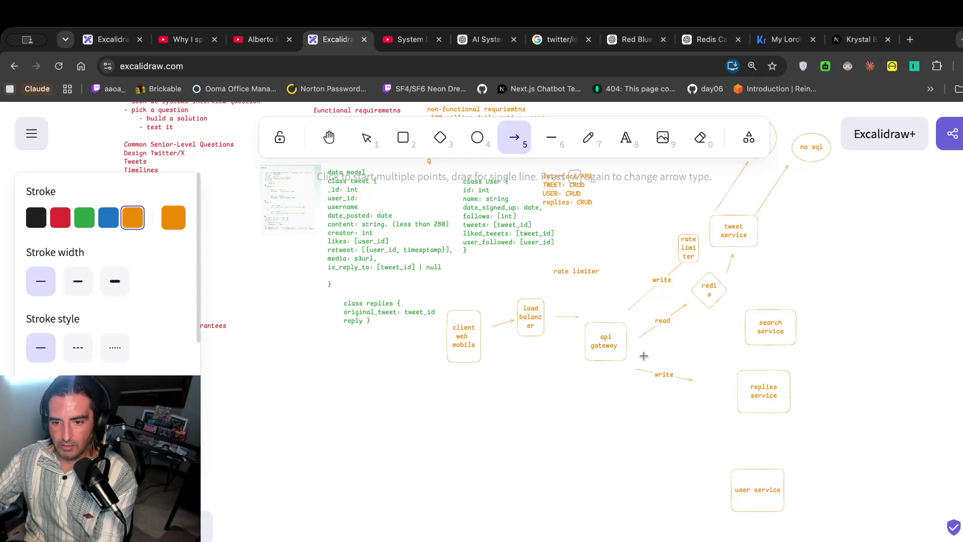
{"action": "left_click_drag", "start_coordinate": [644, 356], "coordinate": [695, 367]}
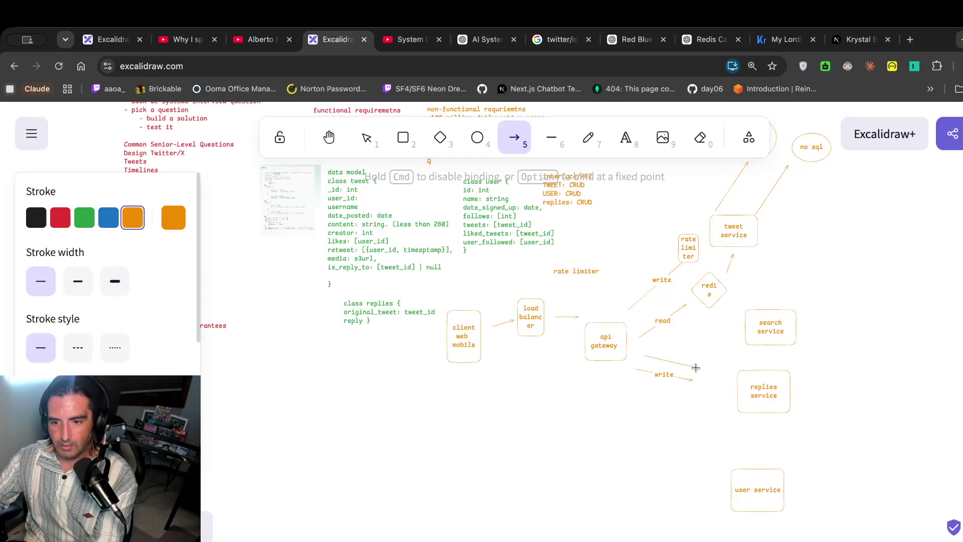
{"action": "double_click", "coordinate": [667, 361]}
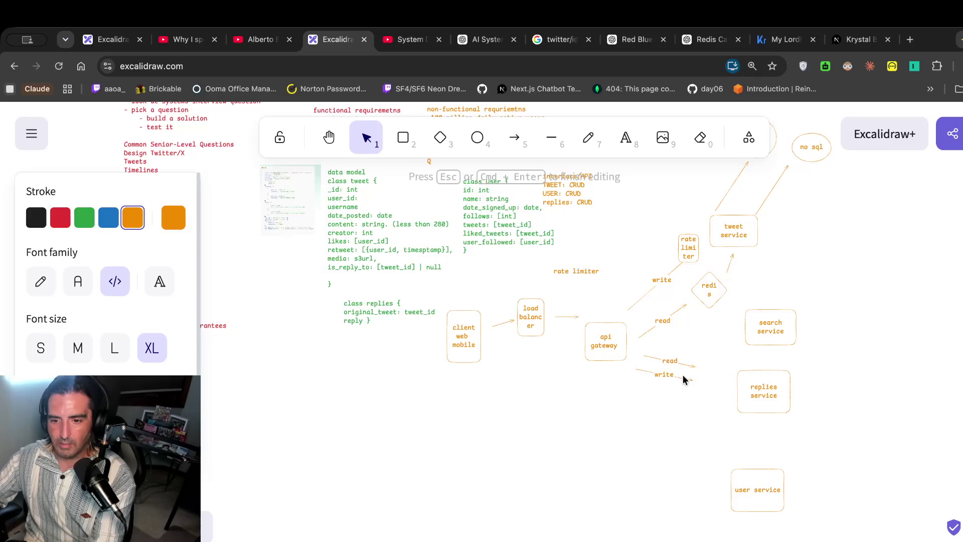
{"action": "left_click", "coordinate": [702, 386]}
{"action": "left_click", "coordinate": [400, 40]}
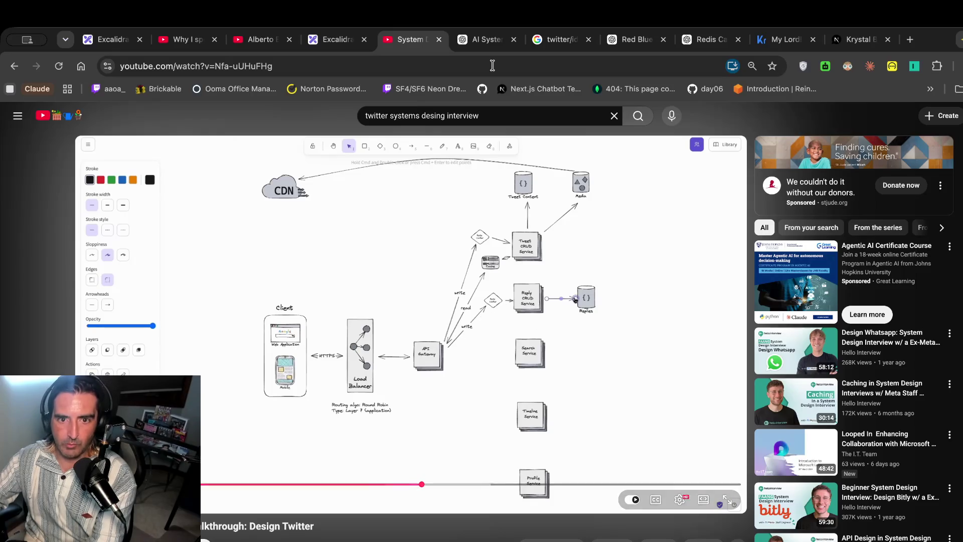
{"action": "left_click", "coordinate": [346, 40]}
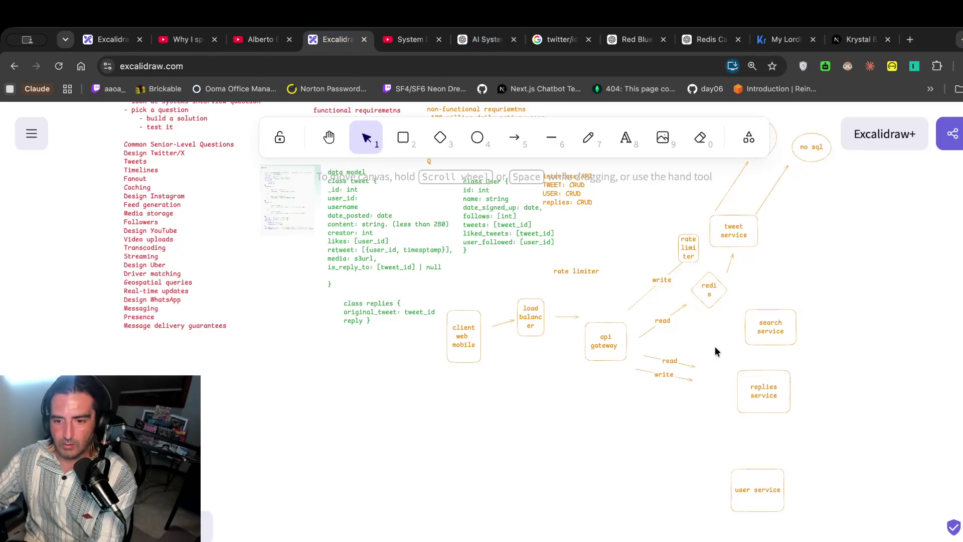
{"action": "double_click", "coordinate": [709, 382]}
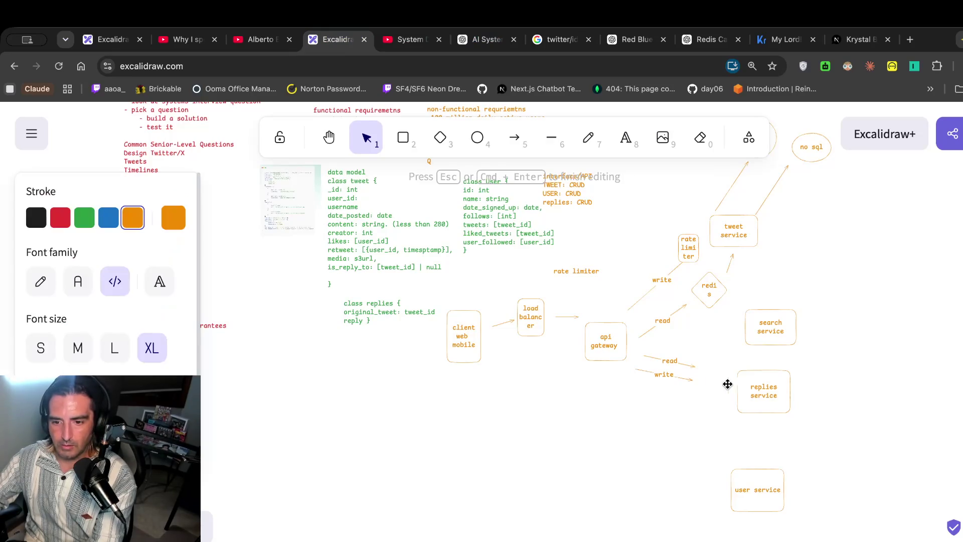
Try a free-text 'rate limiter' label below the write arrow, then delete the stray text.
{"action": "left_click", "coordinate": [440, 140]}
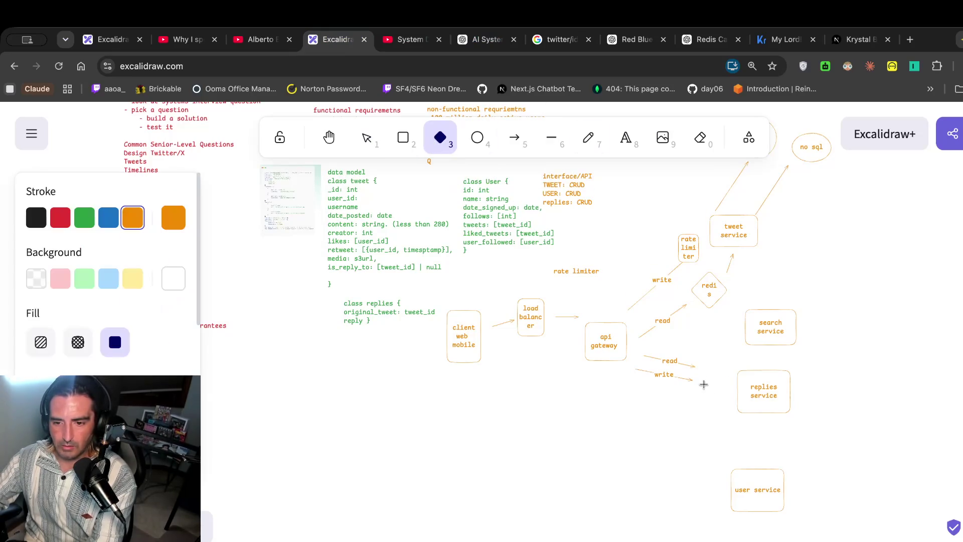
{"action": "key", "text": "1"}
{"action": "key", "text": "2"}
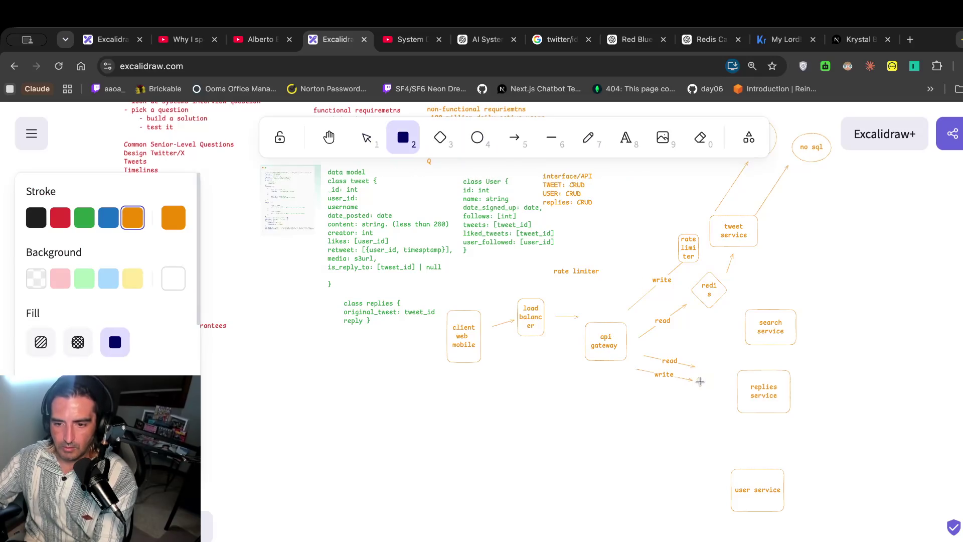
{"action": "key", "text": "0"}
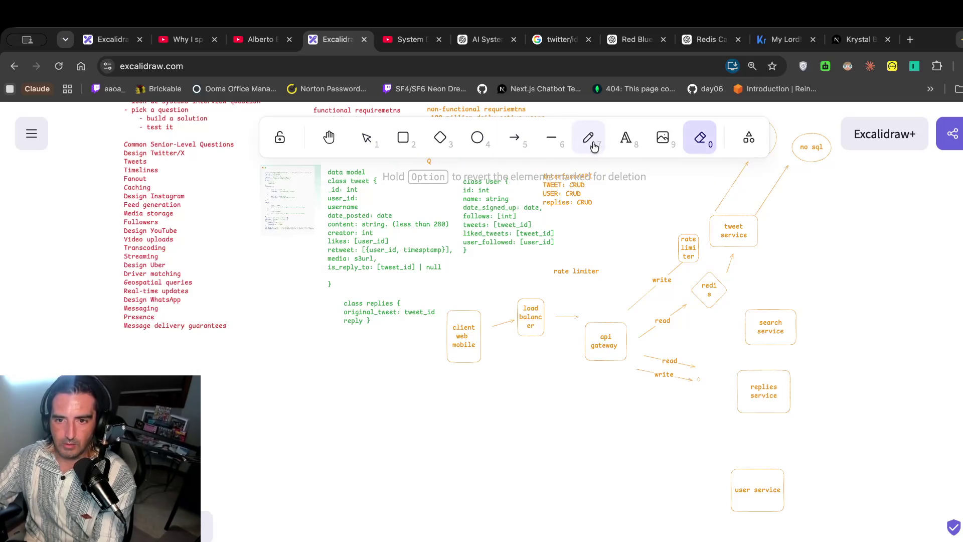
{"action": "left_click", "coordinate": [626, 143]}
{"action": "left_click", "coordinate": [698, 373]}
{"action": "type", "text": "ratel"}
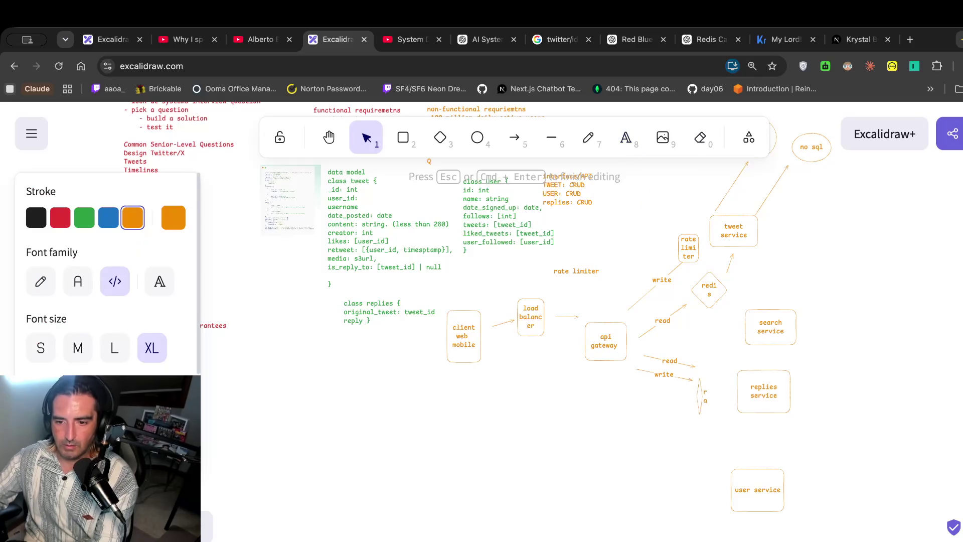
{"action": "key", "text": "BackSpace"}
{"action": "key", "text": "BackSpace"}
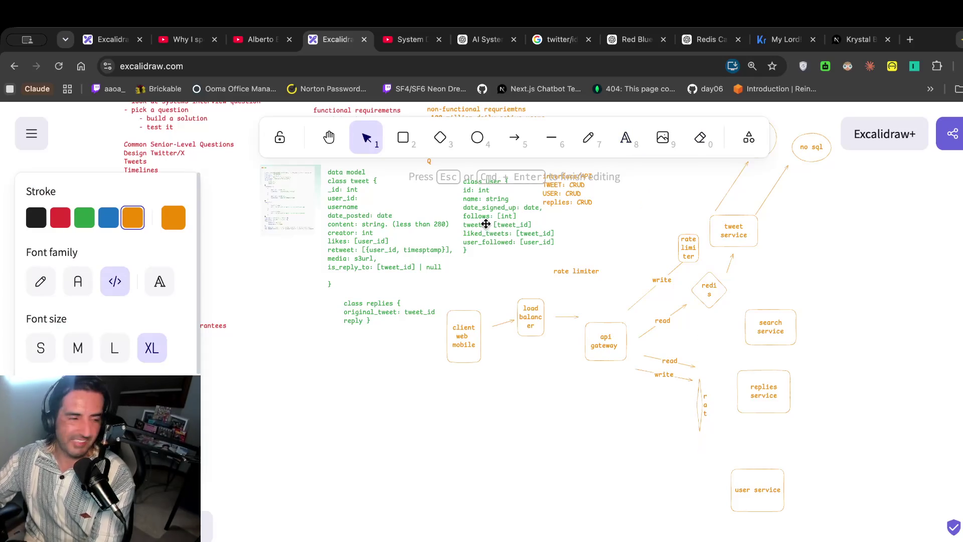
{"action": "left_click", "coordinate": [714, 462]}
{"action": "mouse_move", "coordinate": [718, 459]}
{"action": "left_mouse_down"}
{"action": "mouse_move", "coordinate": [695, 385]}
{"action": "mouse_move", "coordinate": [611, 220]}
{"action": "left_mouse_up"}
{"action": "key", "text": "Delete"}
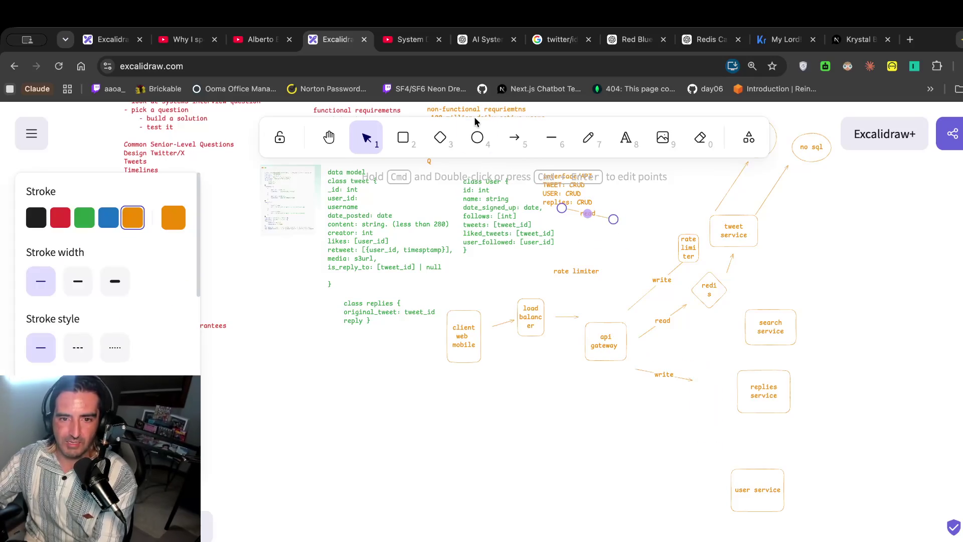
Draw a box labelled 'rate limiter' and move it up to the write arrow's end.
{"action": "left_click", "coordinate": [404, 138]}
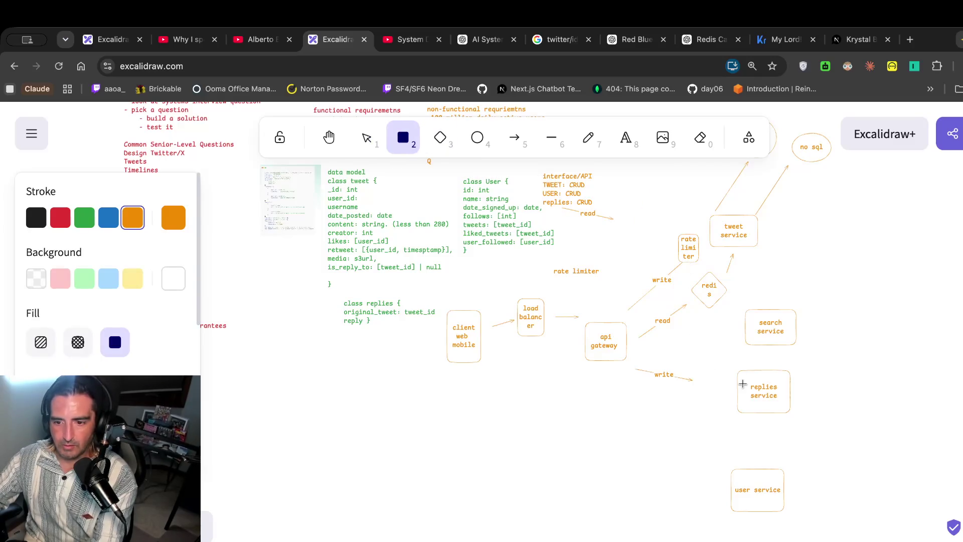
{"action": "left_click_drag", "start_coordinate": [692, 403], "coordinate": [718, 425]}
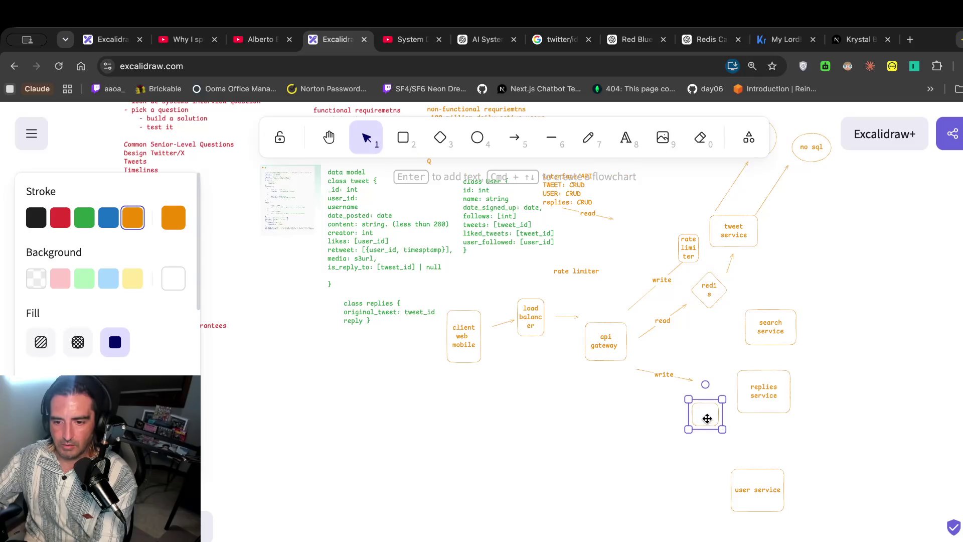
{"action": "key", "text": "Return"}
{"action": "type", "text": "rate limiter"}
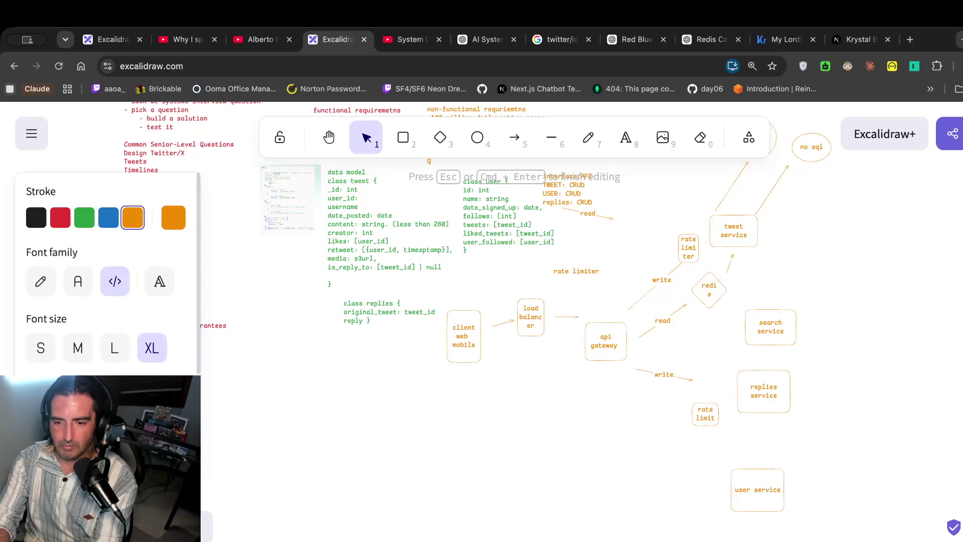
{"action": "left_click", "coordinate": [722, 394]}
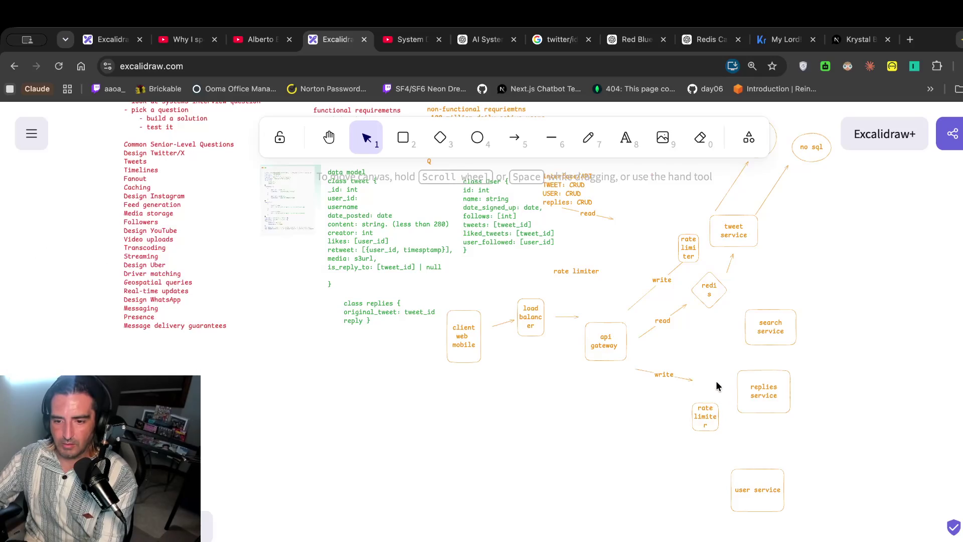
{"action": "left_click", "coordinate": [708, 411]}
{"action": "left_click_drag", "start_coordinate": [708, 411], "coordinate": [710, 370]}
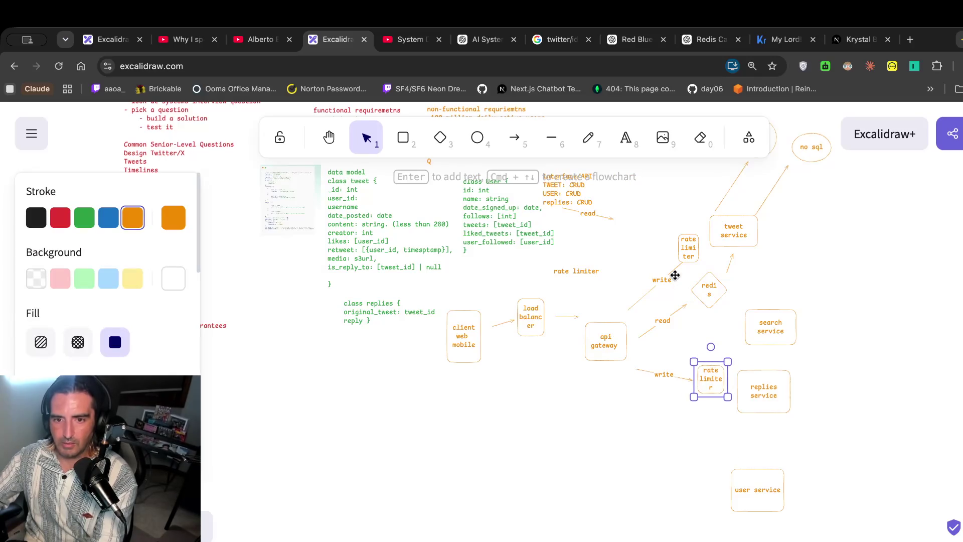
{"action": "left_click", "coordinate": [515, 137]}
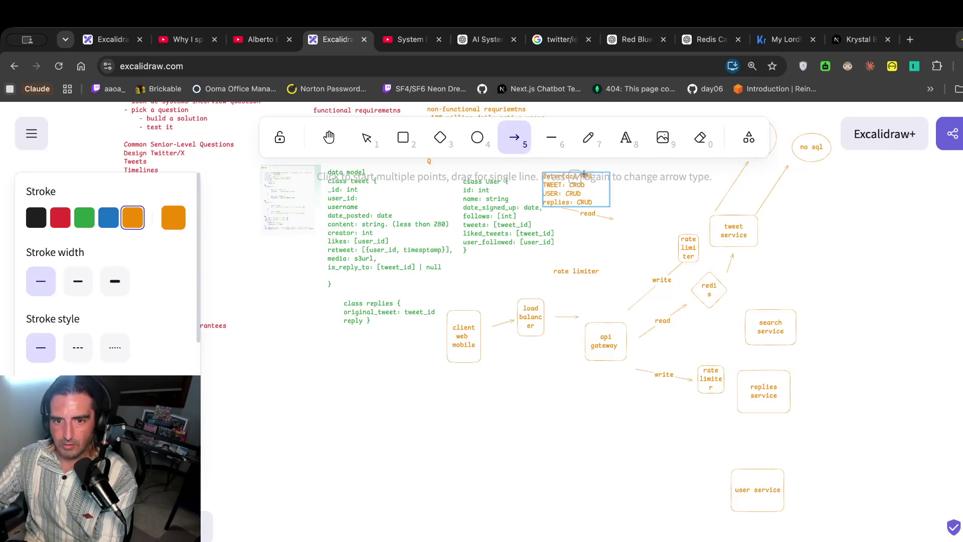
Shift the replies service box right and draw an arrow into it from the rate limiter.
{"action": "key", "text": "1"}
{"action": "left_click_drag", "start_coordinate": [791, 378], "coordinate": [844, 382]}
{"action": "left_click", "coordinate": [515, 136]}
{"action": "left_click_drag", "start_coordinate": [735, 381], "coordinate": [783, 384]}
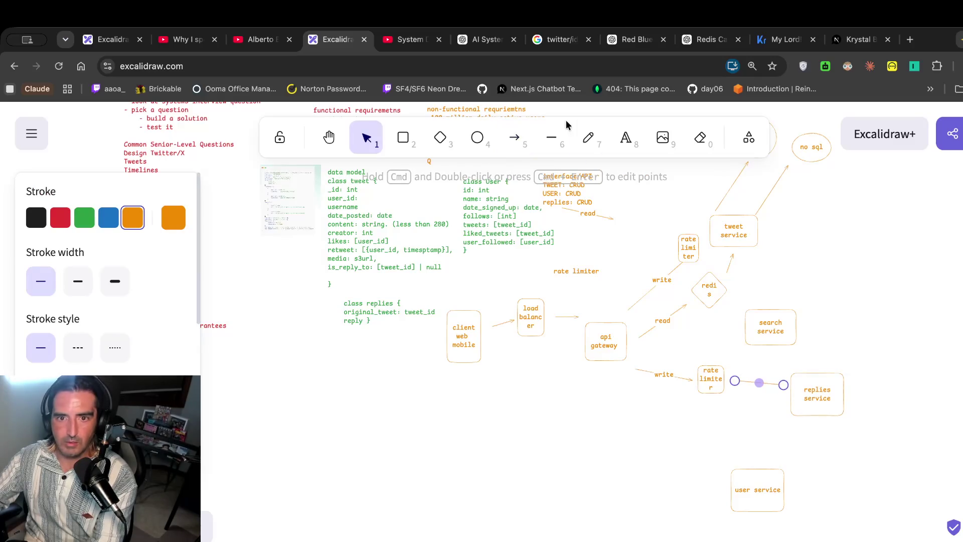
After checking the reference video diagram, draw a short arrow leading right out of replies service.
{"action": "left_click", "coordinate": [409, 40]}
{"action": "left_click", "coordinate": [404, 293]}
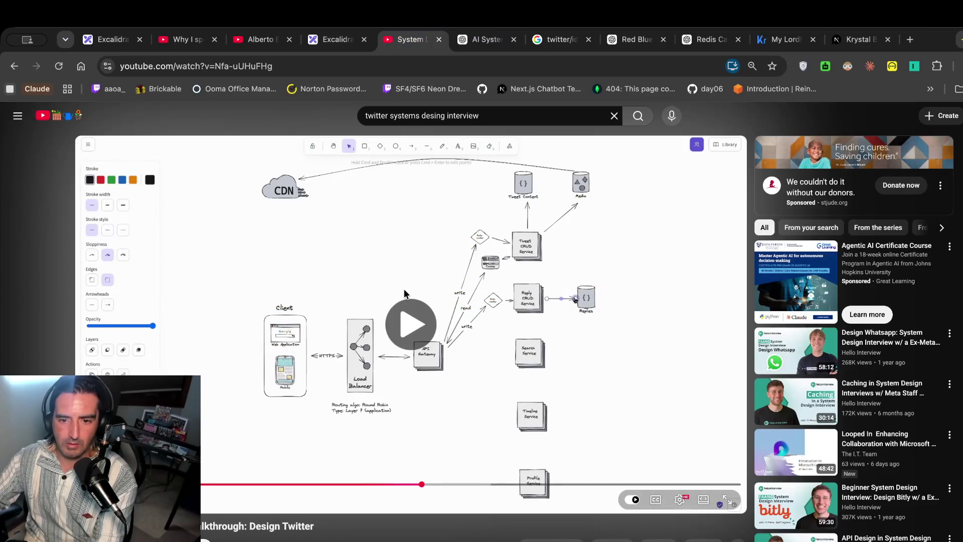
{"action": "left_click", "coordinate": [404, 293]}
{"action": "left_click", "coordinate": [346, 40]}
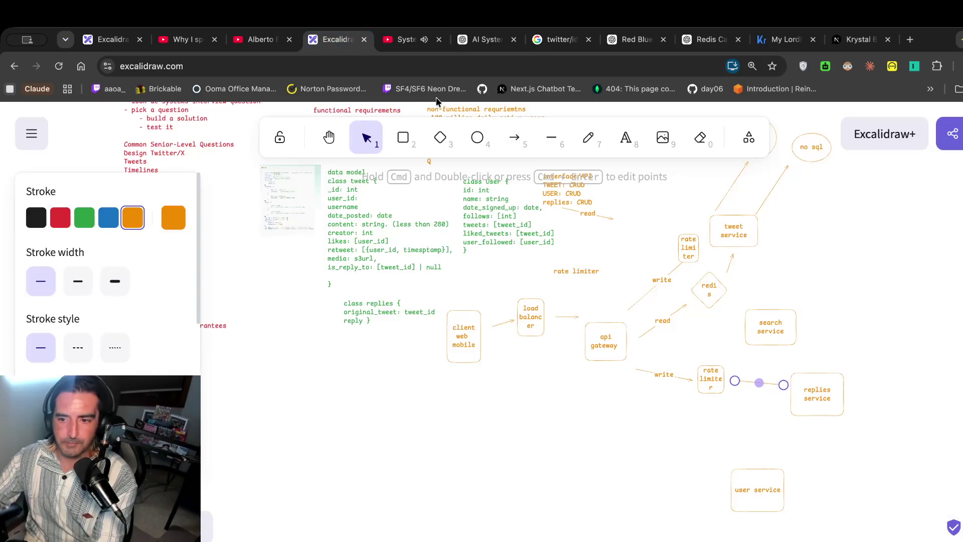
{"action": "left_click", "coordinate": [513, 137]}
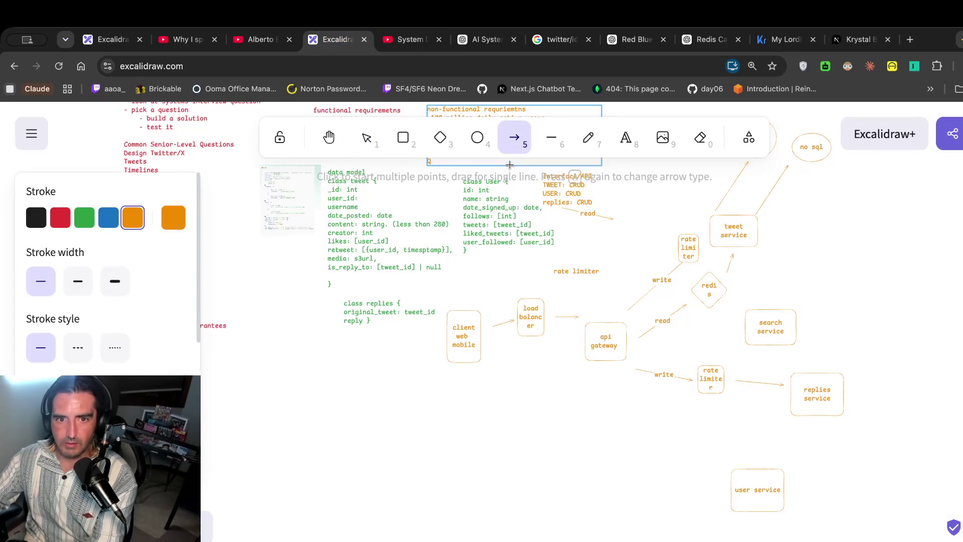
{"action": "left_click_drag", "start_coordinate": [850, 389], "coordinate": [876, 390]}
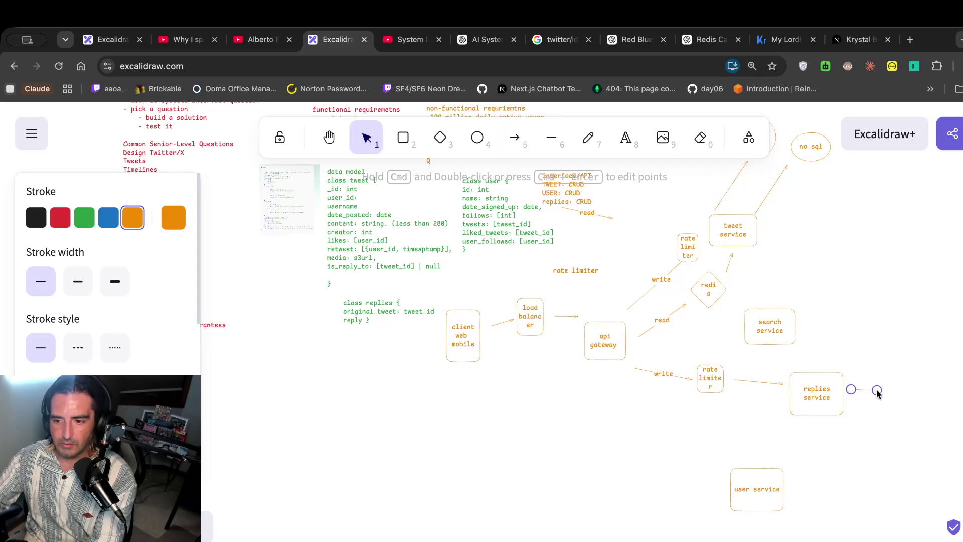